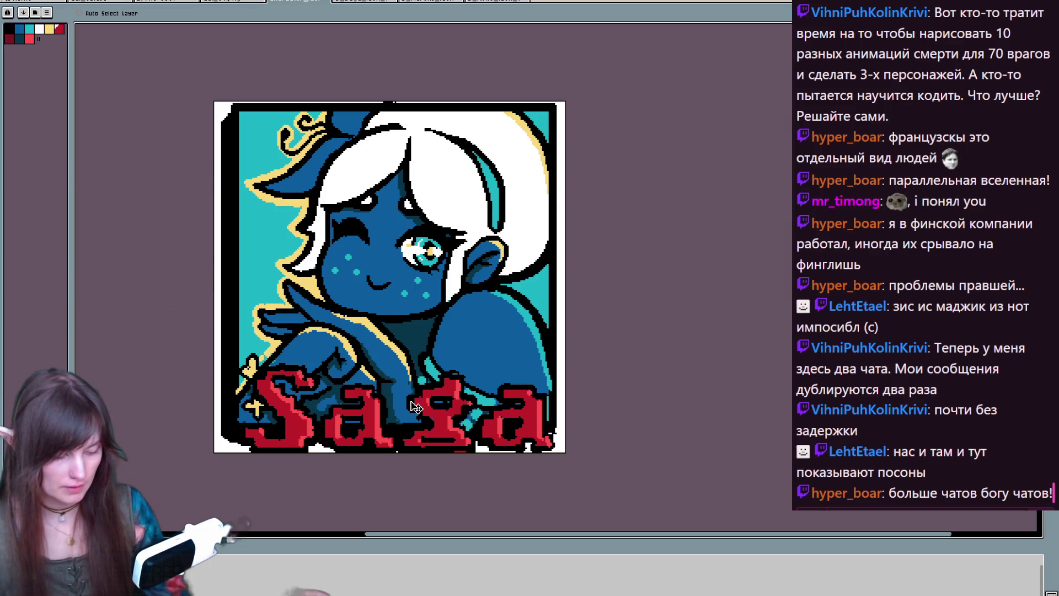
- Paint a black line along the bottom border of the Saga icon with the pencil
key("ctrl+z")
key("b")
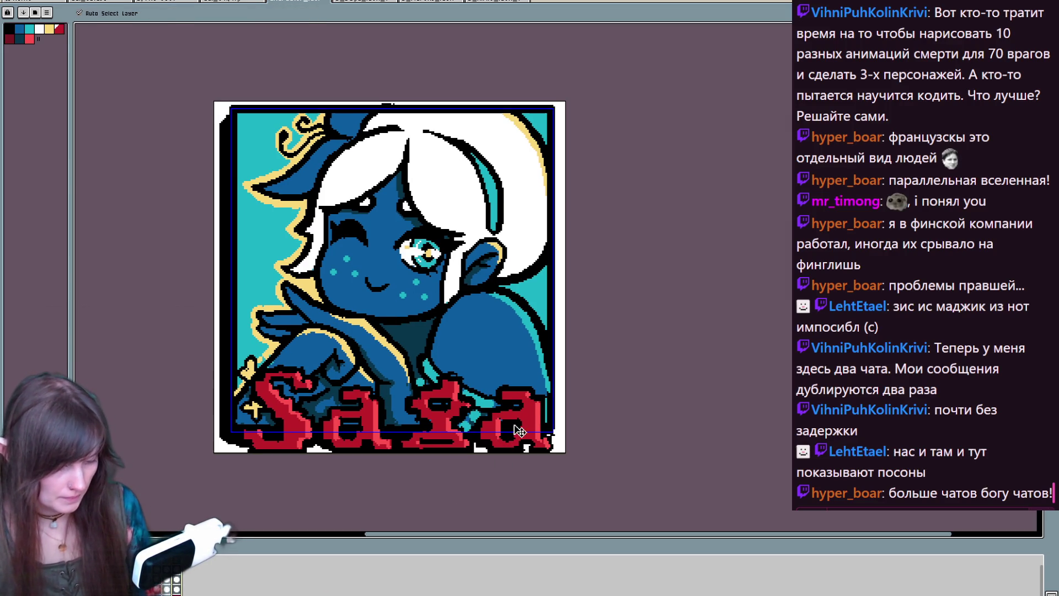
key("ctrl+z")
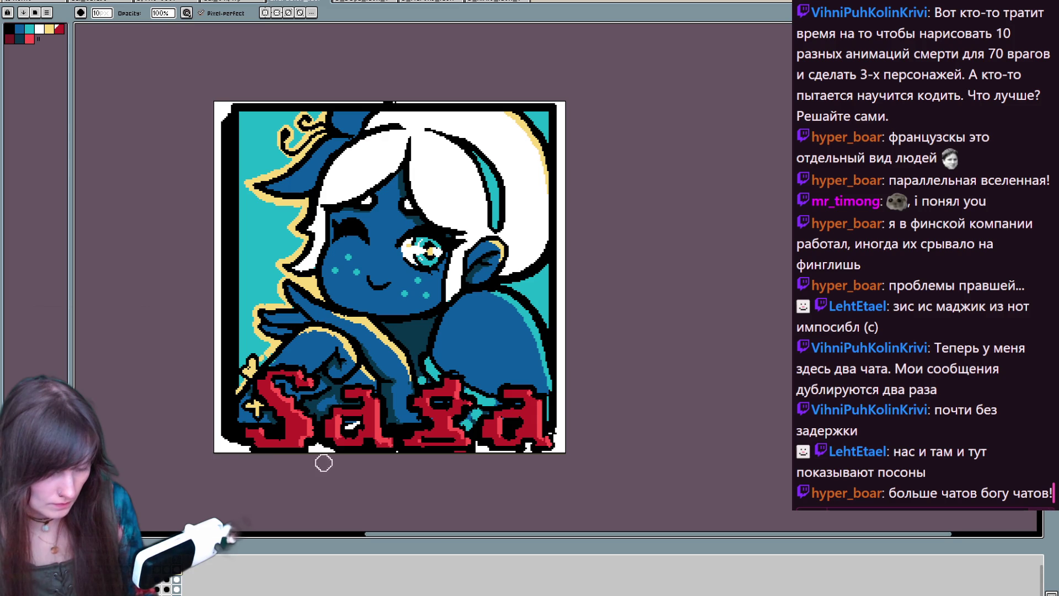
key("v")
key("b")
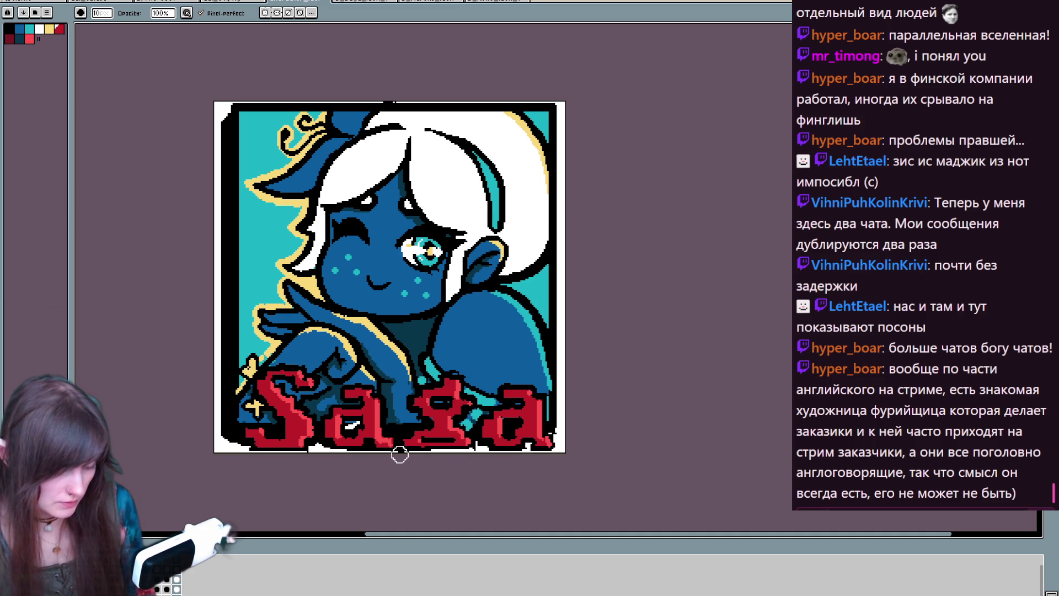
key("e")
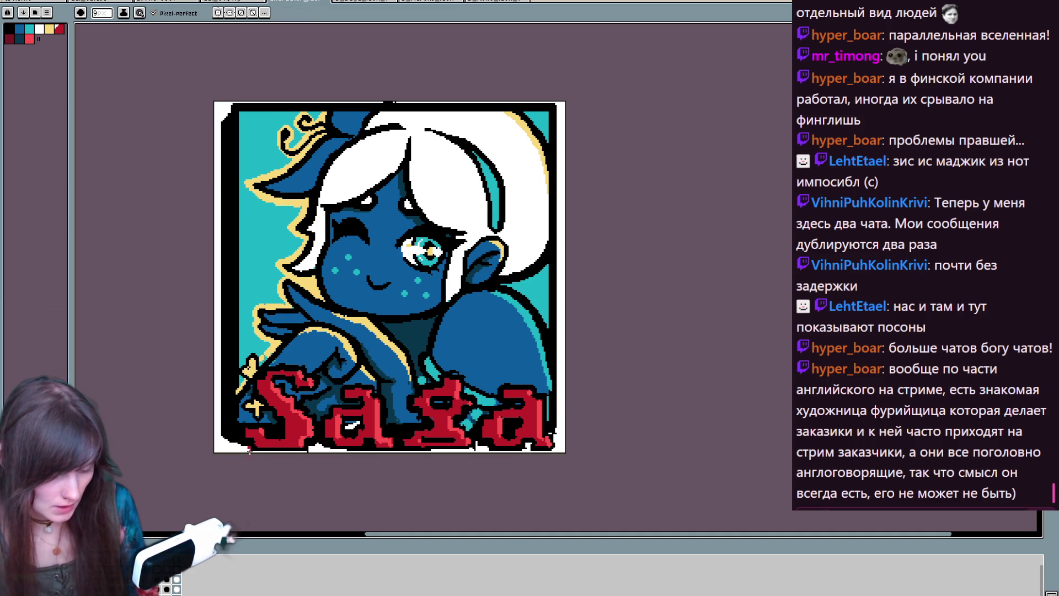
left_click(250, 448, "alt")
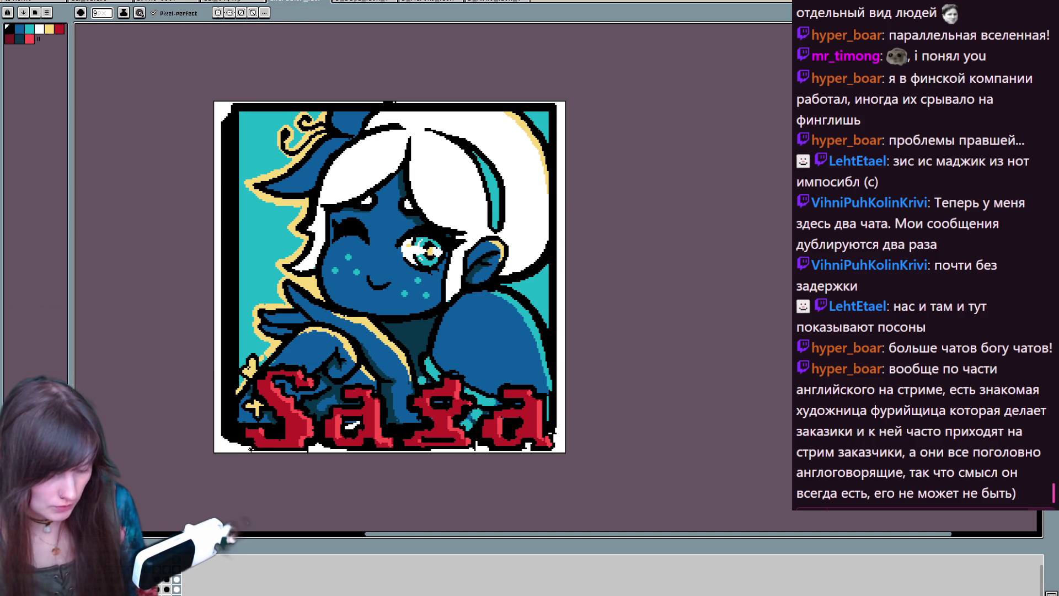
left_click_drag(258, 448, 309, 449)
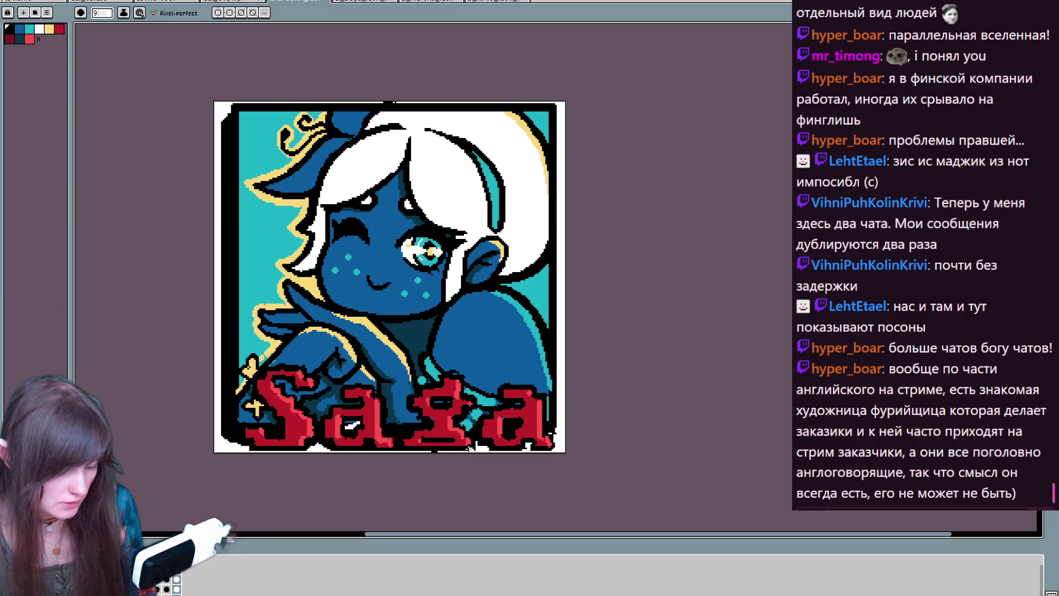
key("b")
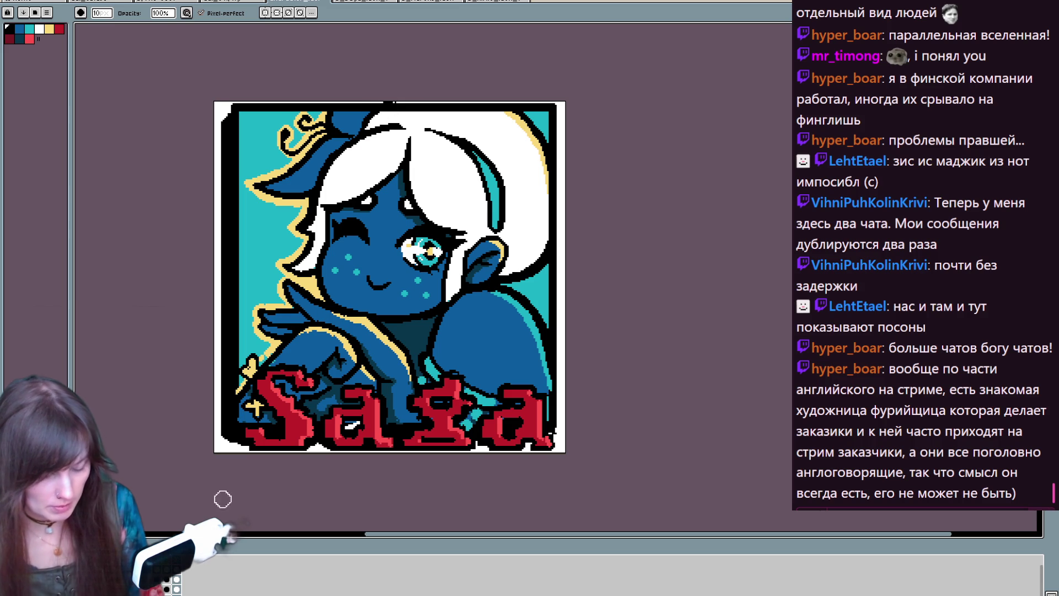
- Hide and reshow a layer to compare the artwork without it
left_click(170, 583)
left_click(170, 584)
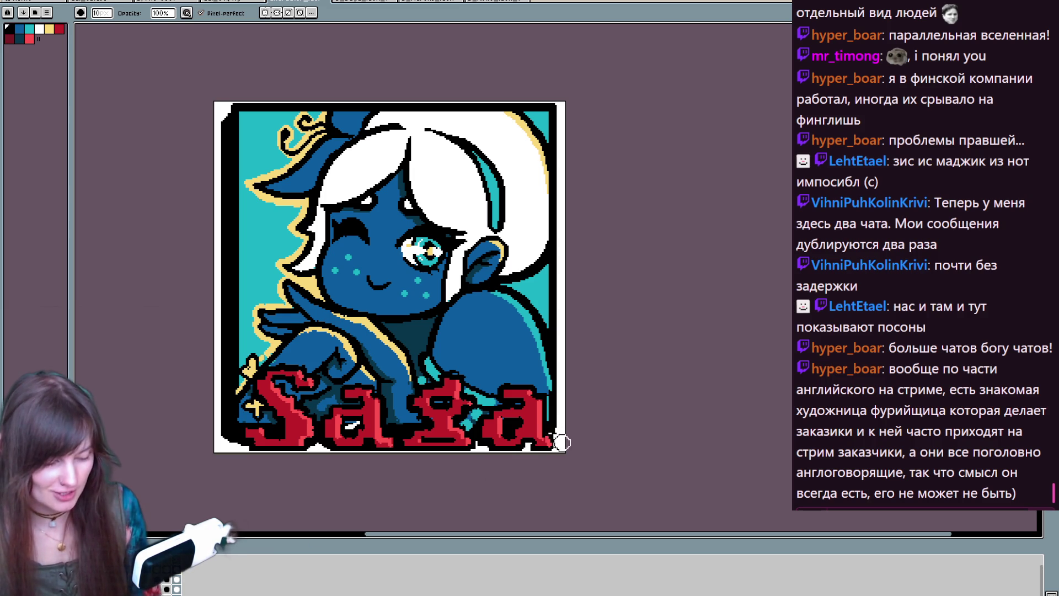
key("e")
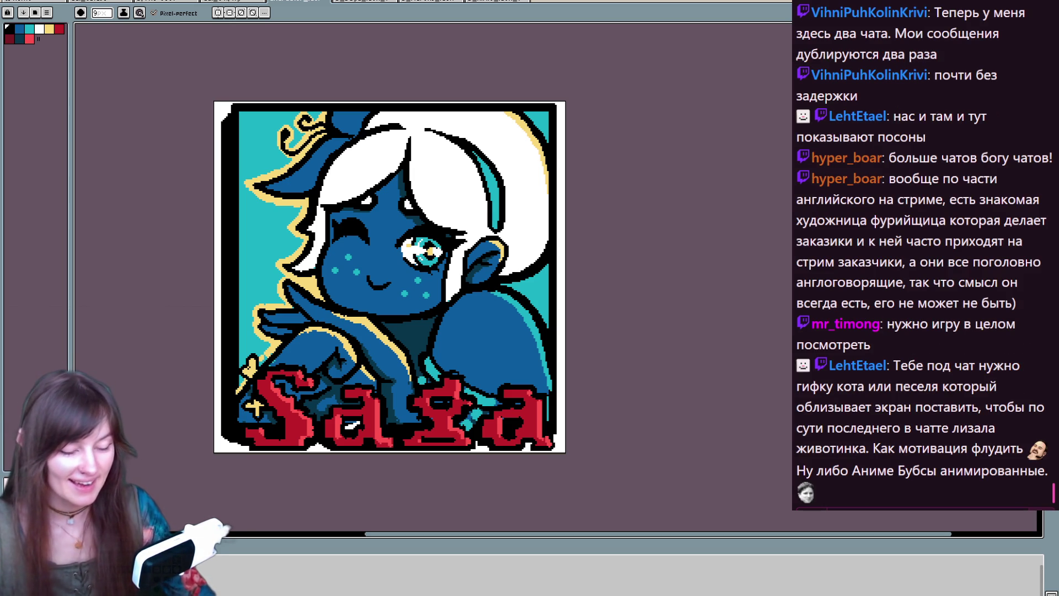
- Start Save As and create a folder named OLD inside Characters_Icons
left_click(8, 5)
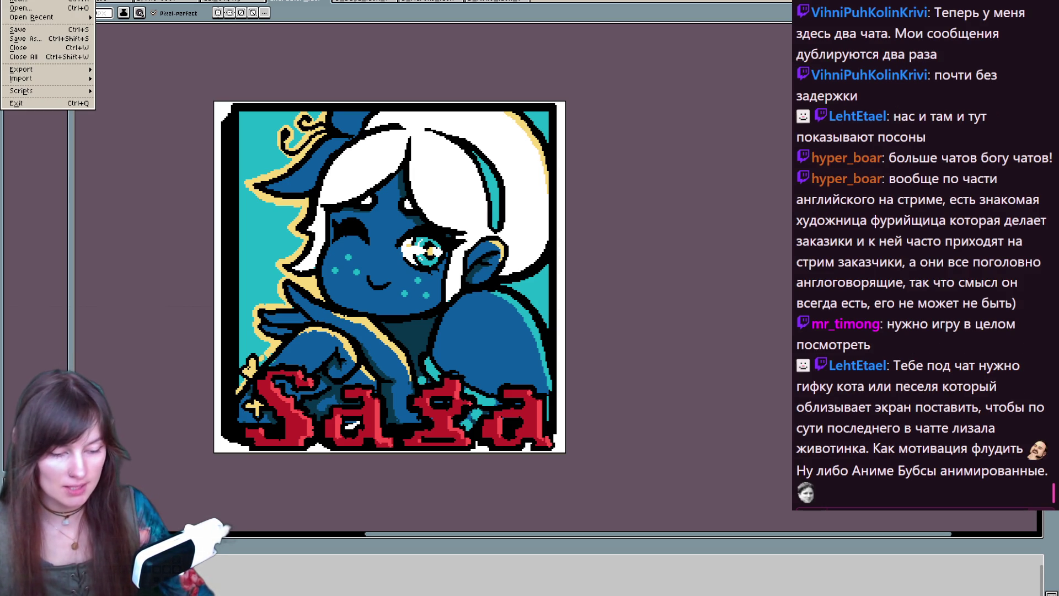
left_click(25, 39)
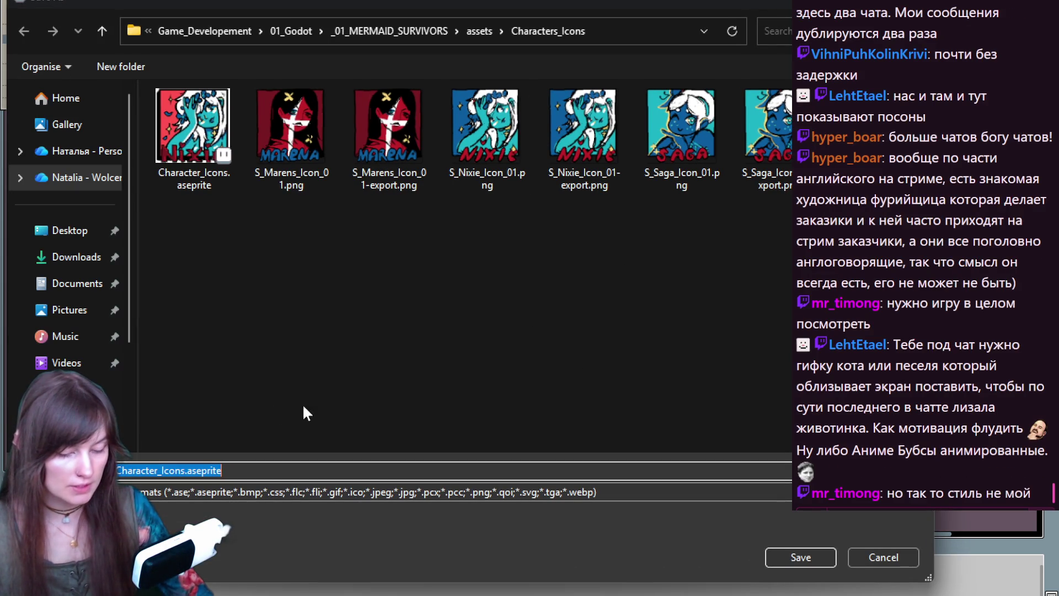
right_click(329, 305)
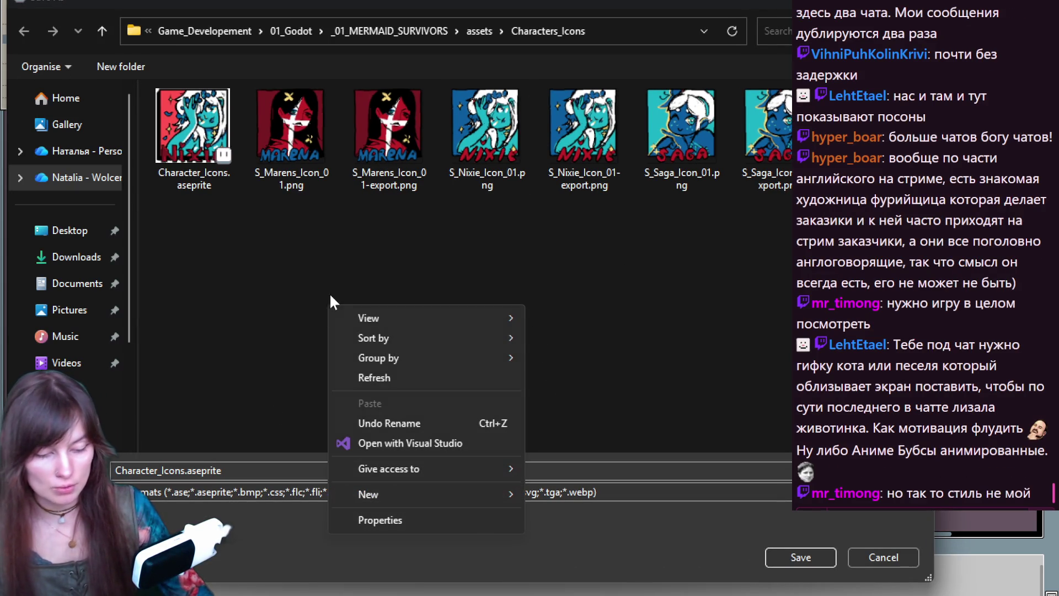
left_click(538, 495)
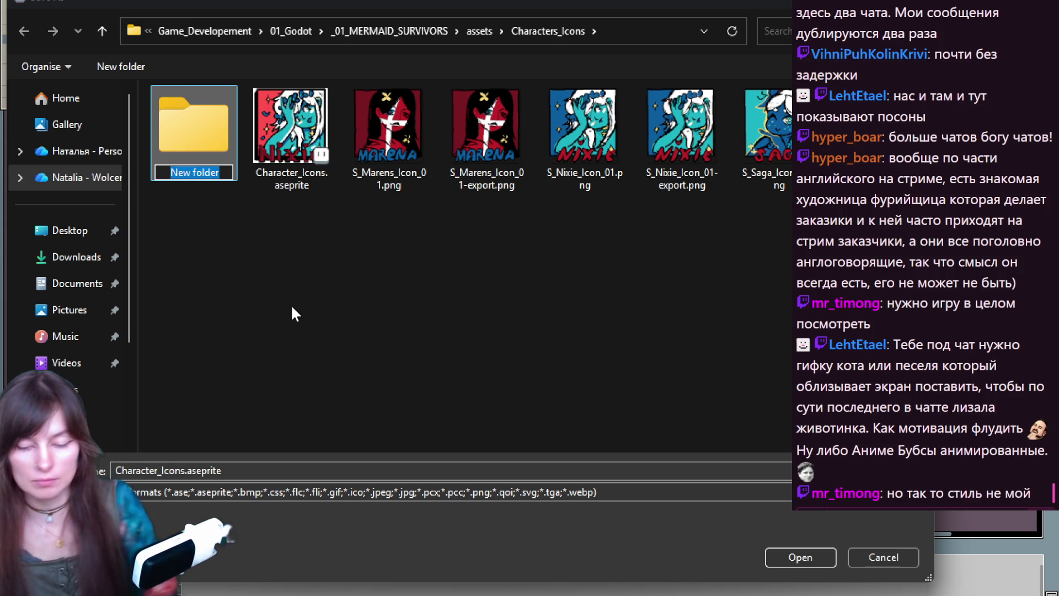
type("OLD")
key("Return")
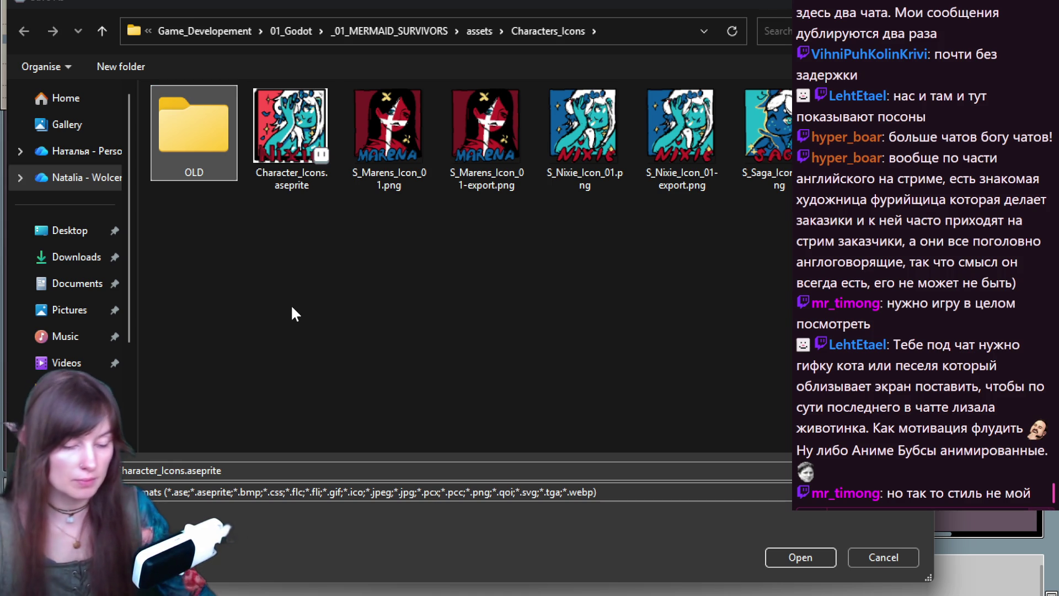
- Use S_Saga_Icon_01.png as the file name, then create and open another New folder
left_click(364, 155)
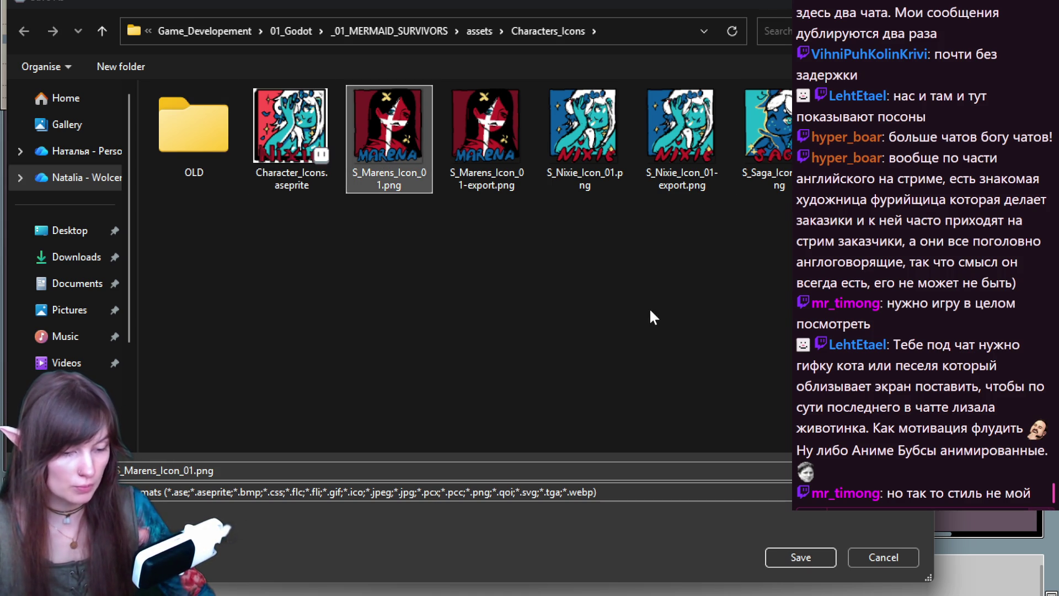
left_click(789, 157)
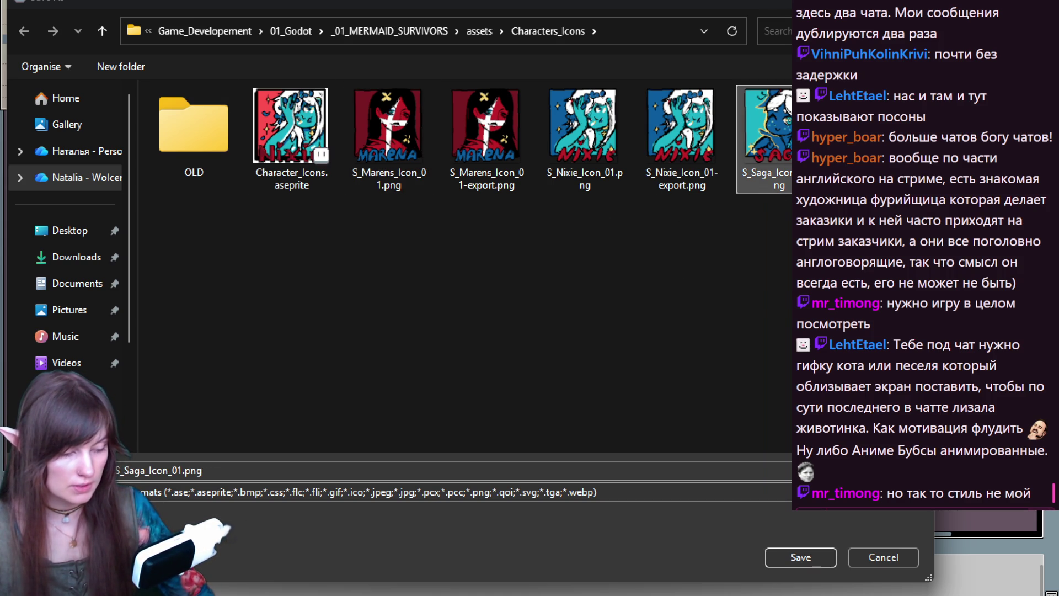
left_click(386, 156)
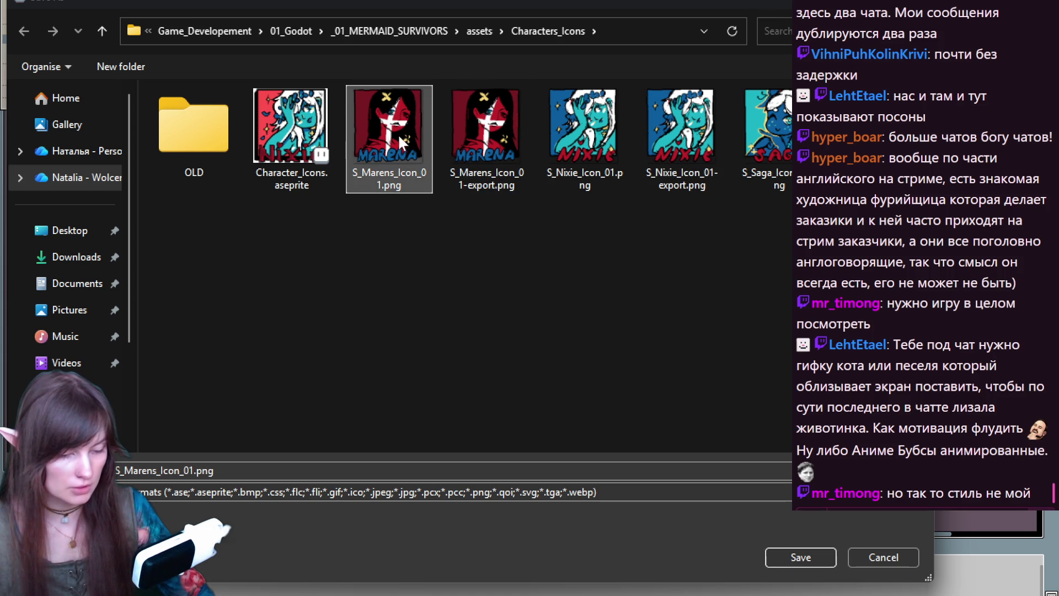
left_click(472, 142)
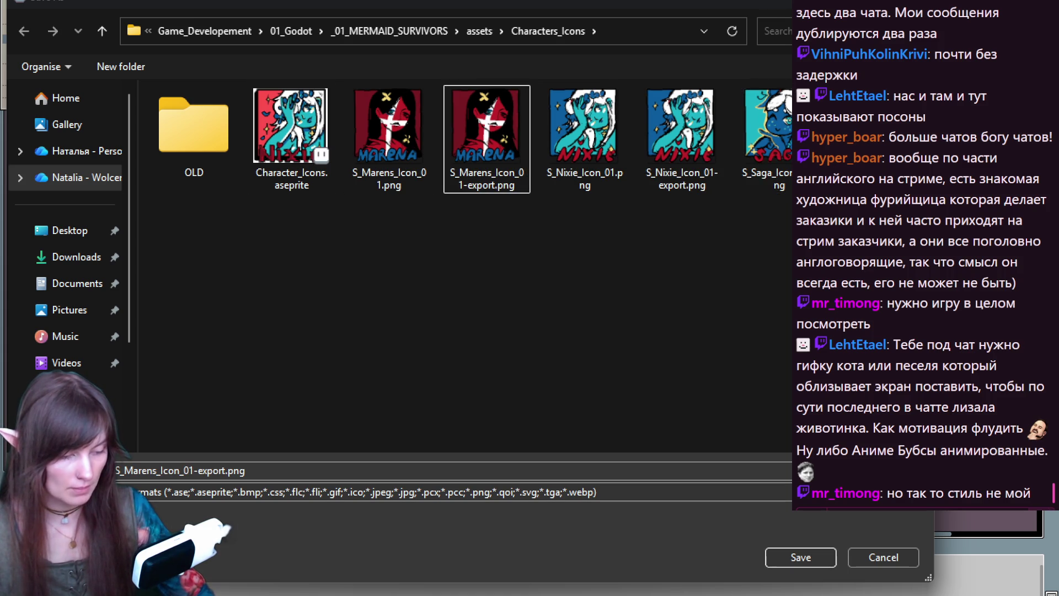
left_click(773, 152)
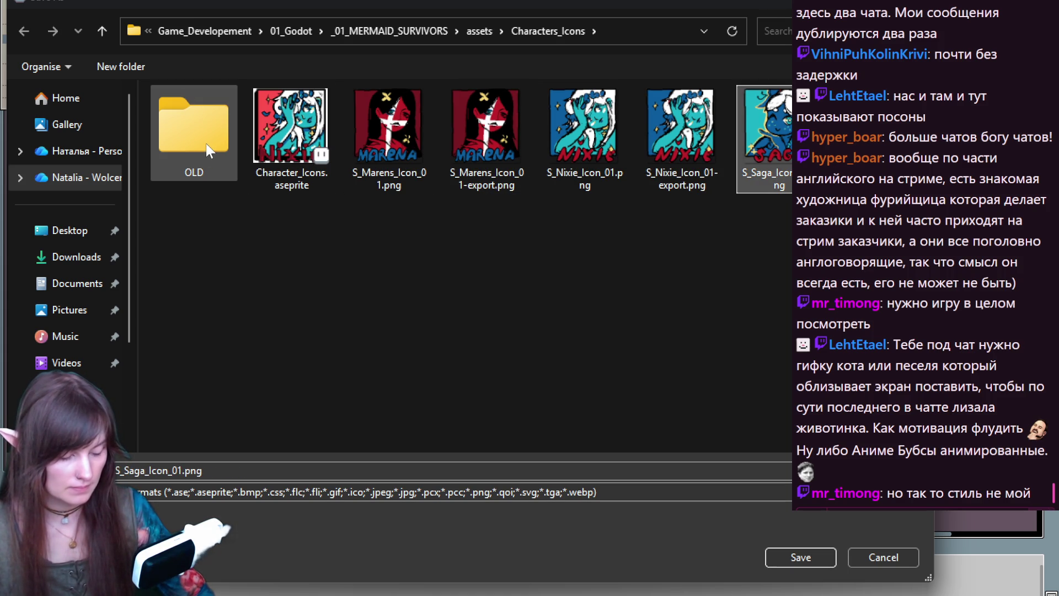
left_click(114, 63)
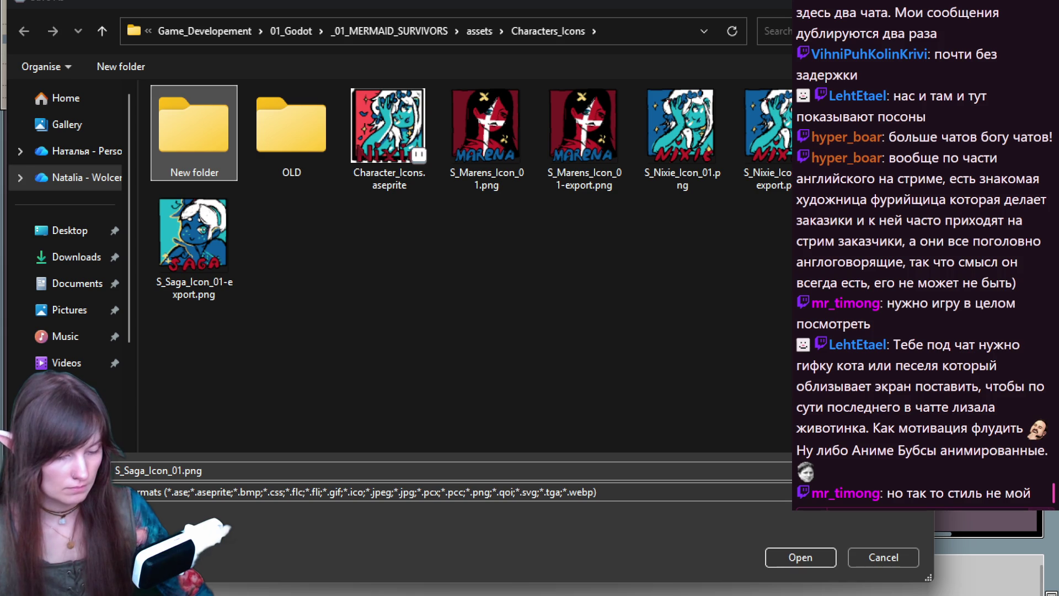
double_click(195, 154)
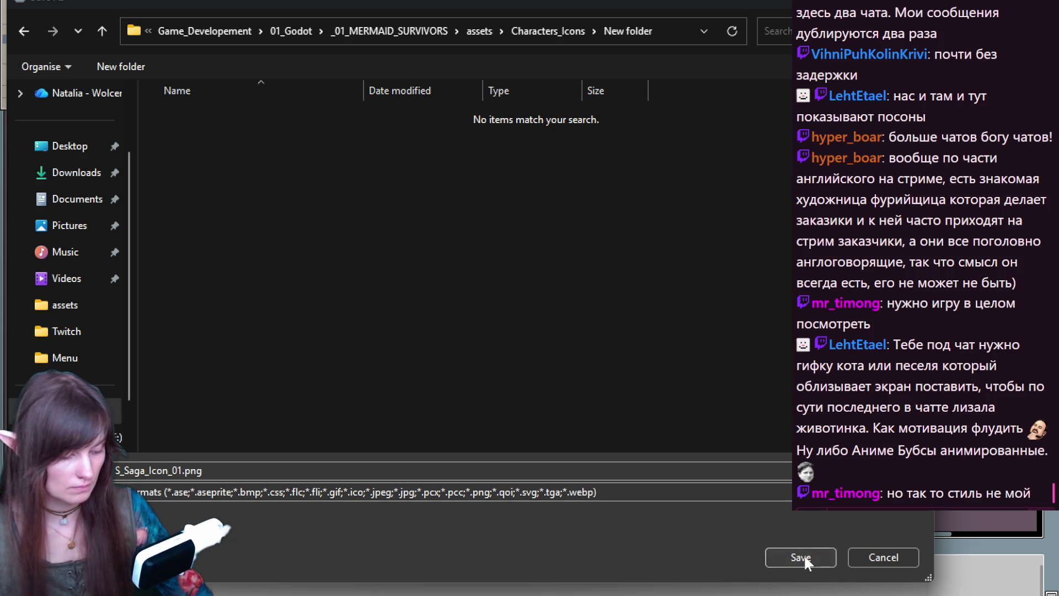
- Save the icon into New folder as a png file, accepting the save prompts
left_click(497, 491)
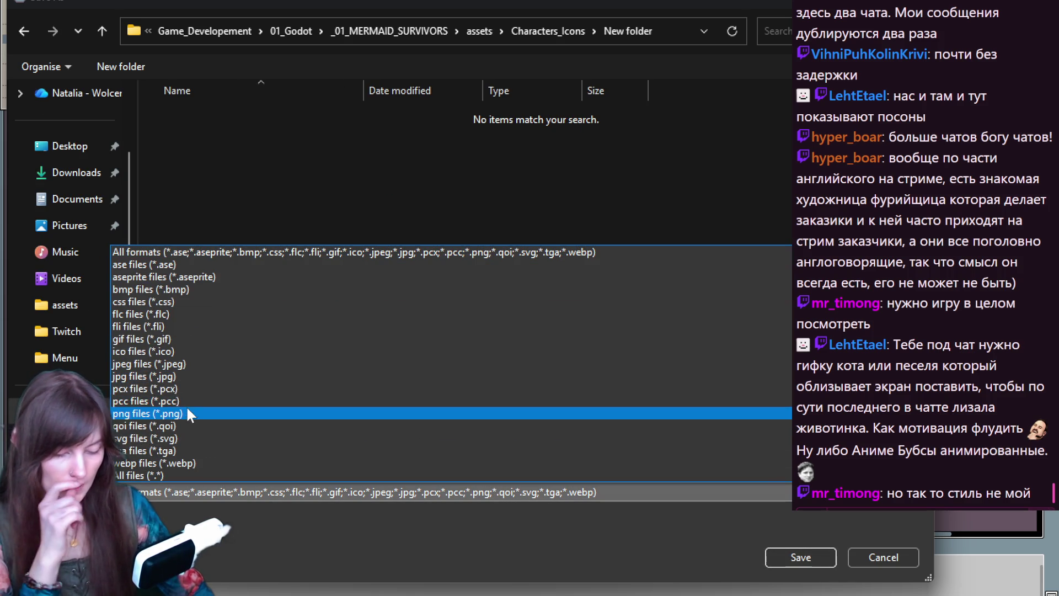
left_click(188, 414)
left_click(800, 559)
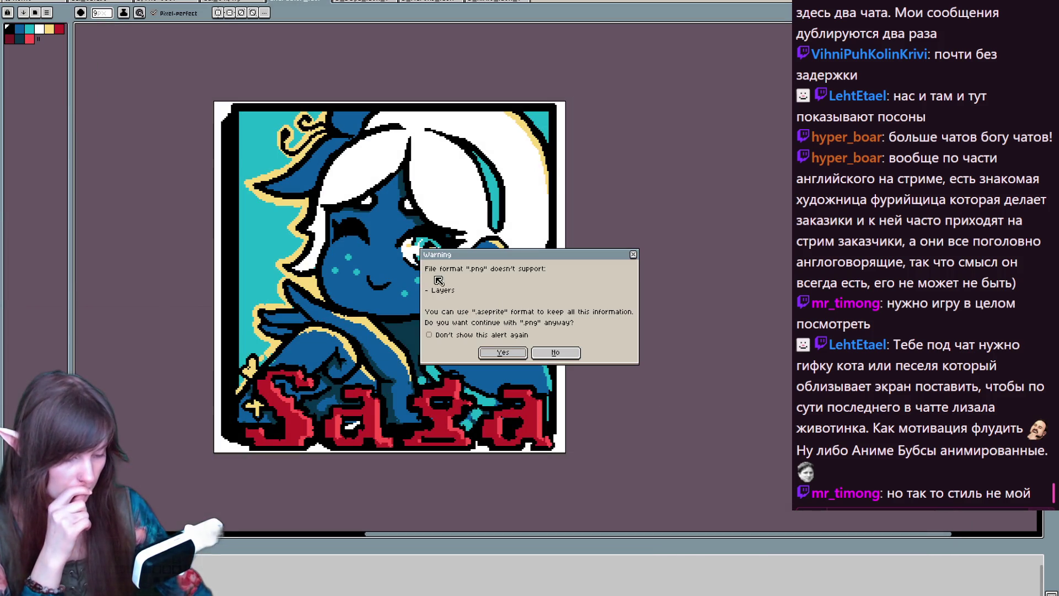
left_click(502, 353)
left_click(506, 338)
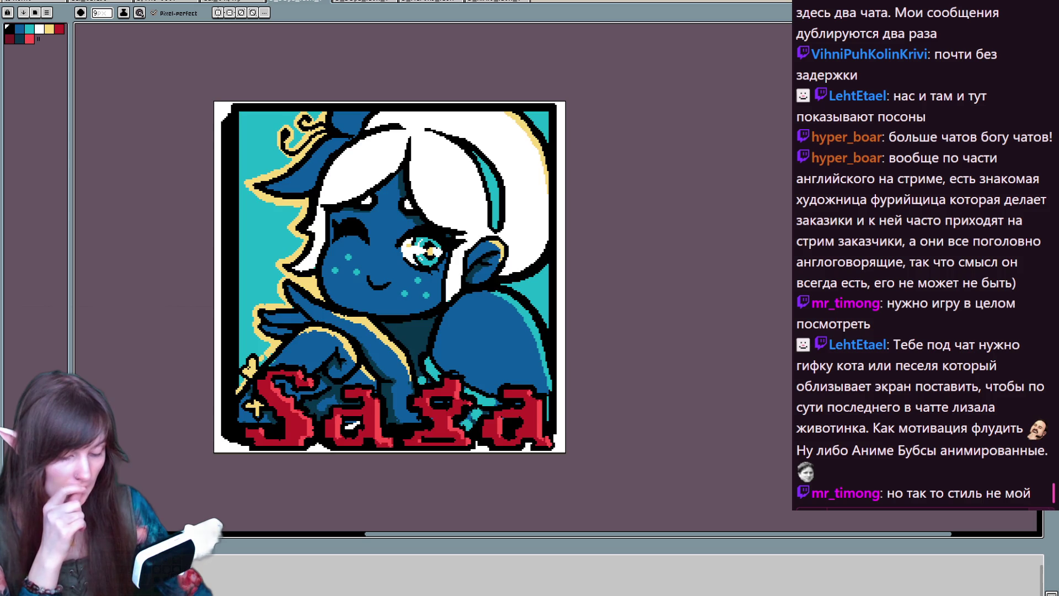
key("ctrl+Tab")
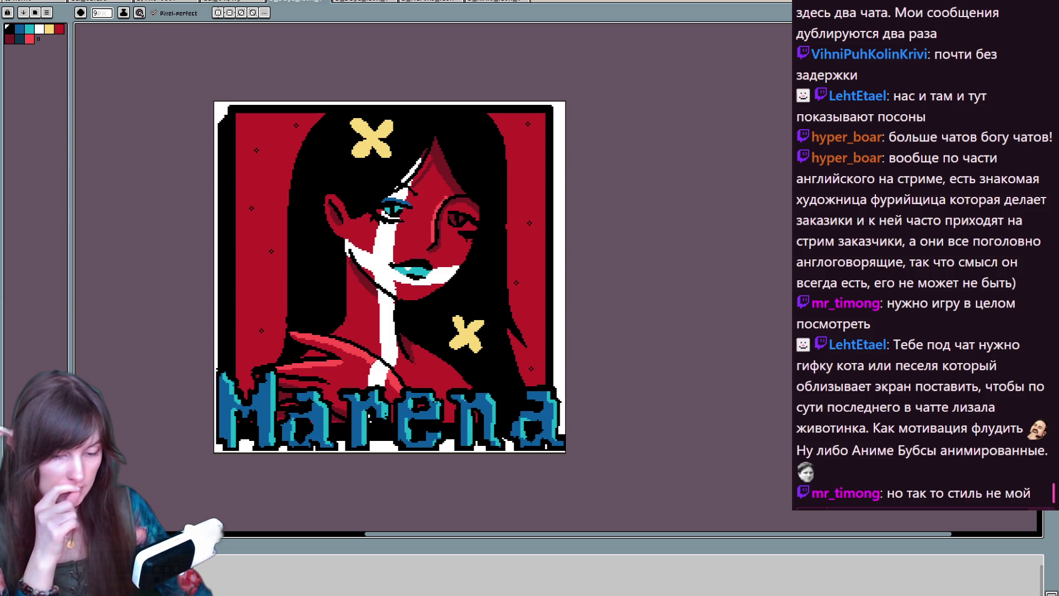
- Save the Marena portrait as png over S_Saga_Icon_02.png, confirming replace and separate-frame export
left_click(13, 0)
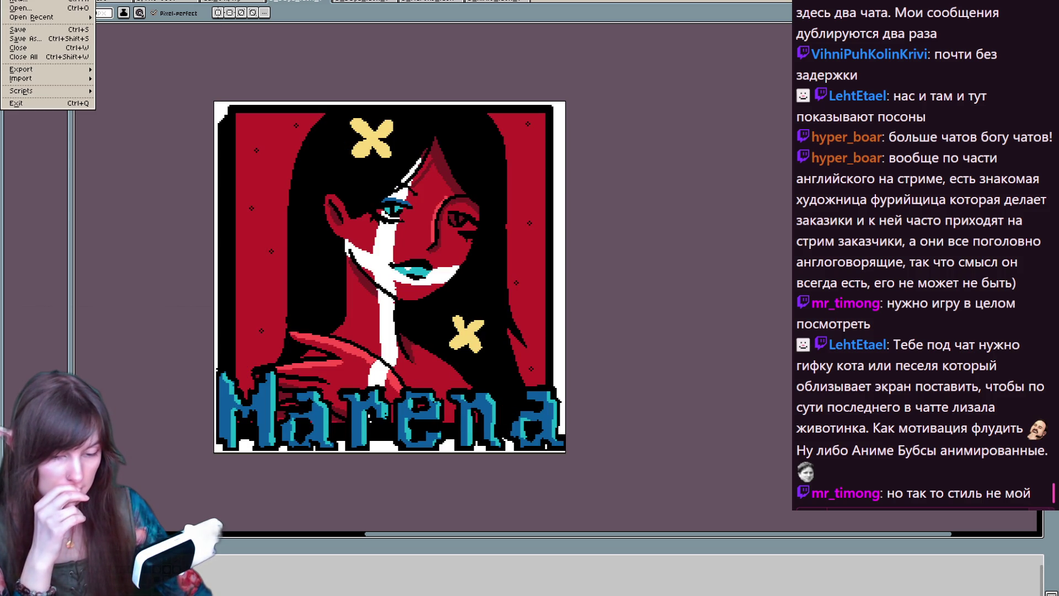
left_click(29, 43)
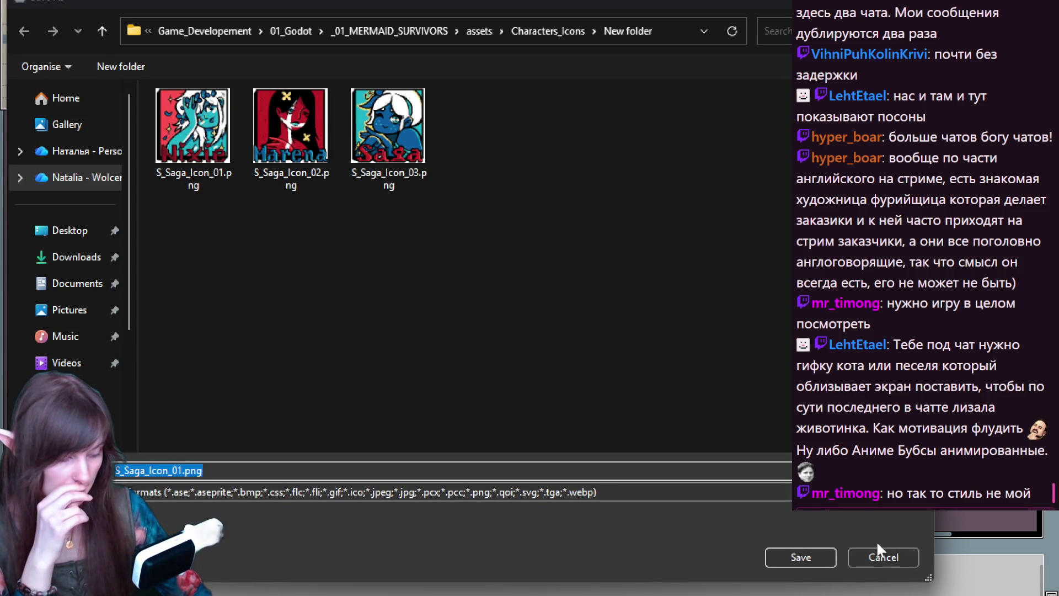
left_click(877, 553)
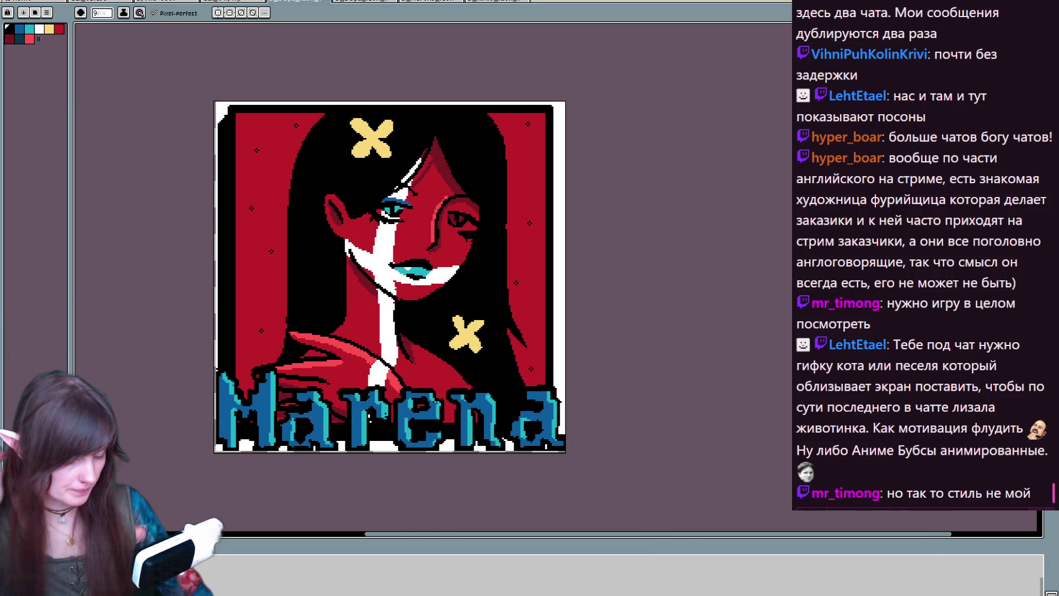
left_click(5, 3)
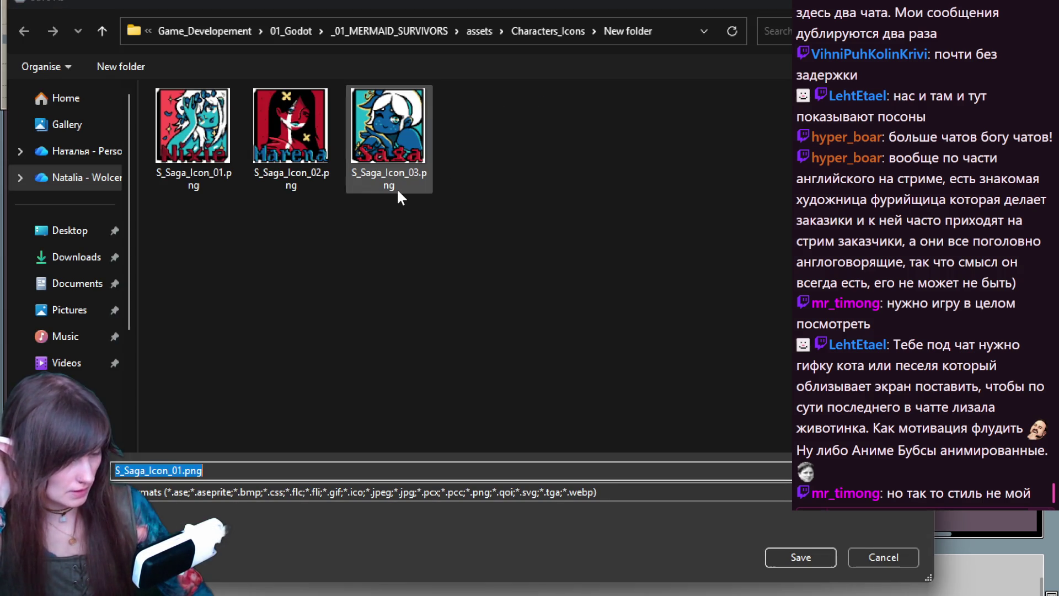
left_click(396, 133)
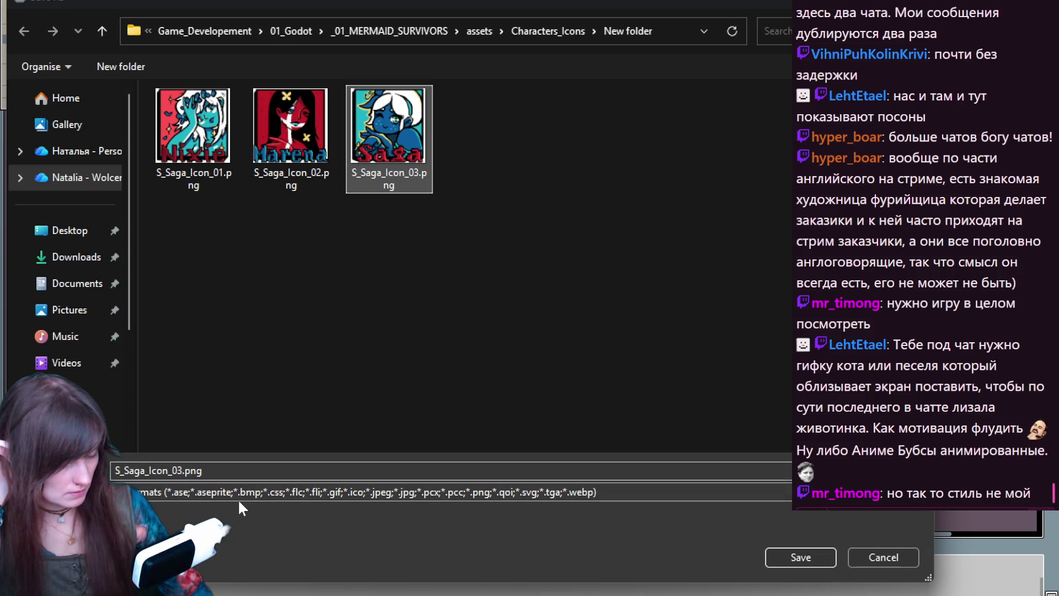
left_click(276, 154)
left_click(253, 493)
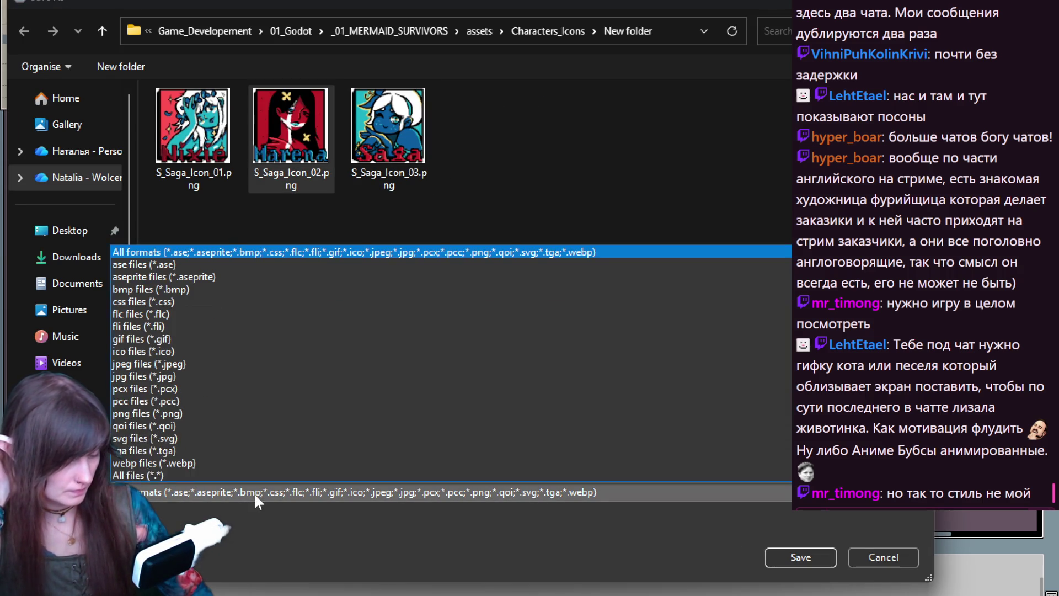
left_click(187, 412)
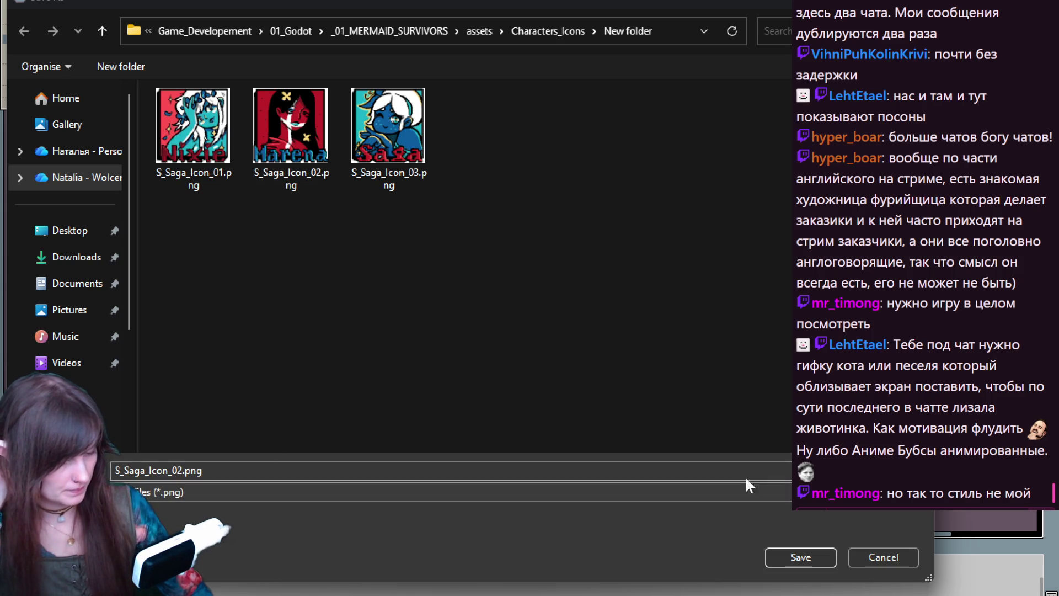
left_click(780, 555)
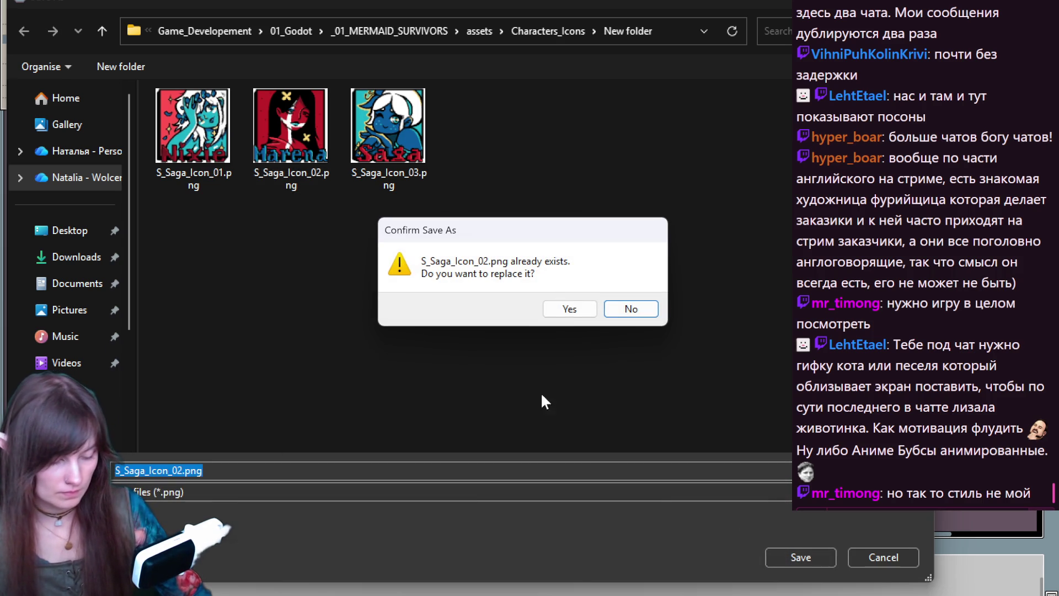
left_click(569, 312)
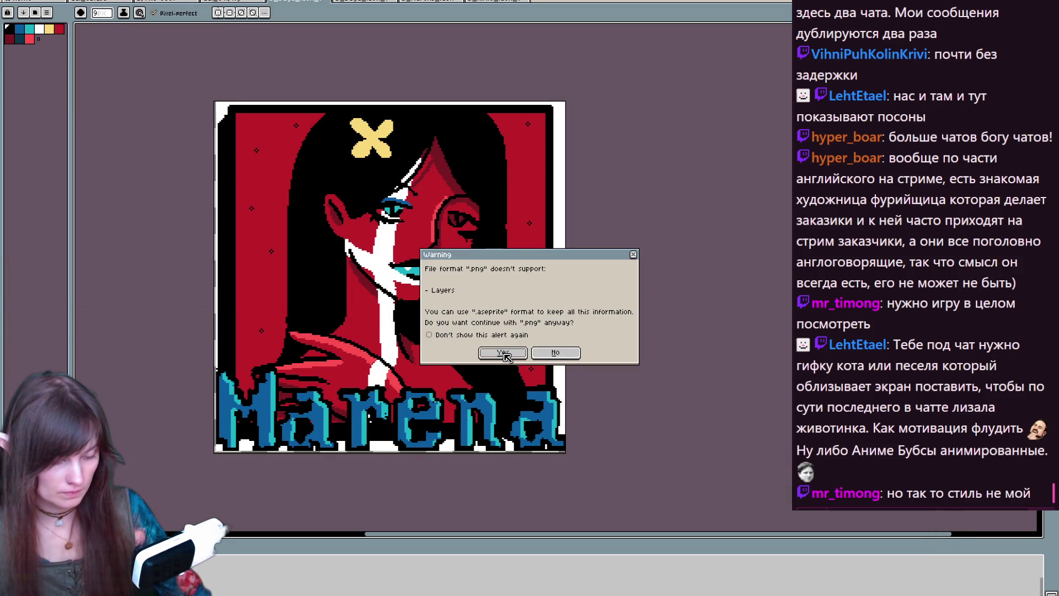
left_click(496, 331)
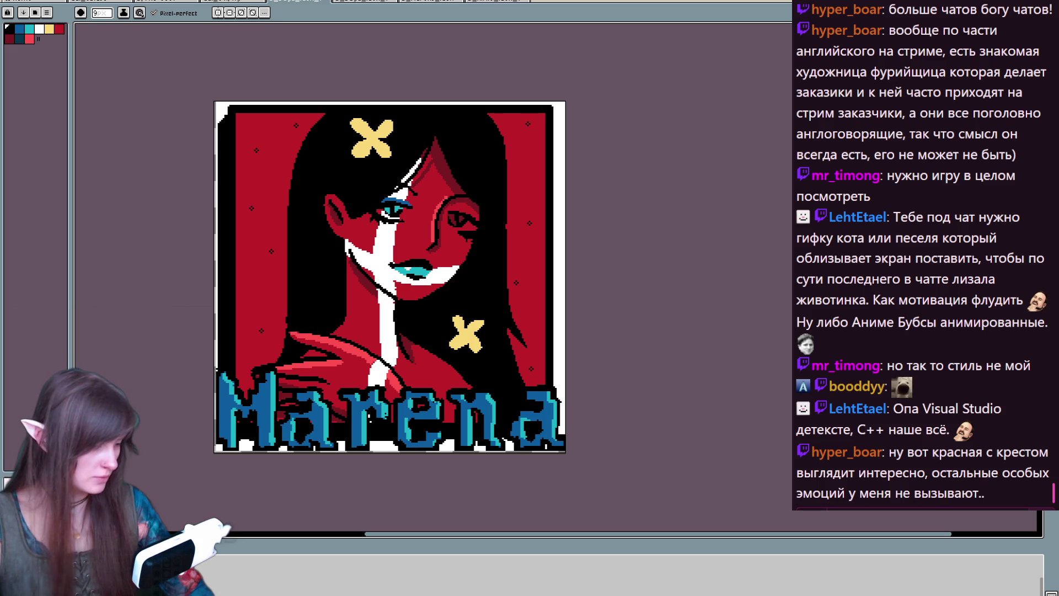
- Magic-wand select the portrait's white border and delete it to leave transparency
key("m")
key("w")
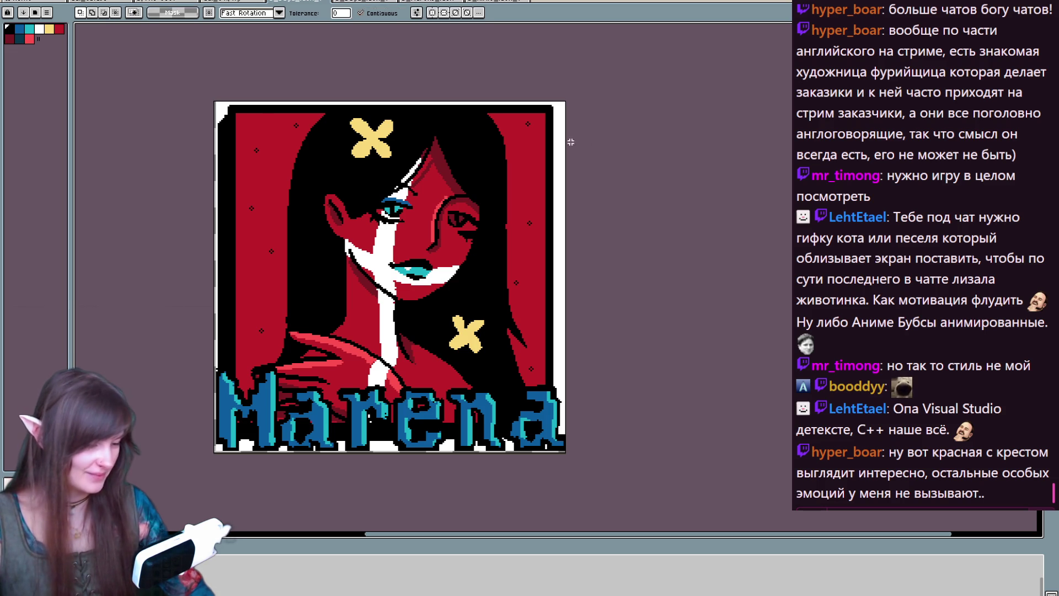
left_click(559, 138)
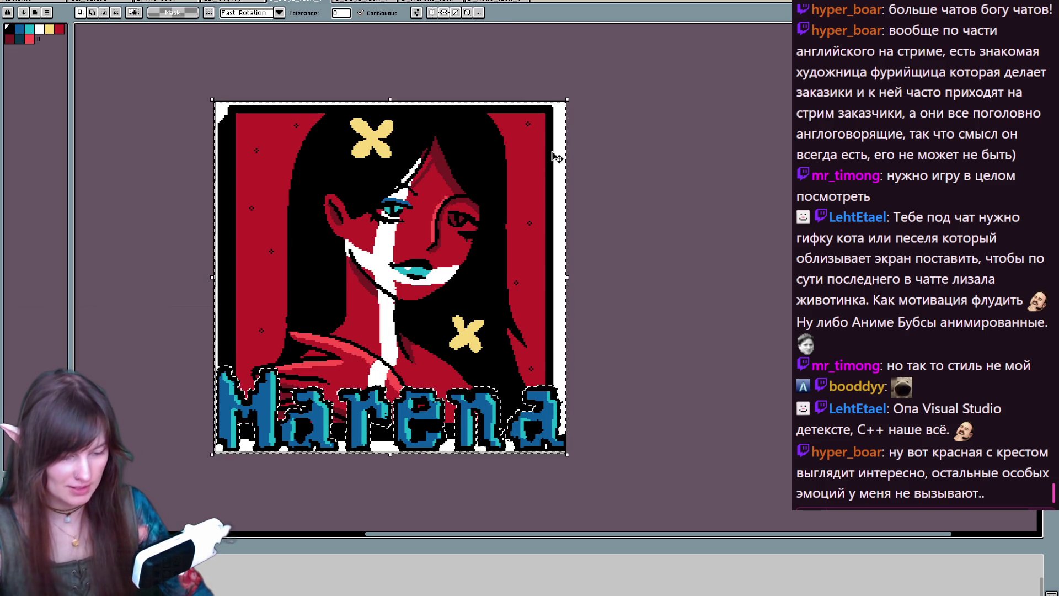
key("ctrl+d")
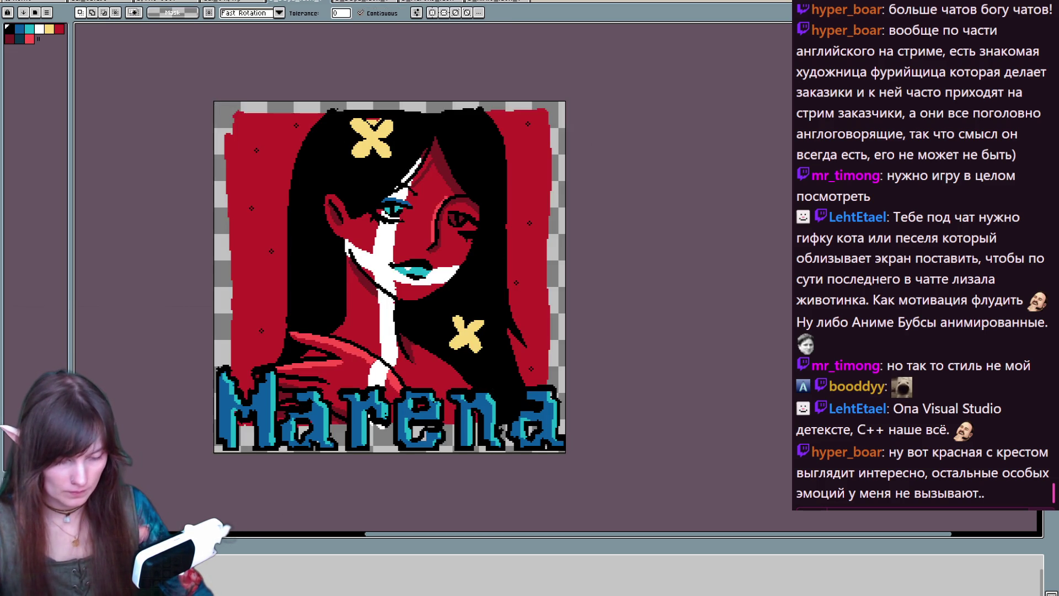
left_click(559, 243)
key("Delete")
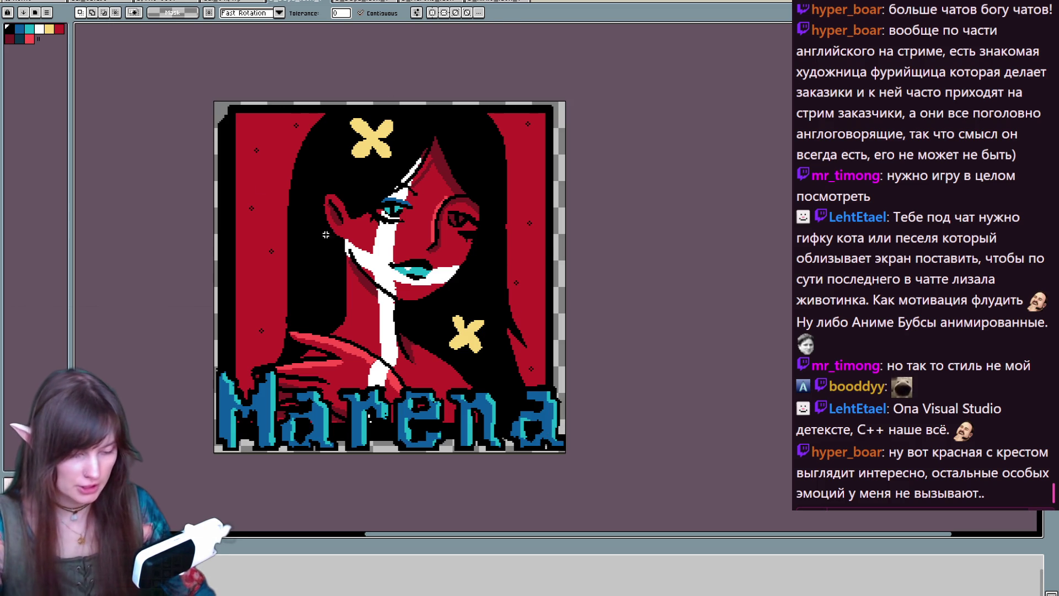
- Re-save the portrait over S_Saga_Icon_02.png as PNG, agreeing to export 3 files
key("ctrl+shift+s")
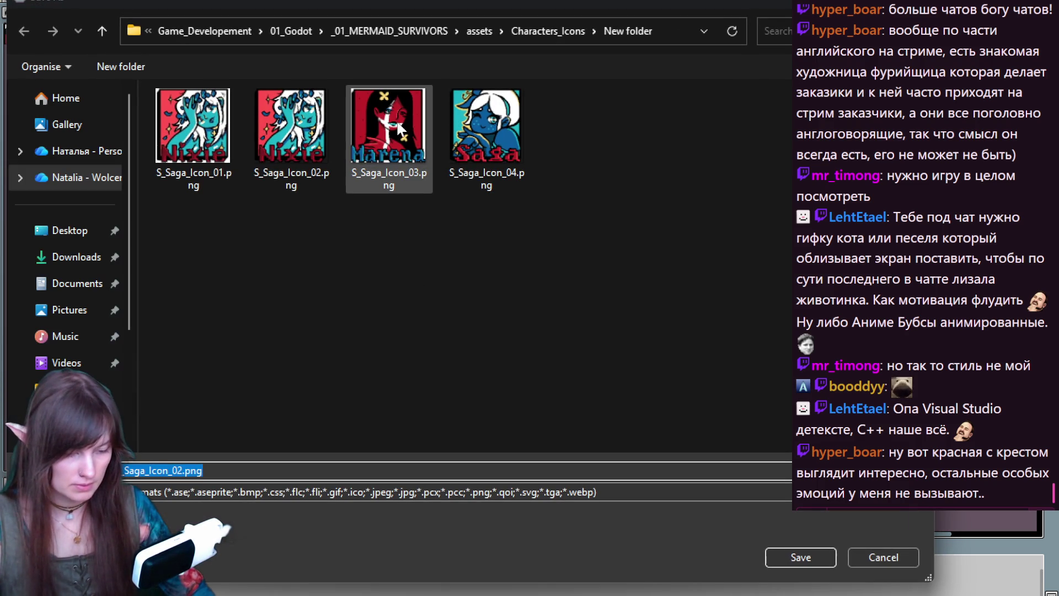
left_click(386, 166)
left_click(794, 558)
left_click(568, 308)
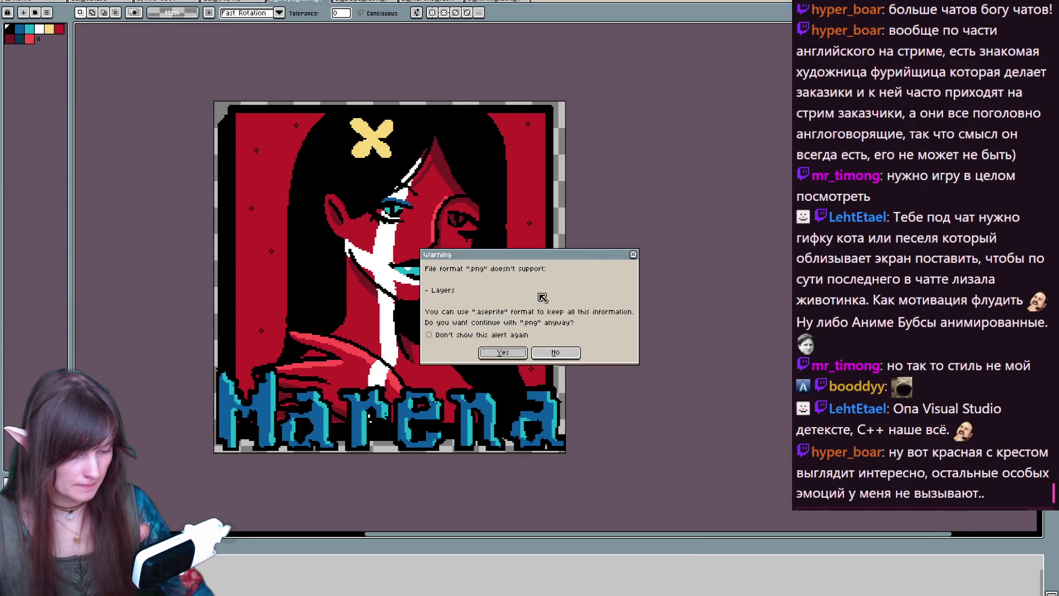
left_click(506, 353)
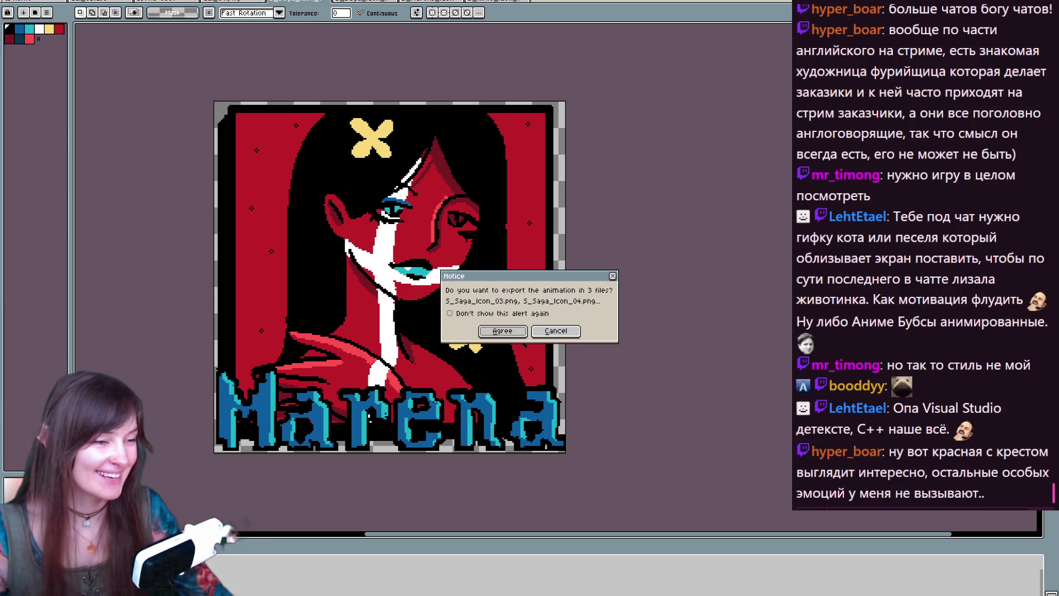
left_click(510, 332)
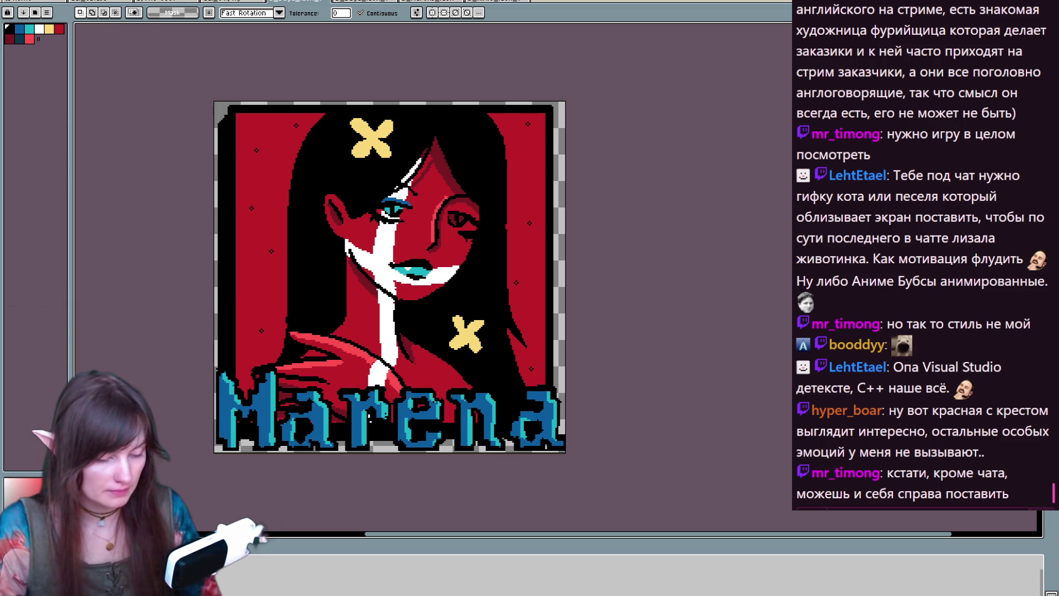
key("space")
left_click_drag(570, 307, 632, 317)
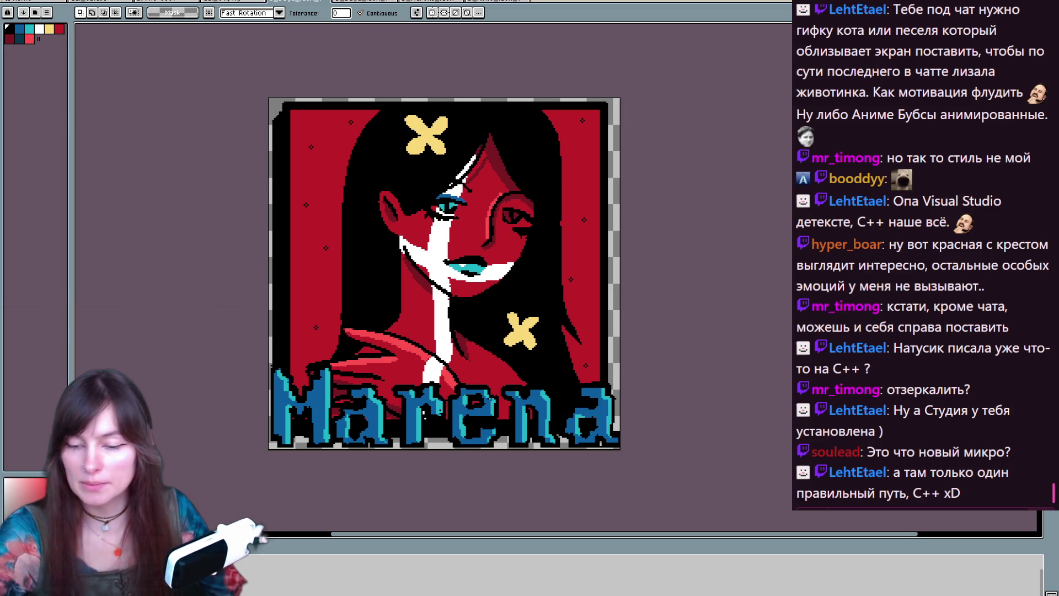
- Expand assets/characters, collapse boss, and open the player folder showing the MS_Mermaid sprites
scroll(83, 441, "down", 2)
scroll(83, 441, "up", 5)
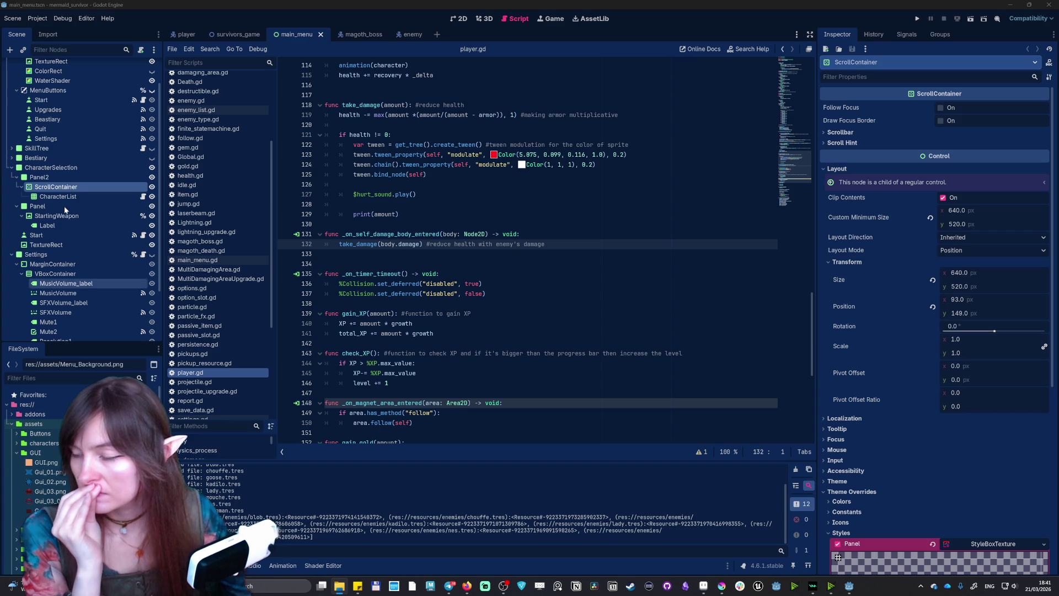
scroll(60, 433, "down", 5)
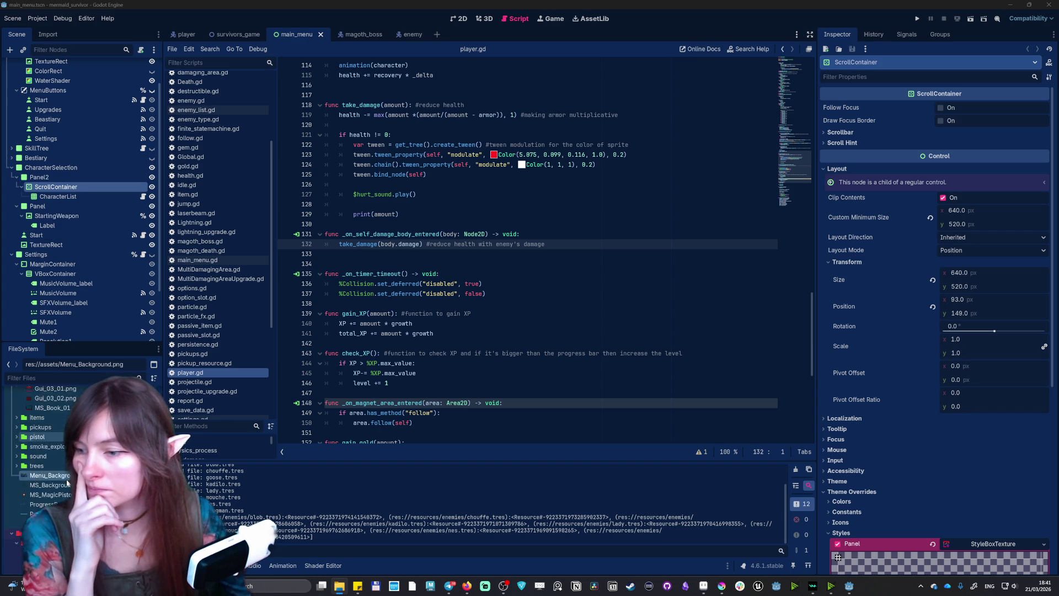
scroll(55, 436, "up", 3)
scroll(31, 451, "up", 10)
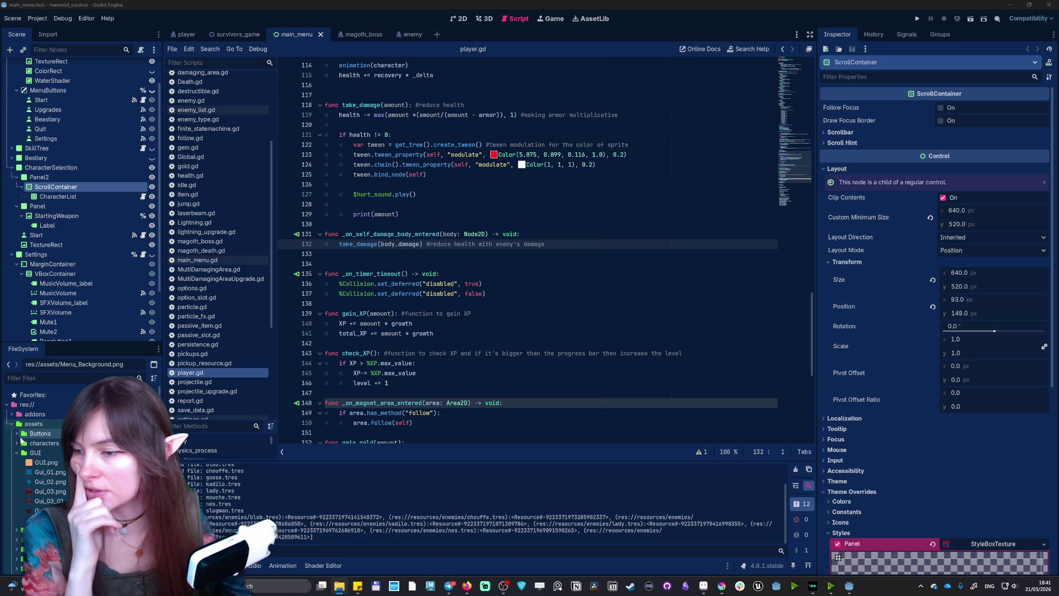
left_click(16, 443)
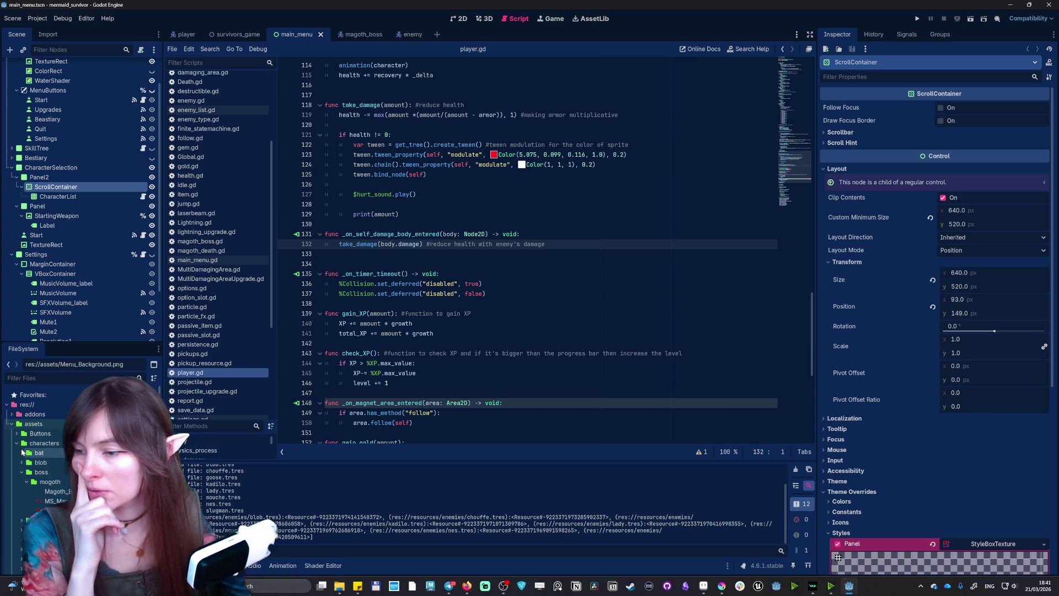
scroll(27, 465, "down", 1)
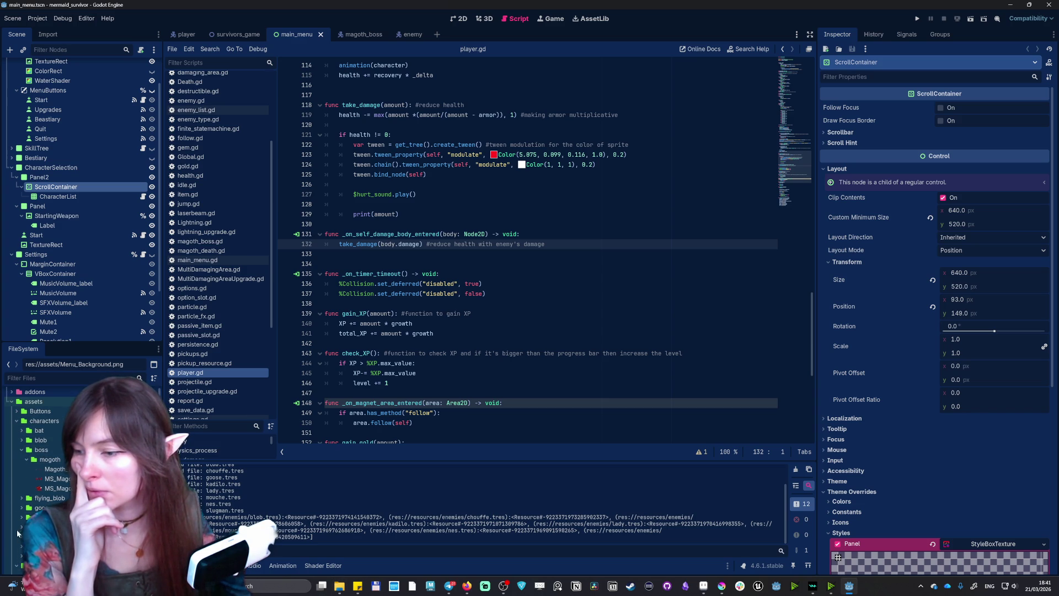
left_click(21, 450)
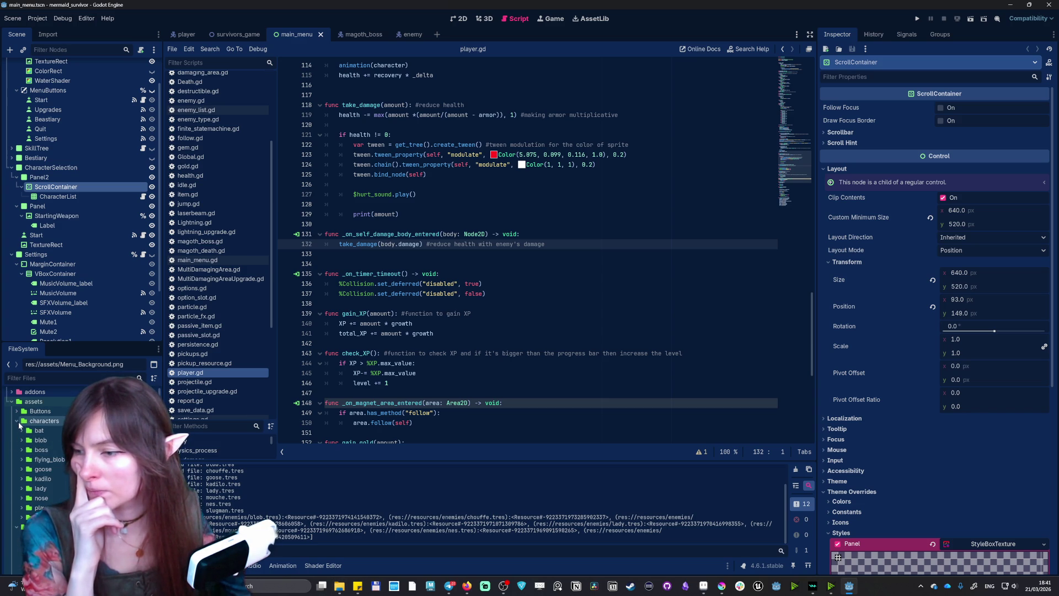
left_click(21, 506)
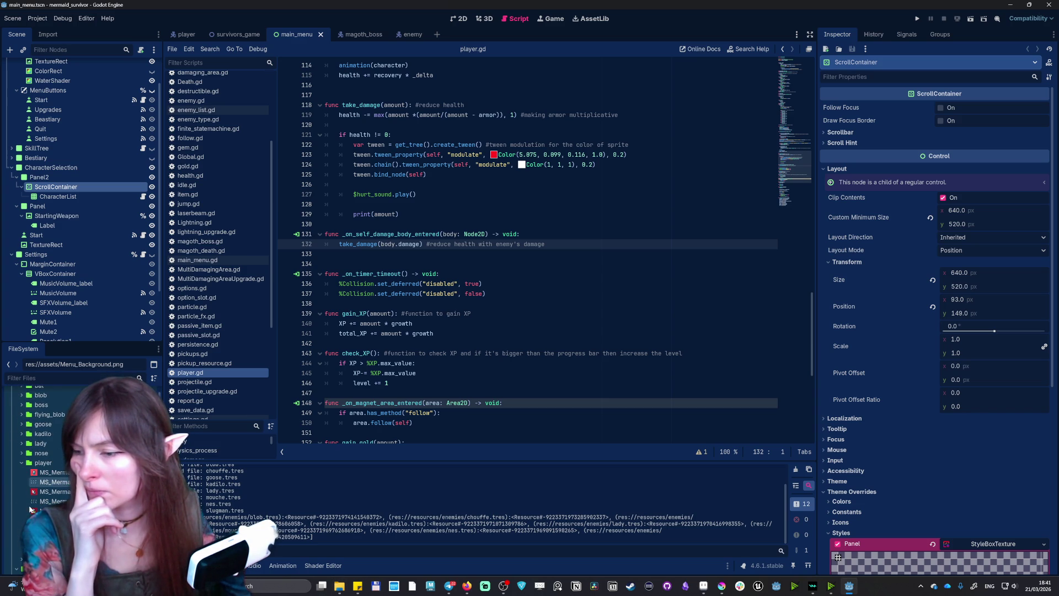
- Run the game, switch it to fullscreen in settings, and open character selection
left_click(919, 19)
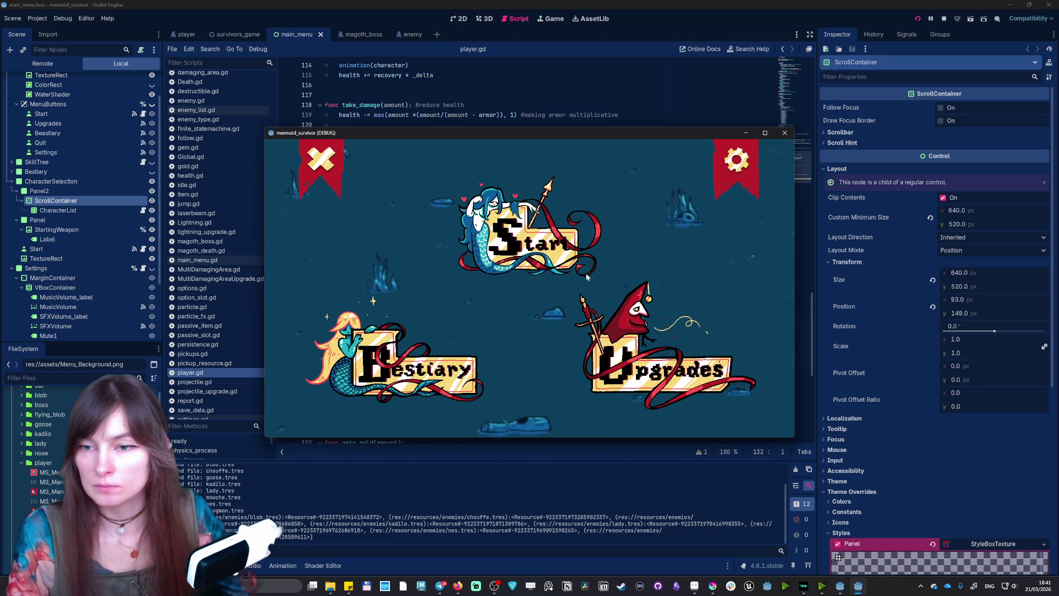
left_click(736, 160)
left_click(306, 400)
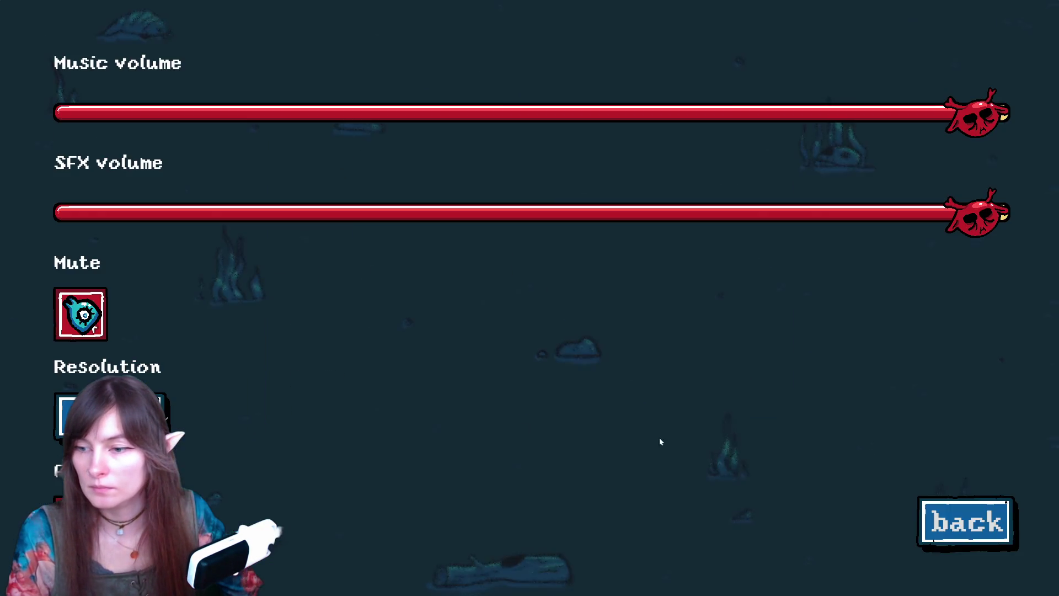
left_click(966, 521)
left_click(511, 193)
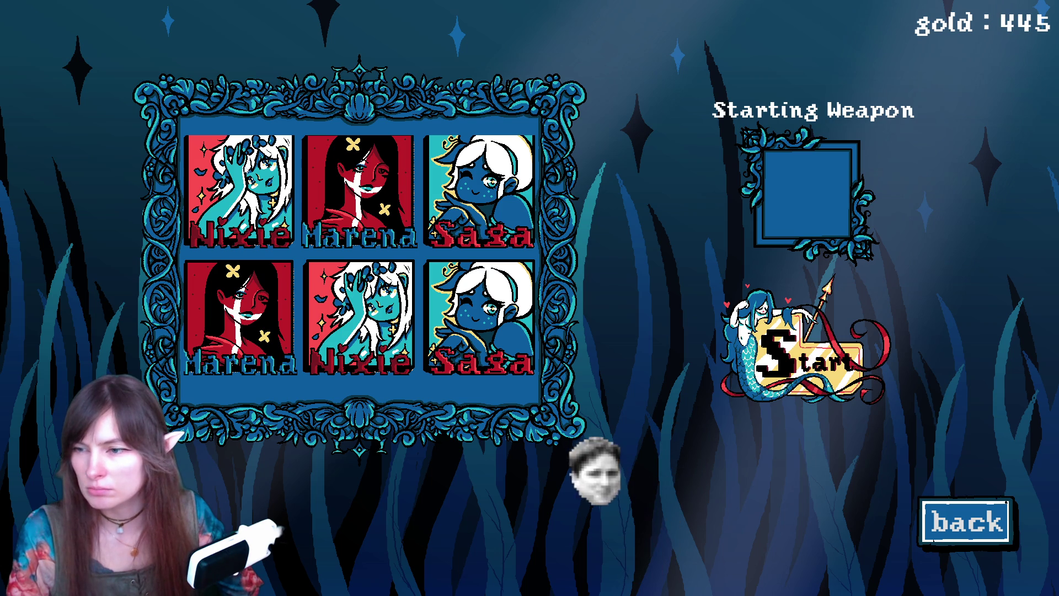
- Pick Nixie, Marena and Saga in turn to compare starting weapons, then close the game
left_click(239, 191)
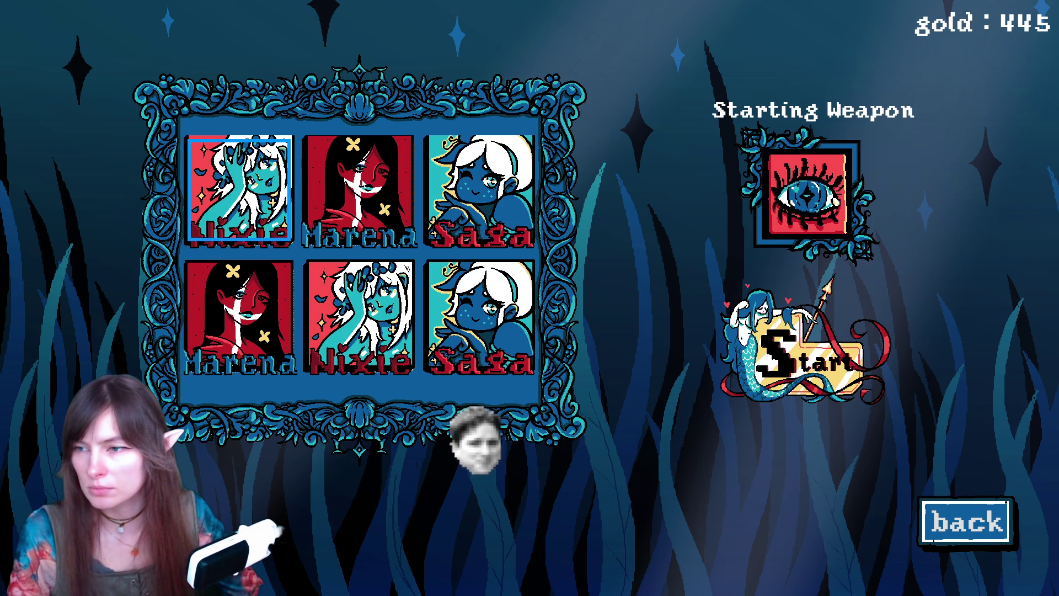
left_click(360, 191)
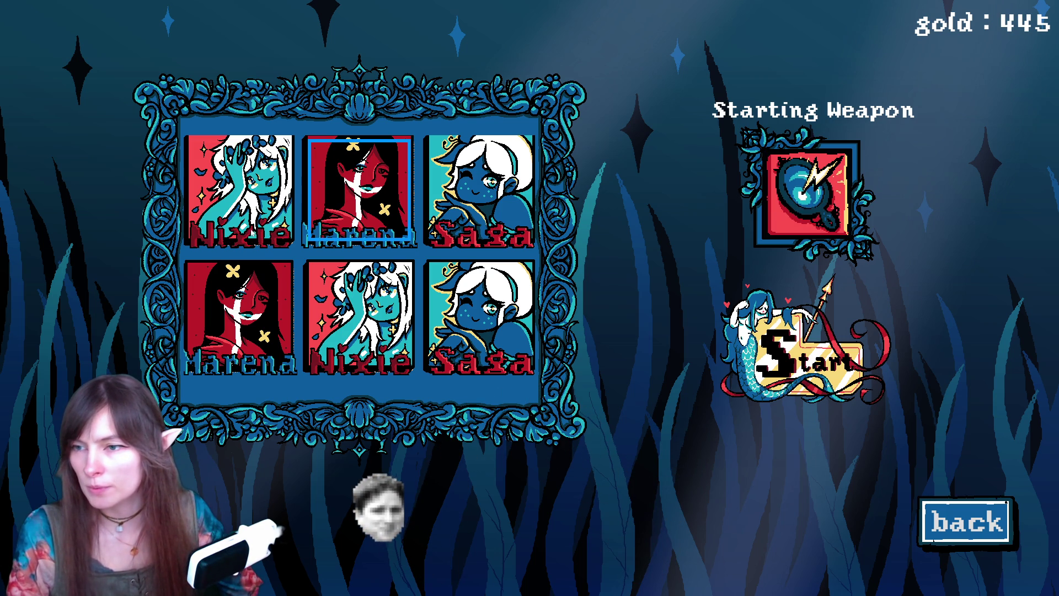
left_click(207, 198)
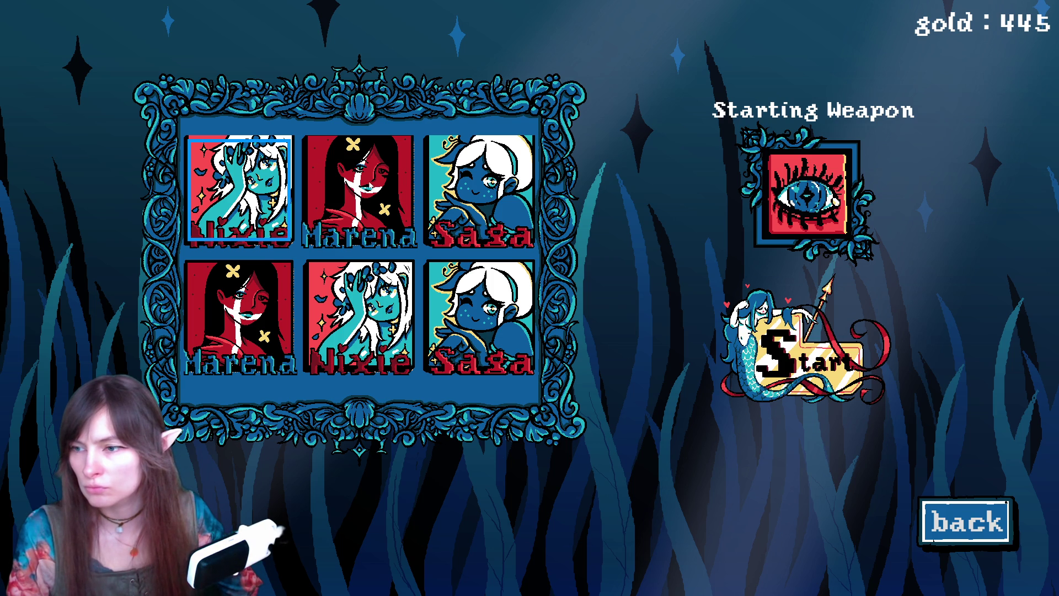
left_click(360, 188)
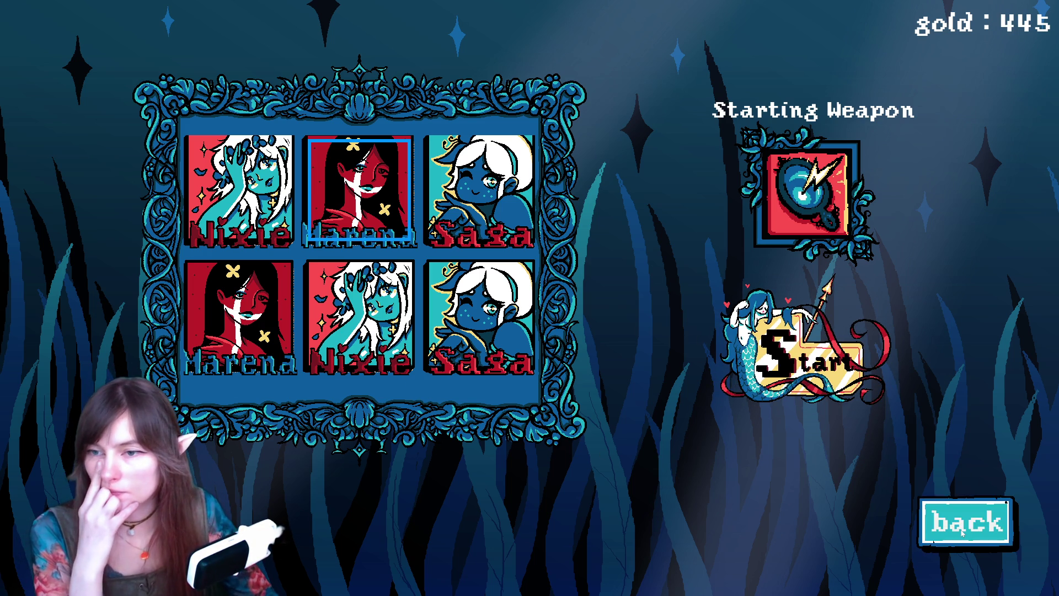
left_click(474, 199)
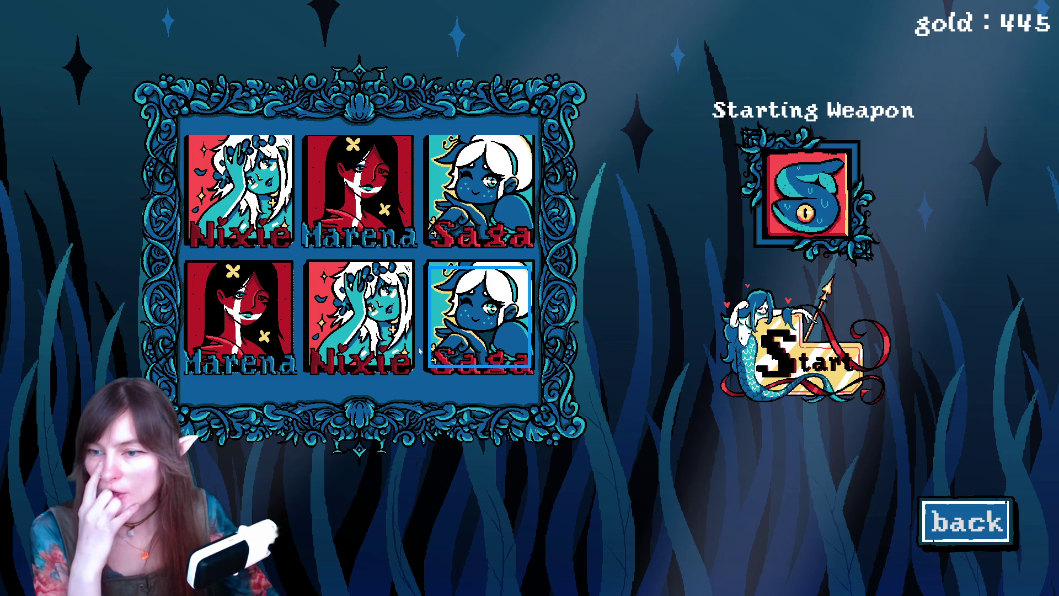
left_click(266, 171)
left_click(496, 206)
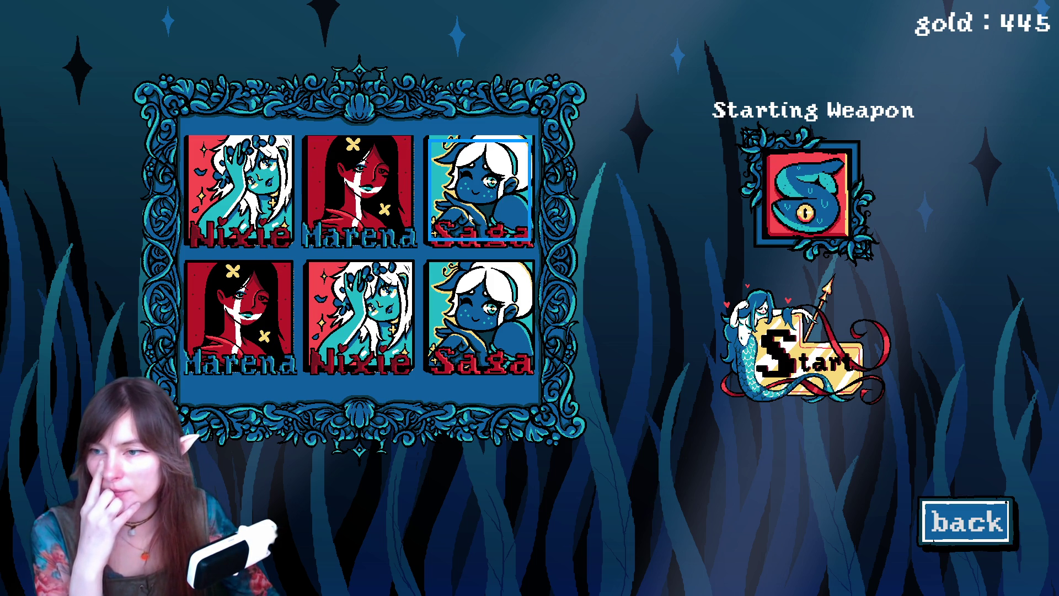
key("Left")
key("Left")
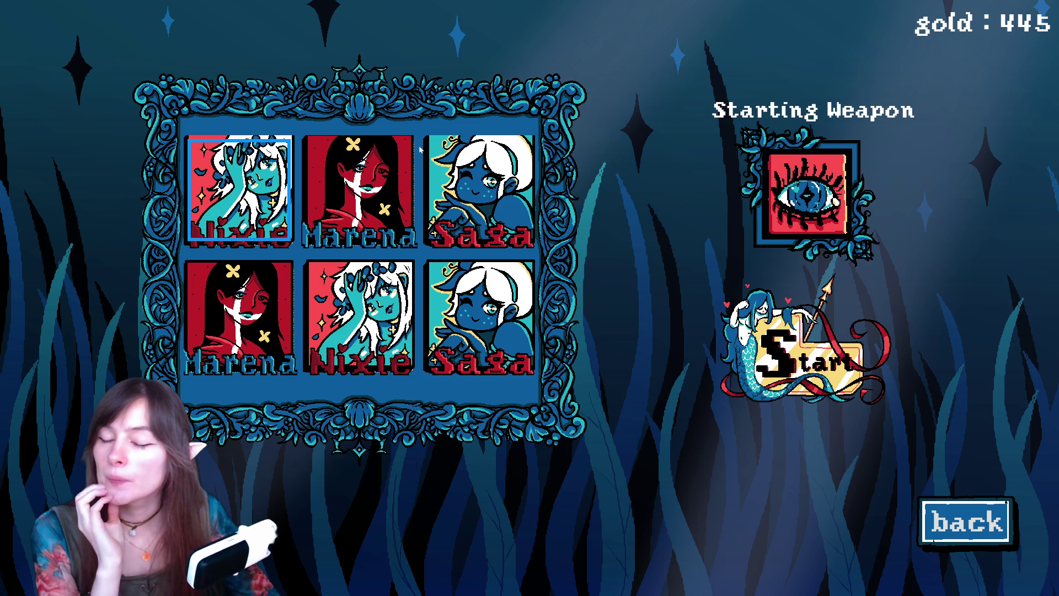
left_click(493, 232)
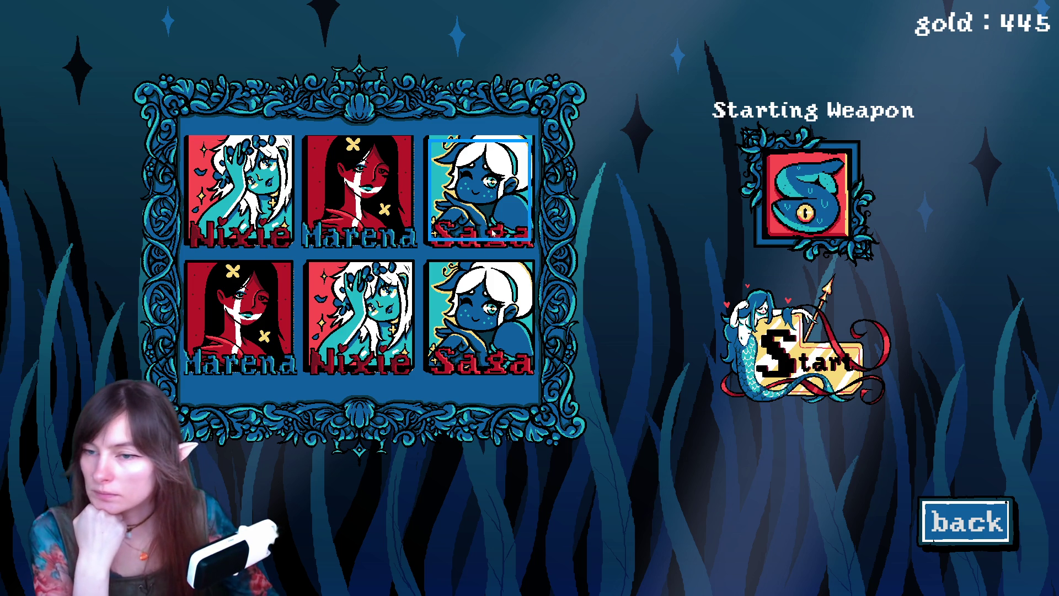
left_click(971, 524)
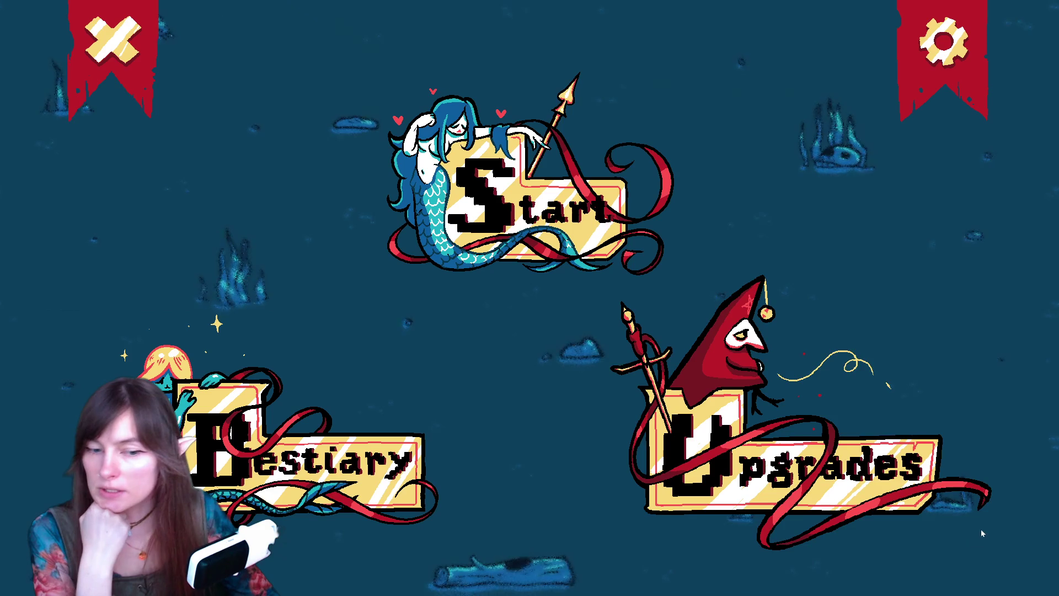
left_click(112, 64)
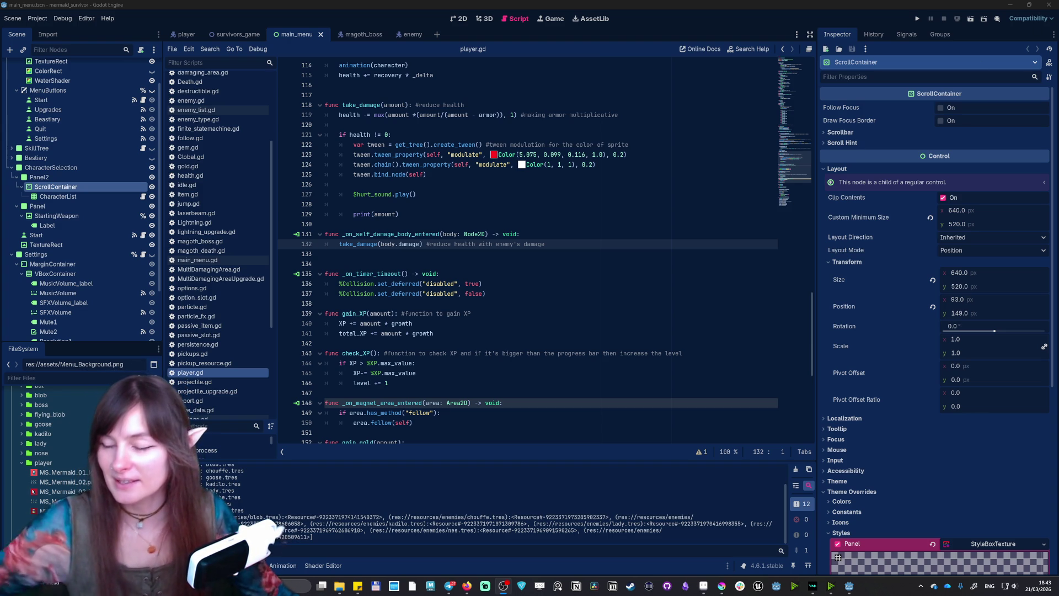
- Inspect the CharacterList, ScrollContainer and Panel2 nodes, then view main_menu in the 2D workspace
scroll(545, 252, "down", 1)
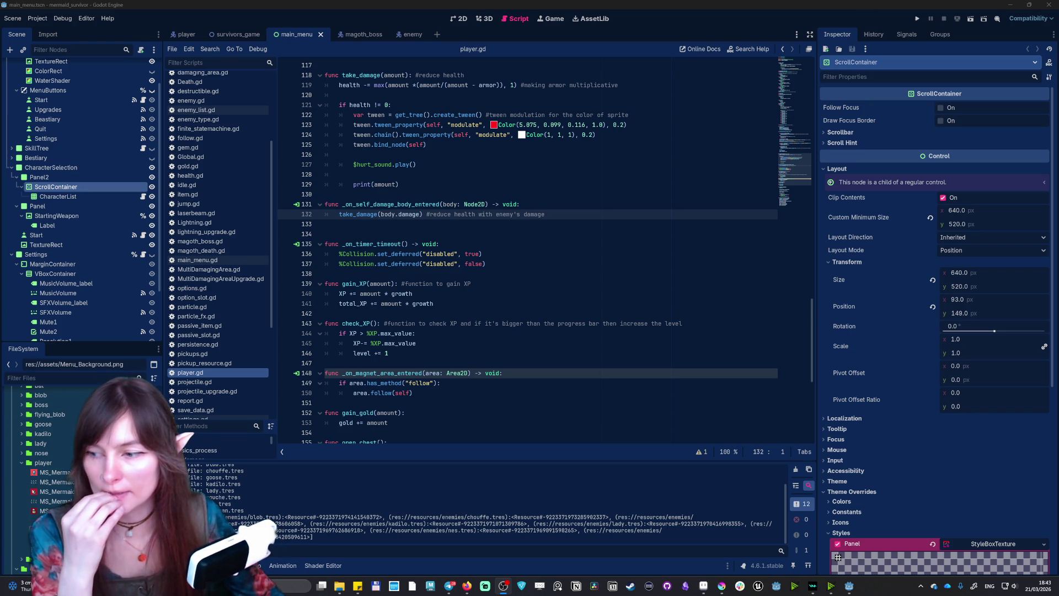
scroll(939, 342, "down", 5)
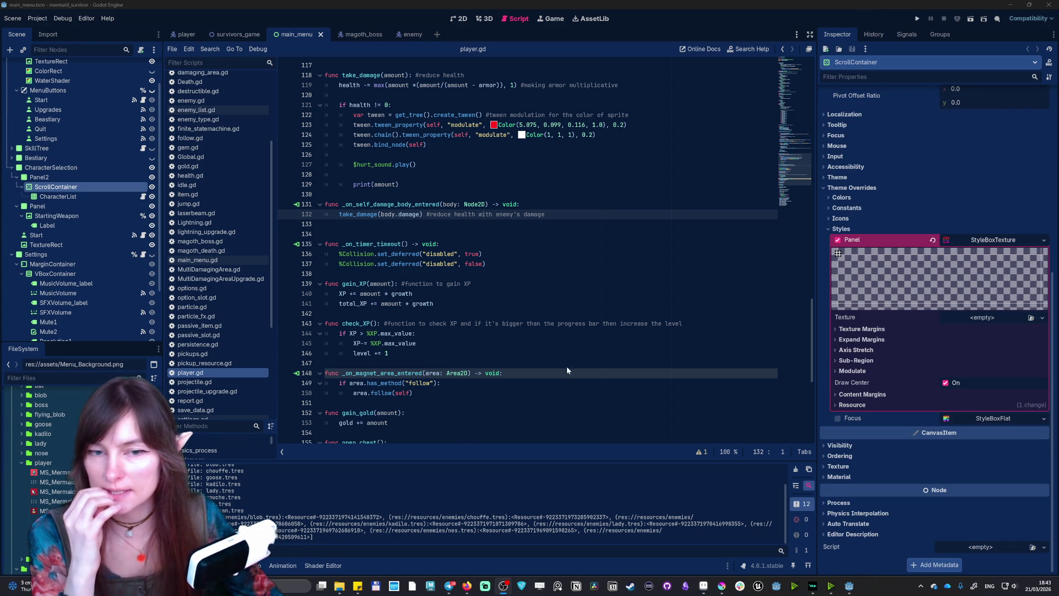
left_click(58, 197)
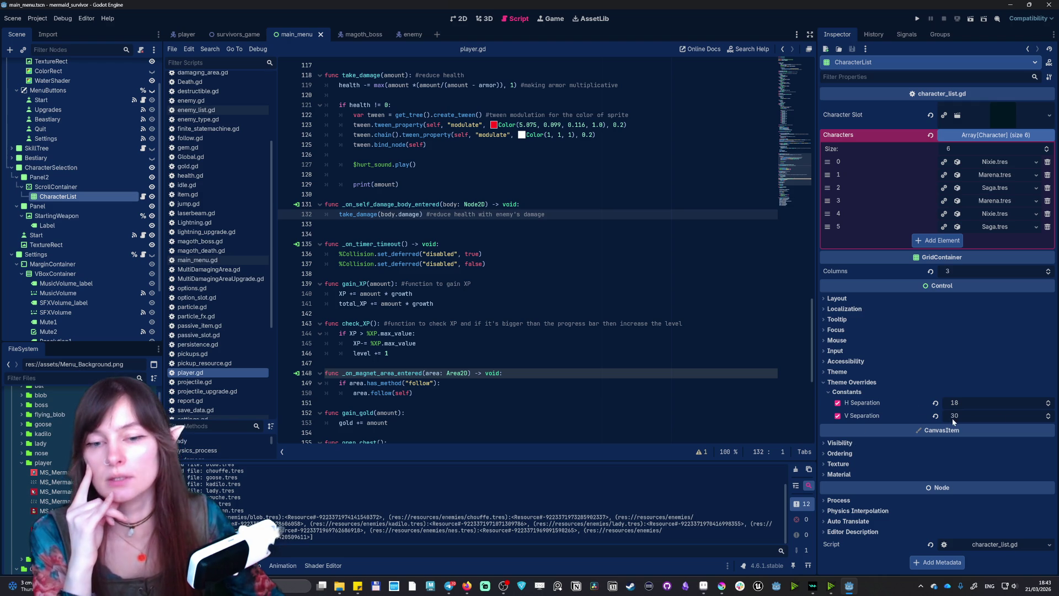
left_click(118, 189)
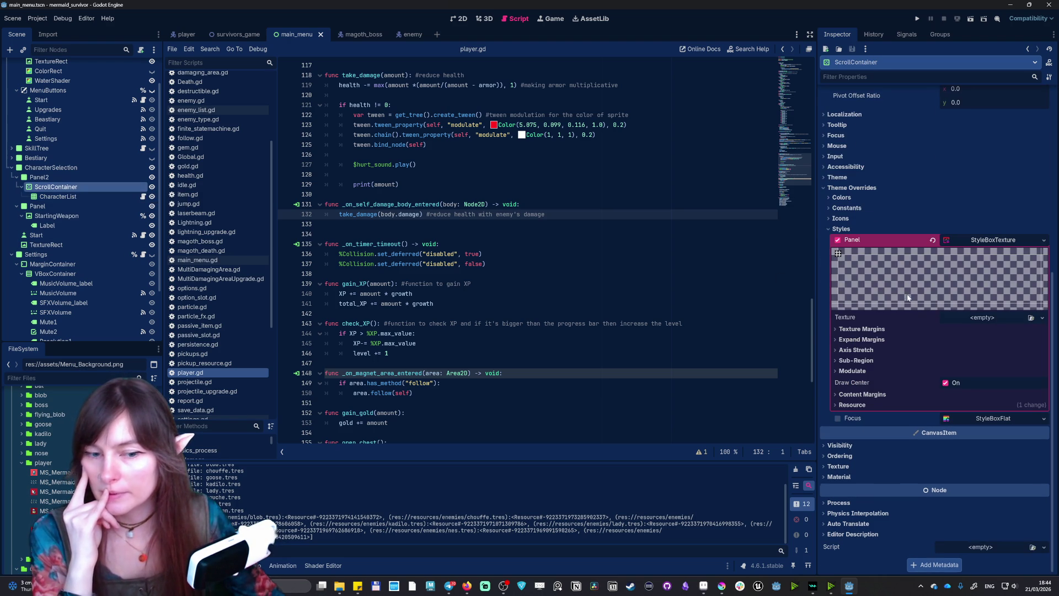
scroll(908, 298, "up", 5)
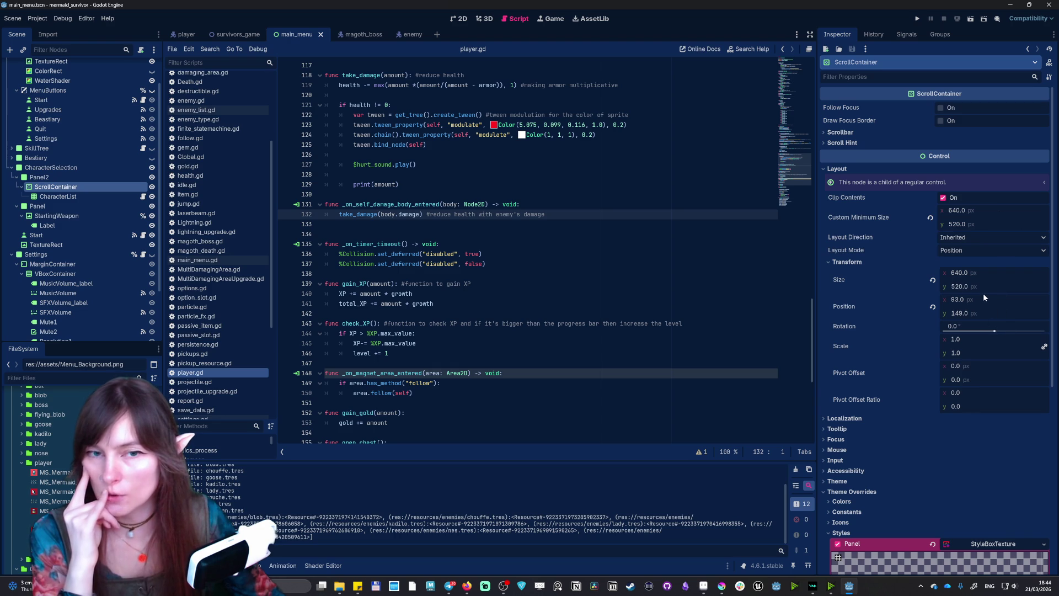
left_click(65, 177)
left_click(458, 19)
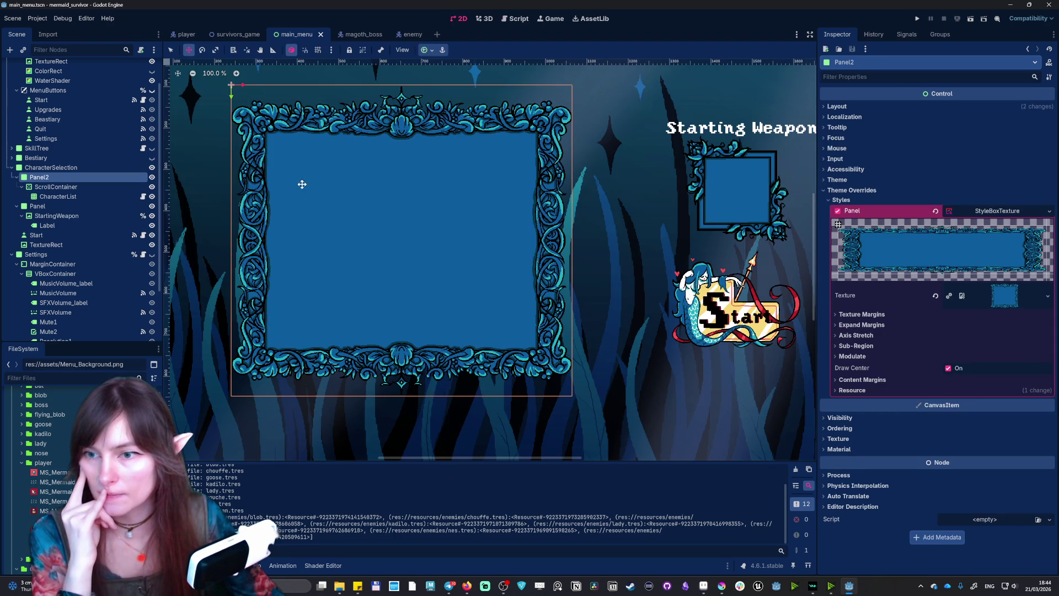
- Check the ScrollContainer's Scrollbar and Scroll Hint settings
left_click(58, 187)
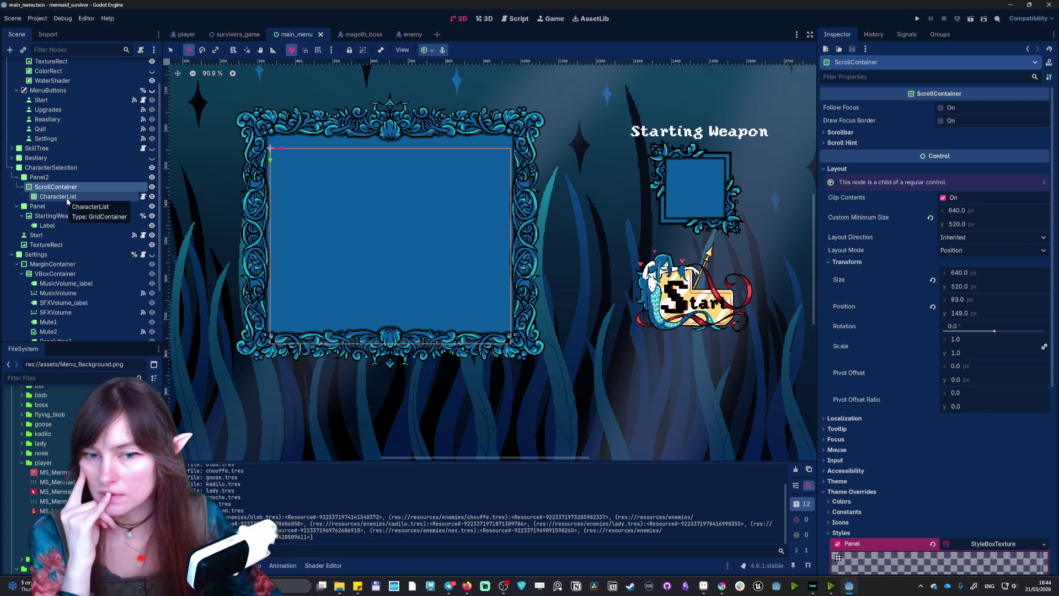
left_click(840, 133)
left_click(841, 132)
left_click(842, 143)
left_click(842, 143)
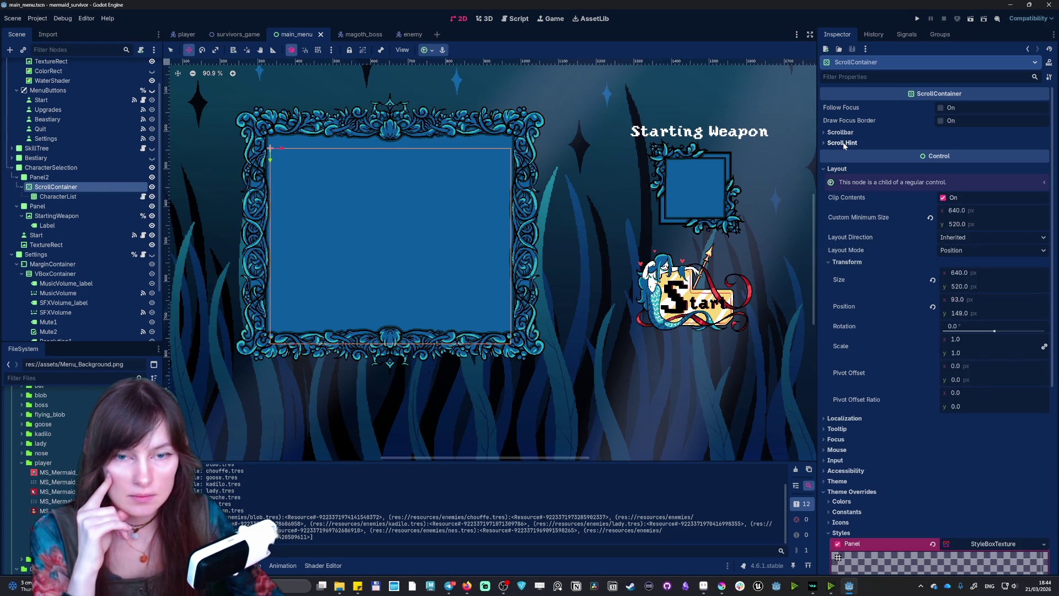
- Review CharacterList's Layout properties and open Nixie.tres from its Characters array
left_click(58, 197)
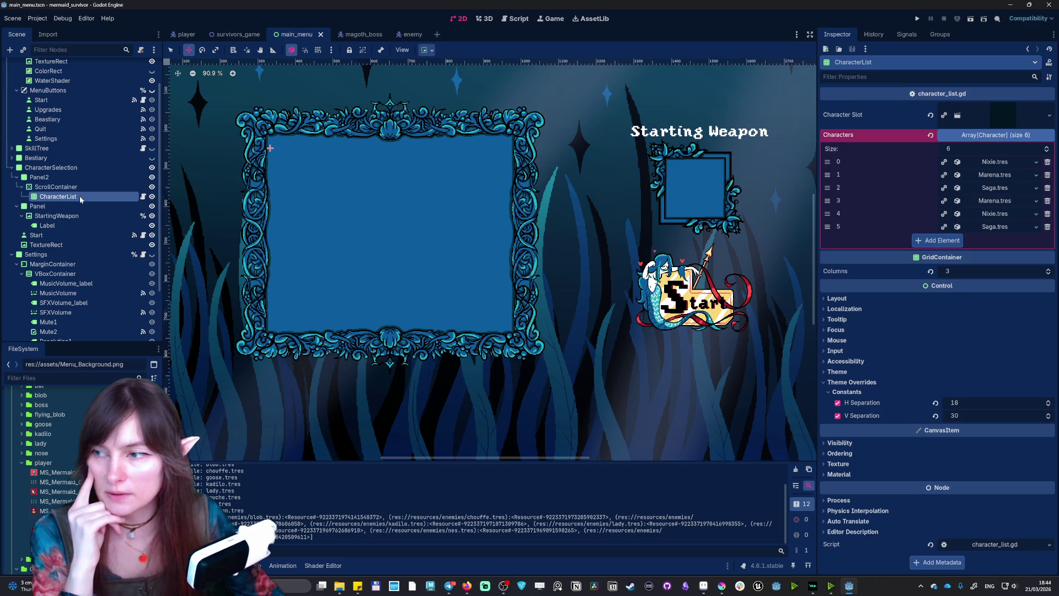
left_click(838, 298)
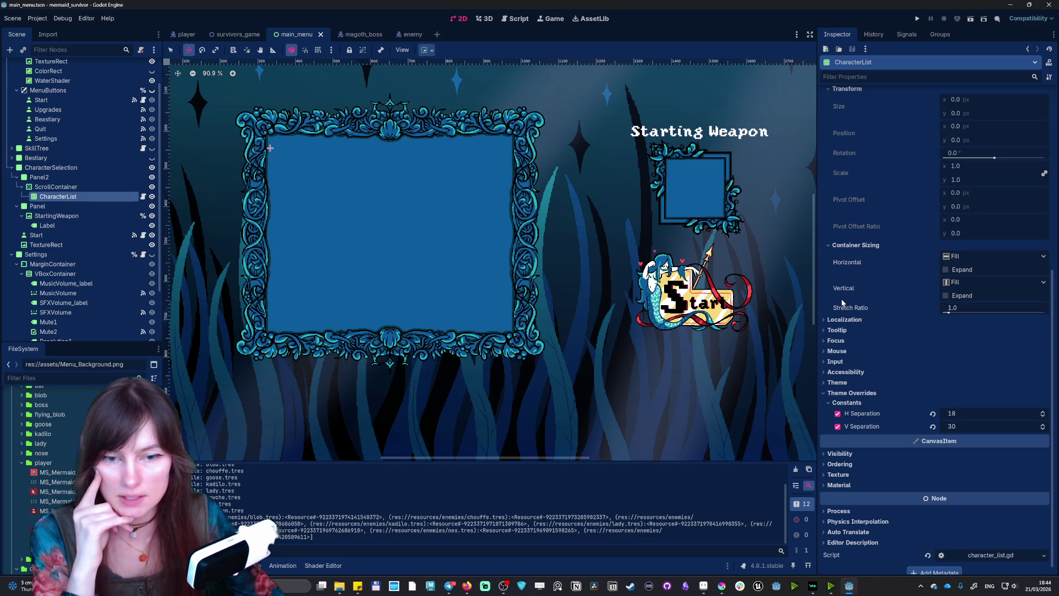
scroll(914, 268, "down", 2)
left_click(871, 238)
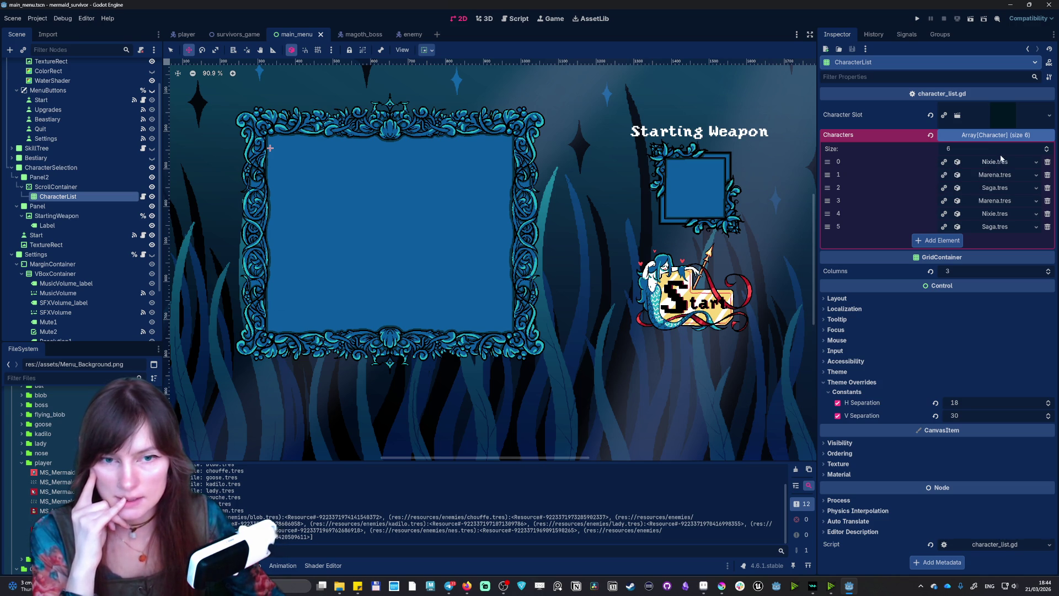
left_click(1002, 162)
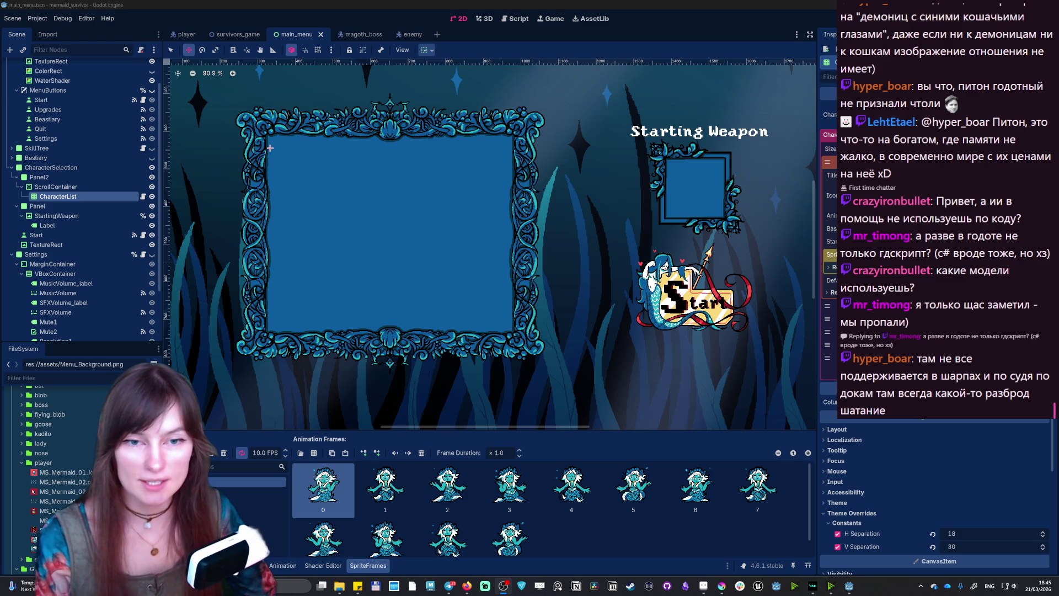
- Dismiss a character resource's options menu and run the mermaid_survivor project with F5
left_click(1041, 414)
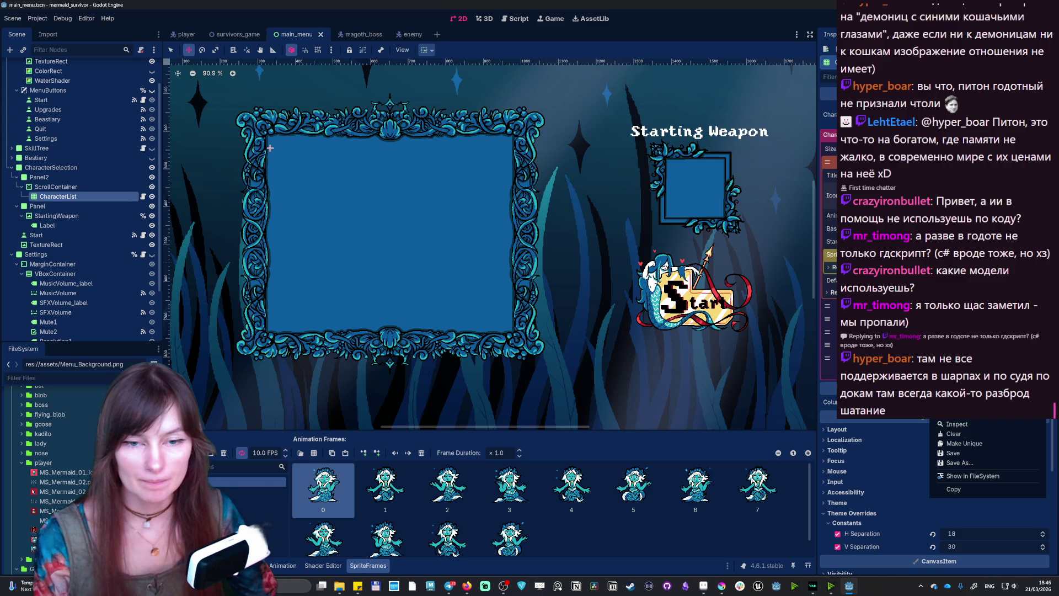
key("Escape")
scroll(938, 347, "up", 5)
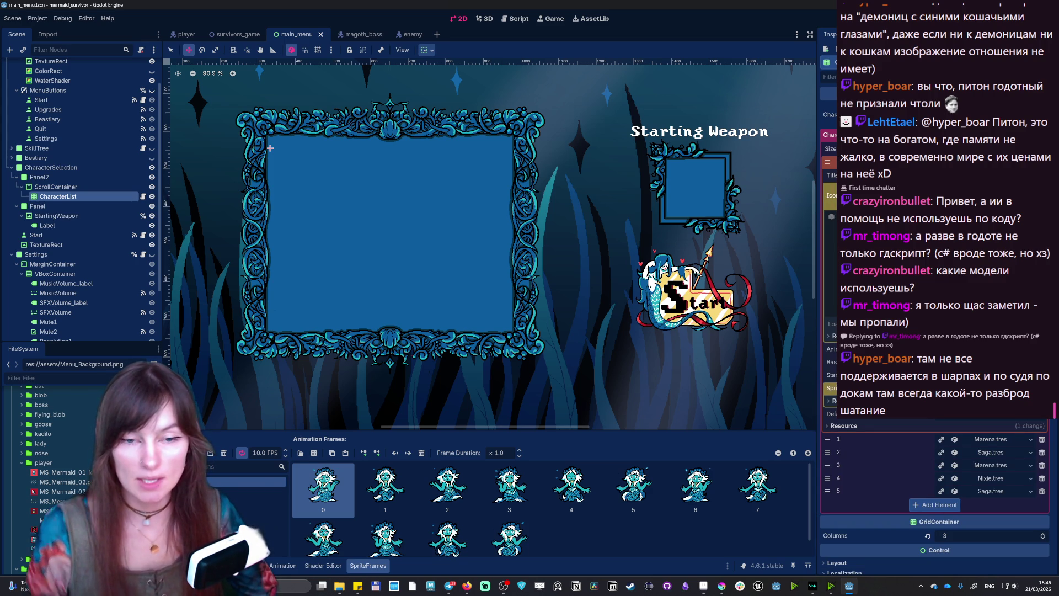
key("F5")
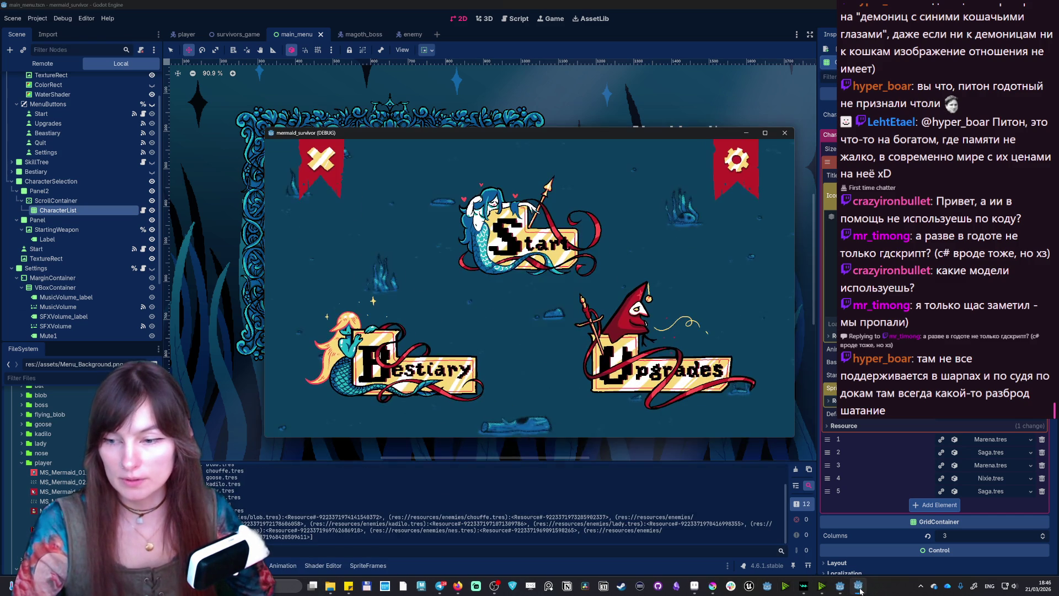
- In the running game pick Nixie then Saga, go back, and stop the game
left_click(513, 199)
left_click(385, 232)
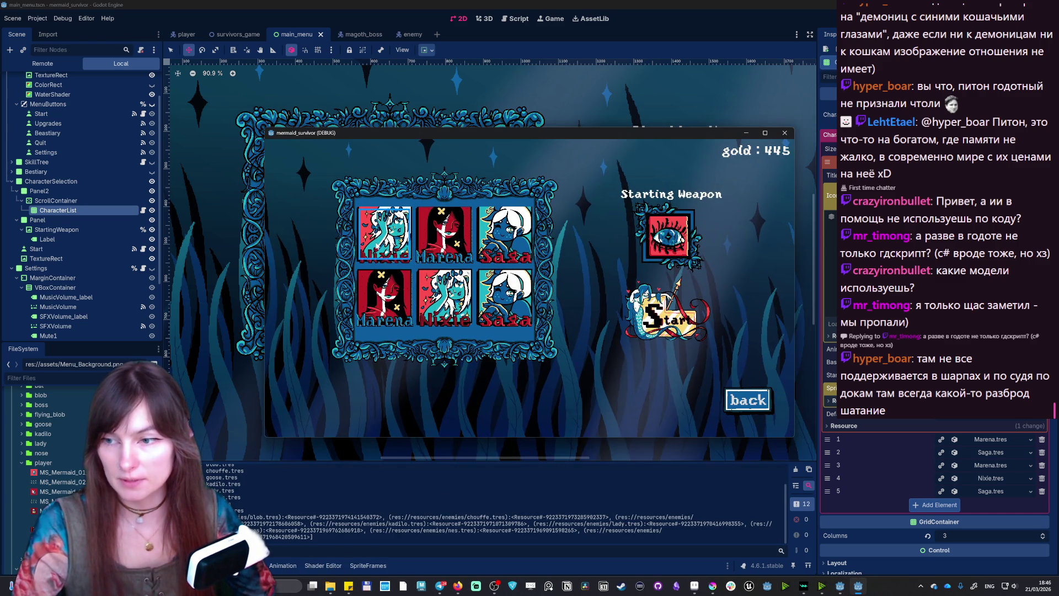
left_click(513, 247)
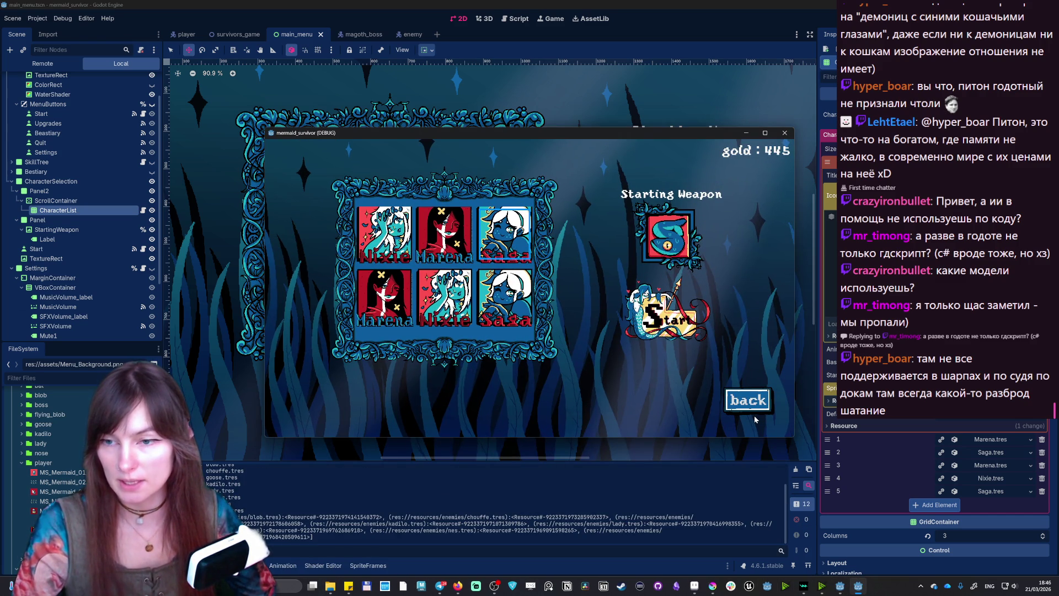
left_click(751, 403)
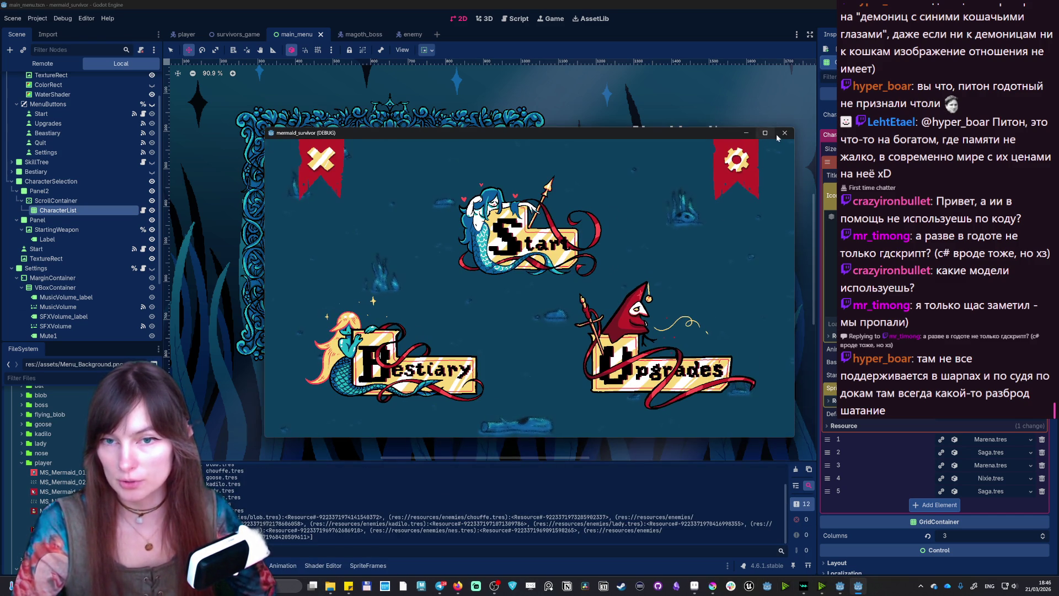
left_click(766, 133)
key("F8")
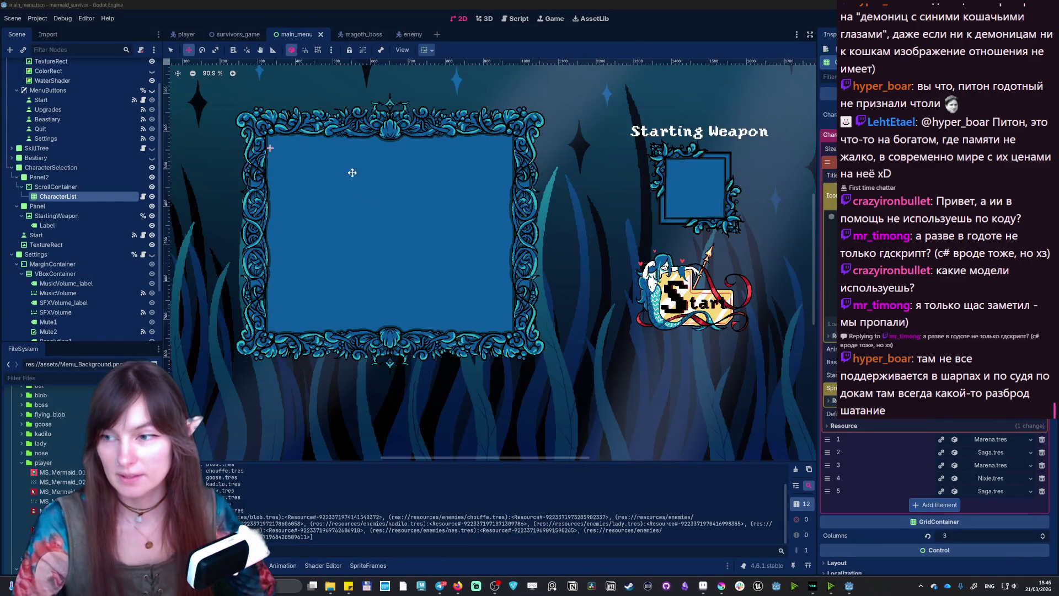
- Reselect the CharacterList and ScrollContainer nodes, then save and rerun the game
left_click(82, 198)
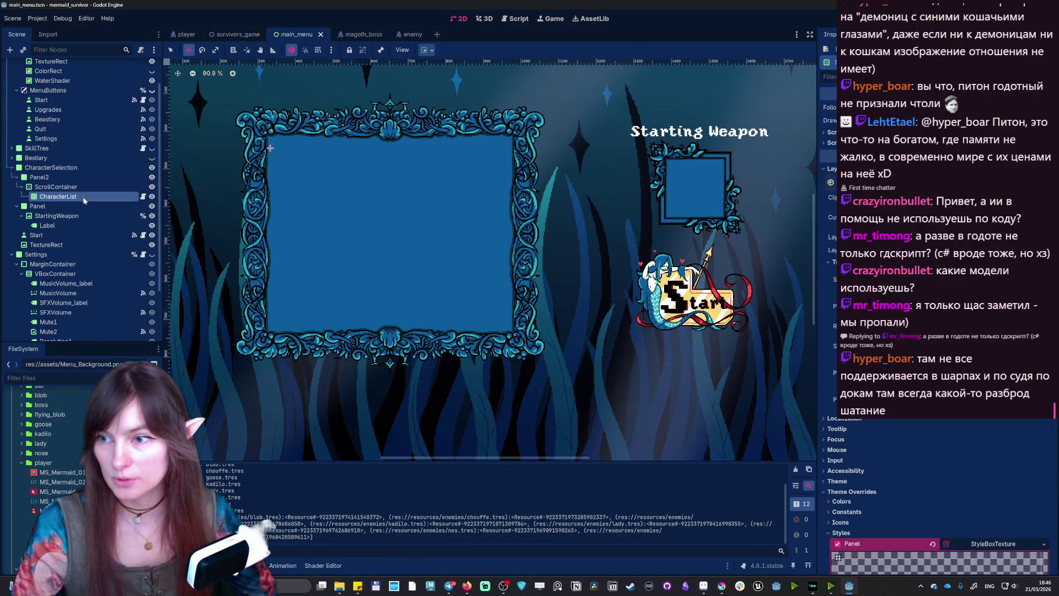
left_click(77, 188)
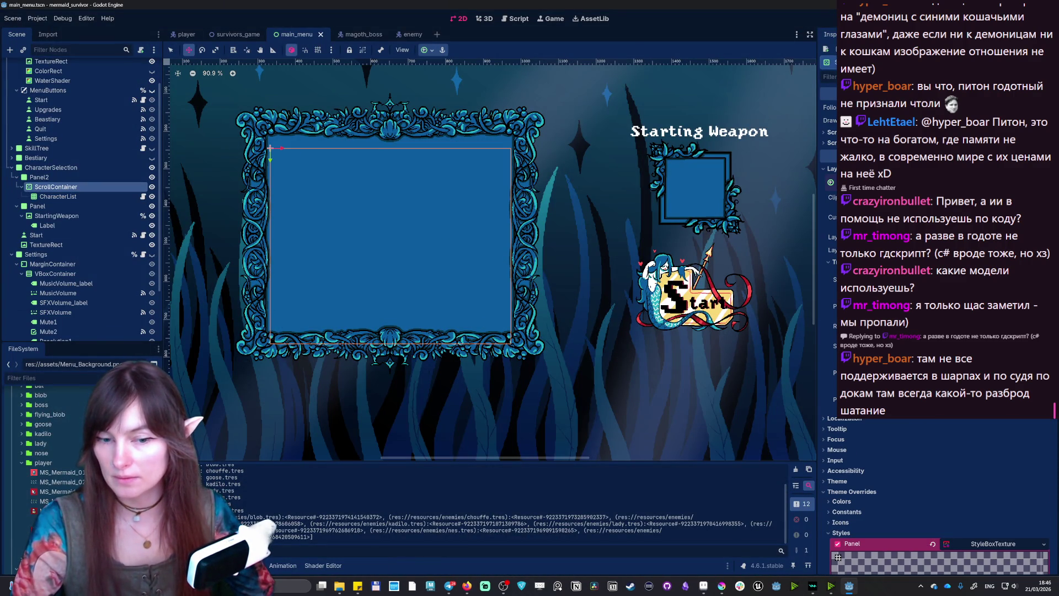
left_click(83, 197)
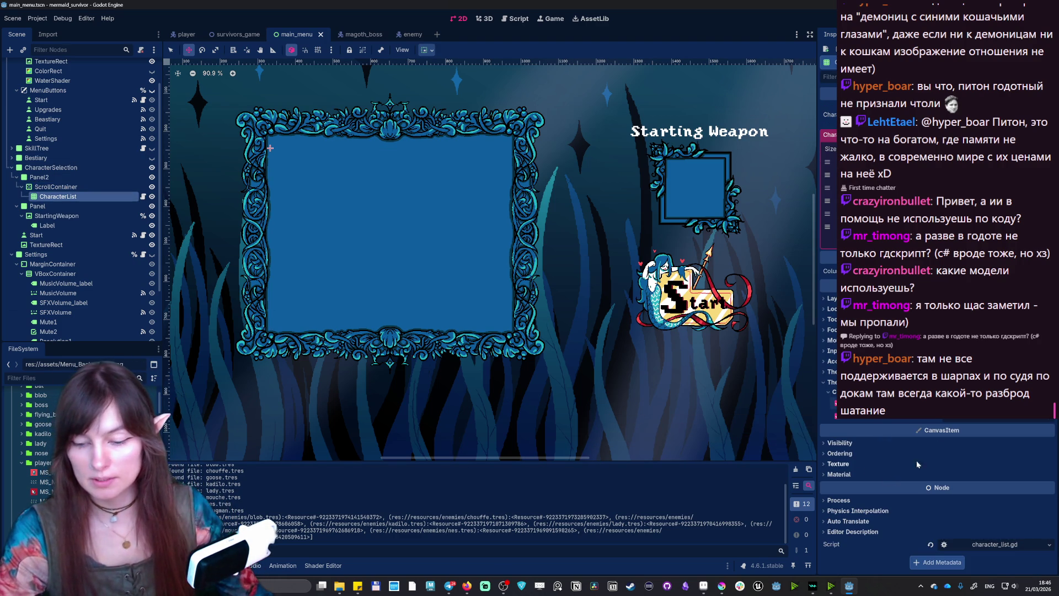
left_click(967, 421)
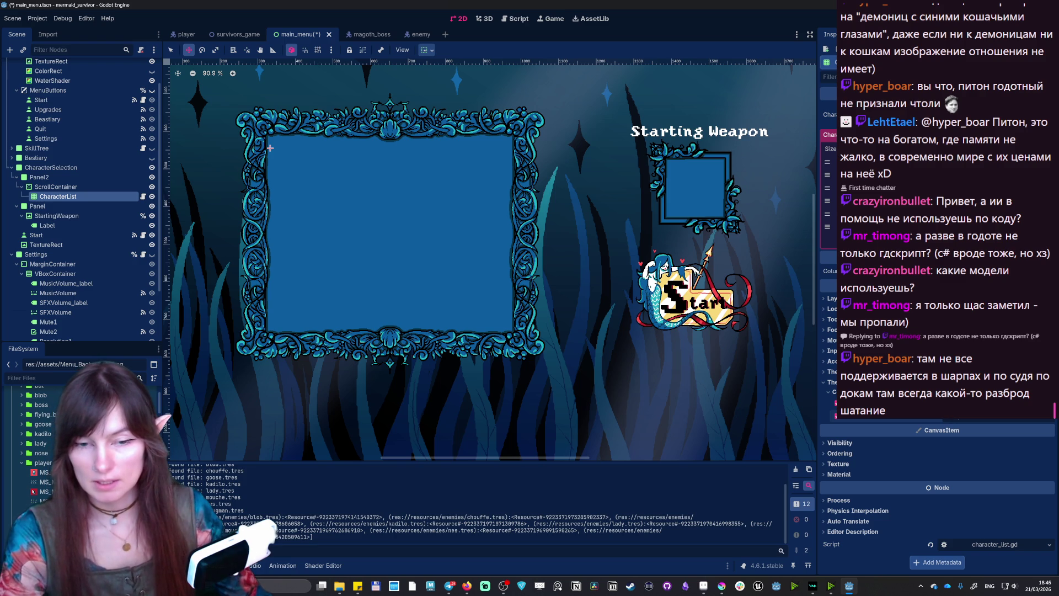
key("F5")
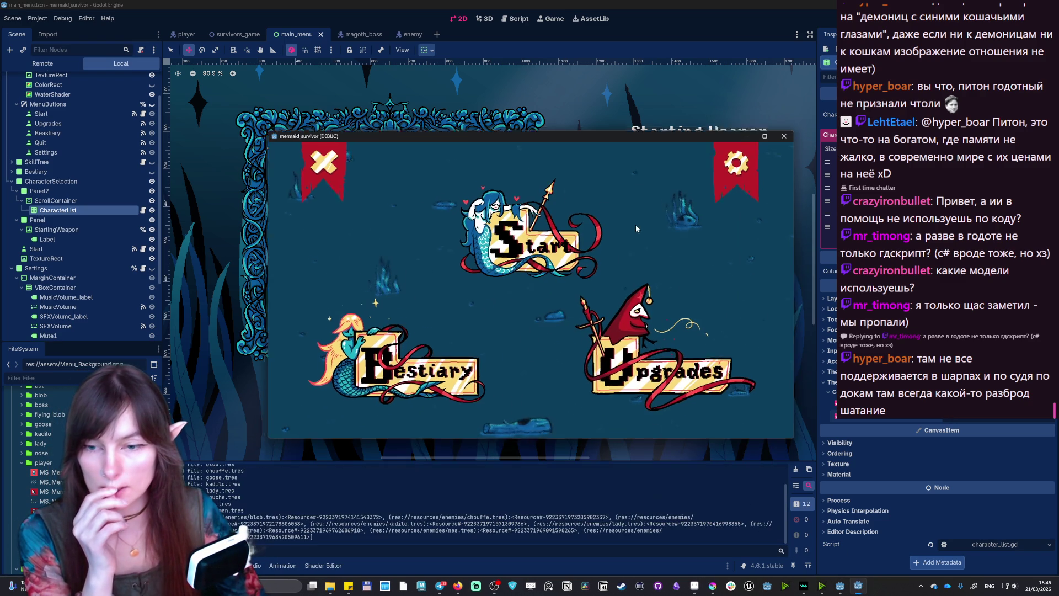
- Mute the sound and enable fullscreen in settings, check character selection, then return to the editor
left_click(737, 160)
left_click(305, 296)
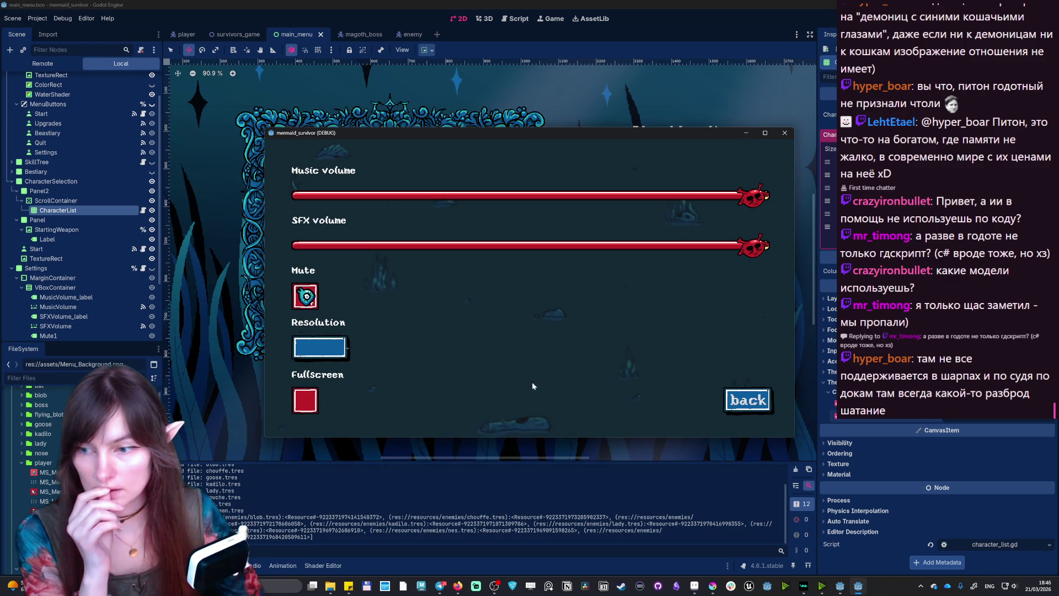
left_click(305, 400)
left_click(967, 521)
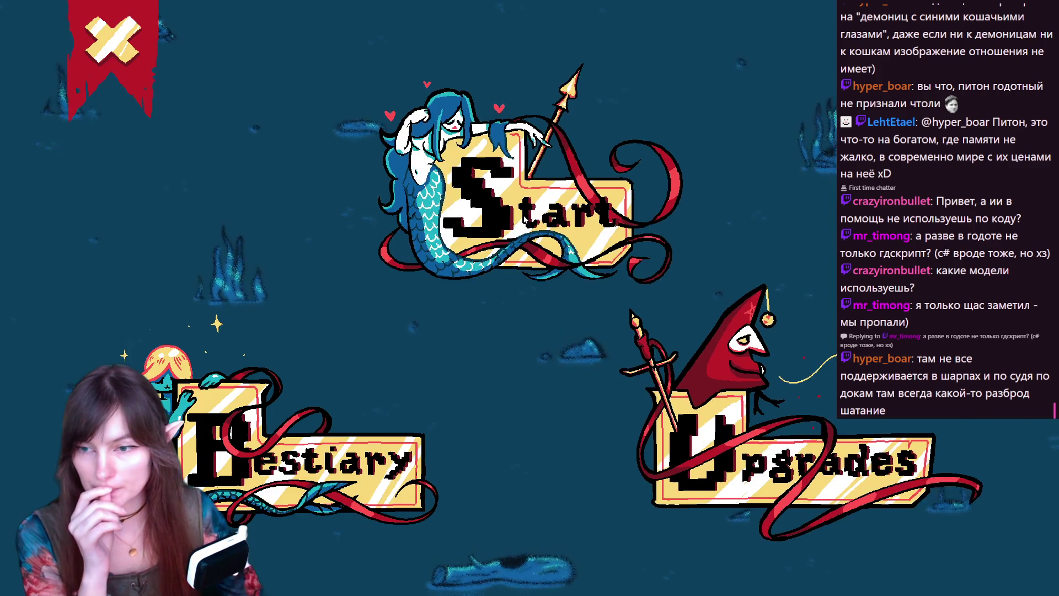
left_click(623, 182)
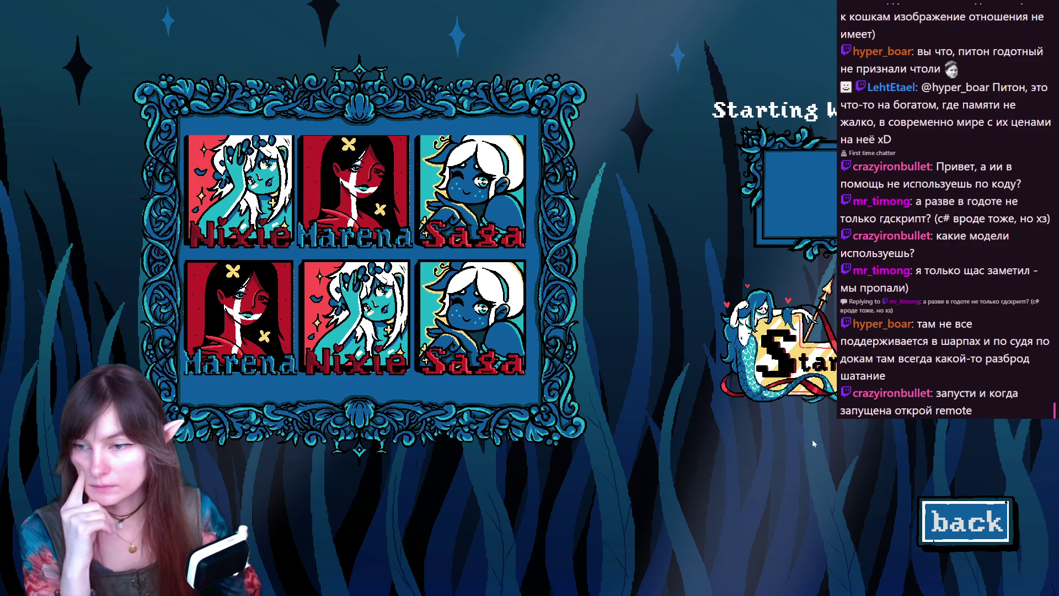
left_click(965, 509)
key("alt+Tab")
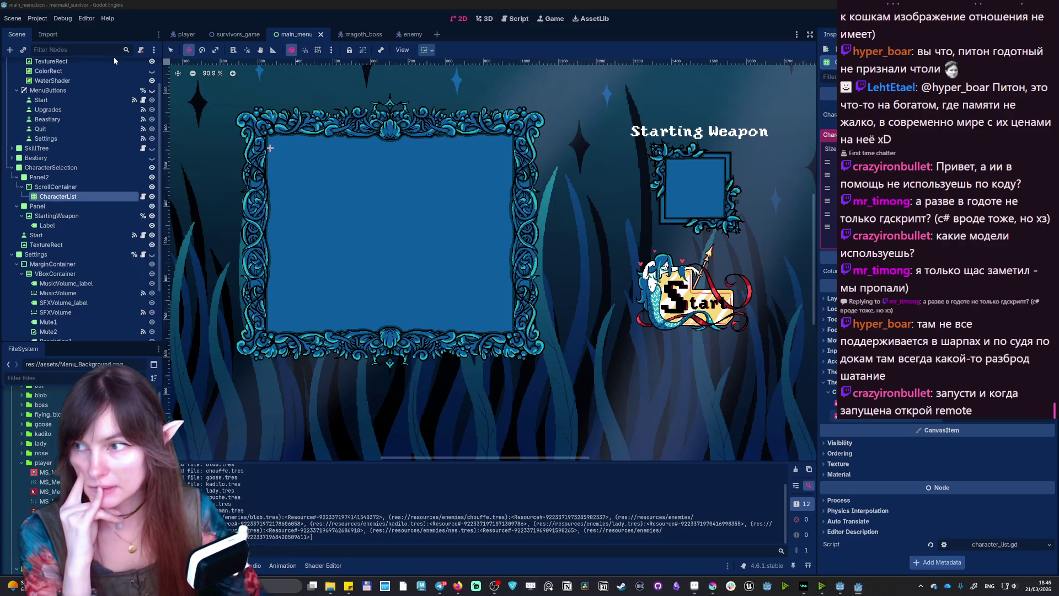
- Select the CharacterList under ScrollContainer and try dragging it up inside the frame
left_click(67, 188)
left_click(69, 197)
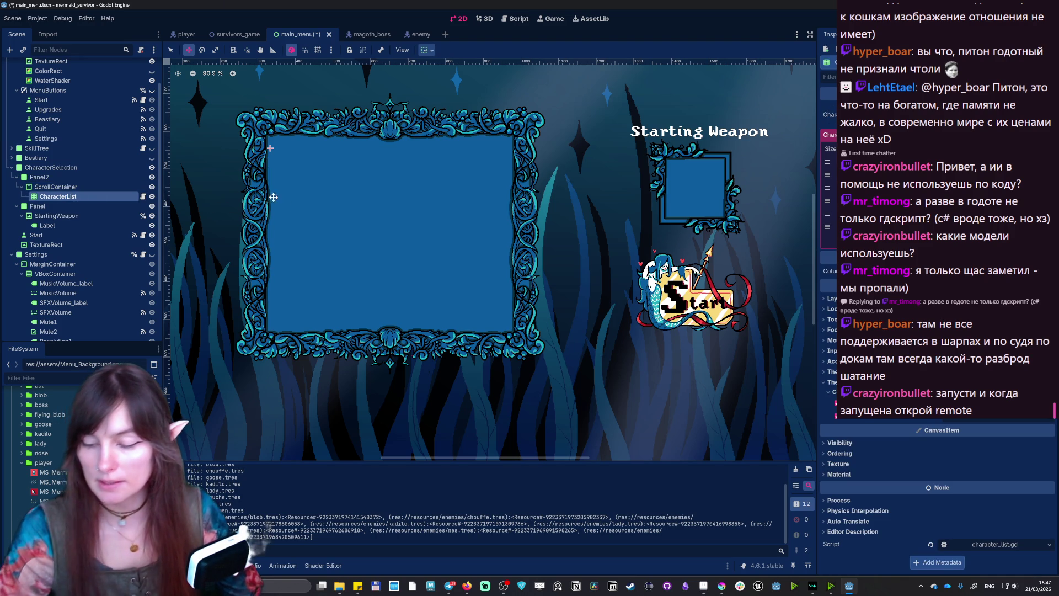
left_click_drag(262, 192, 264, 142)
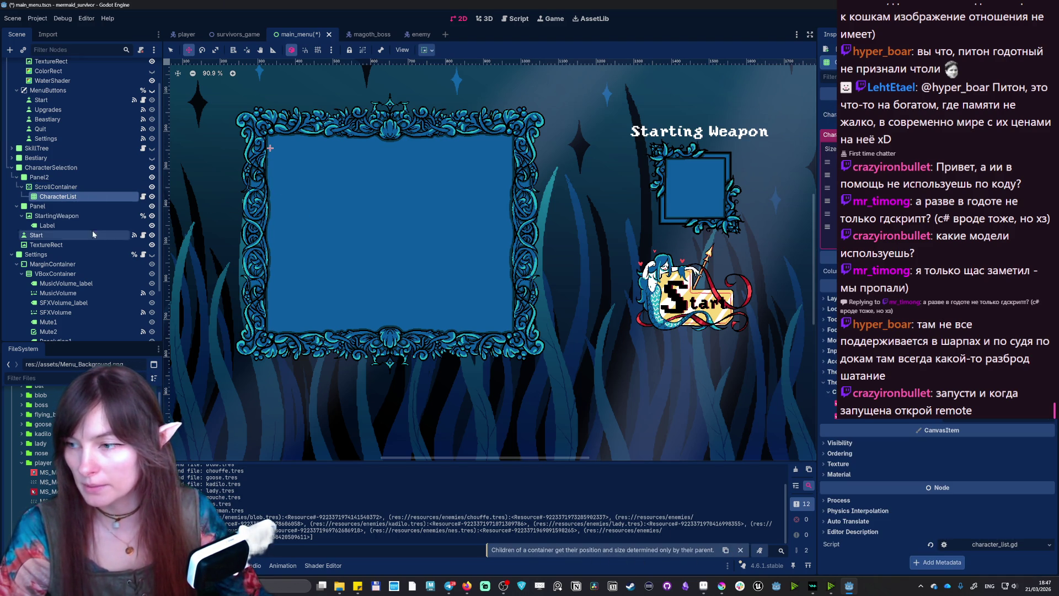
- Review the whole character_list.gd script, then reselect ScrollContainer in the 2D workspace
left_click(143, 196)
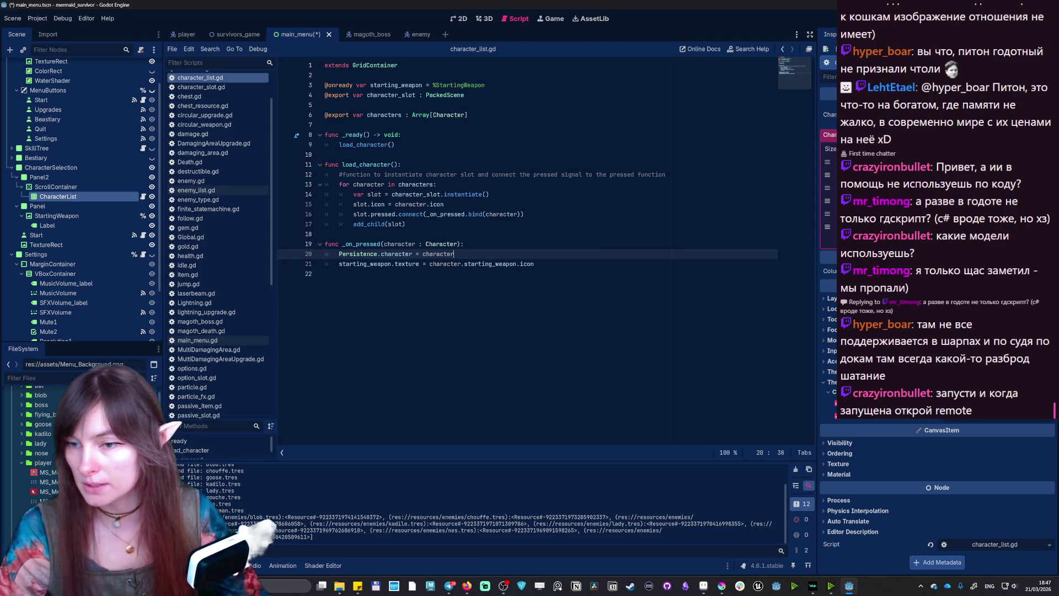
key("ctrl+End")
key("ctrl+shift+Home")
left_click(534, 264)
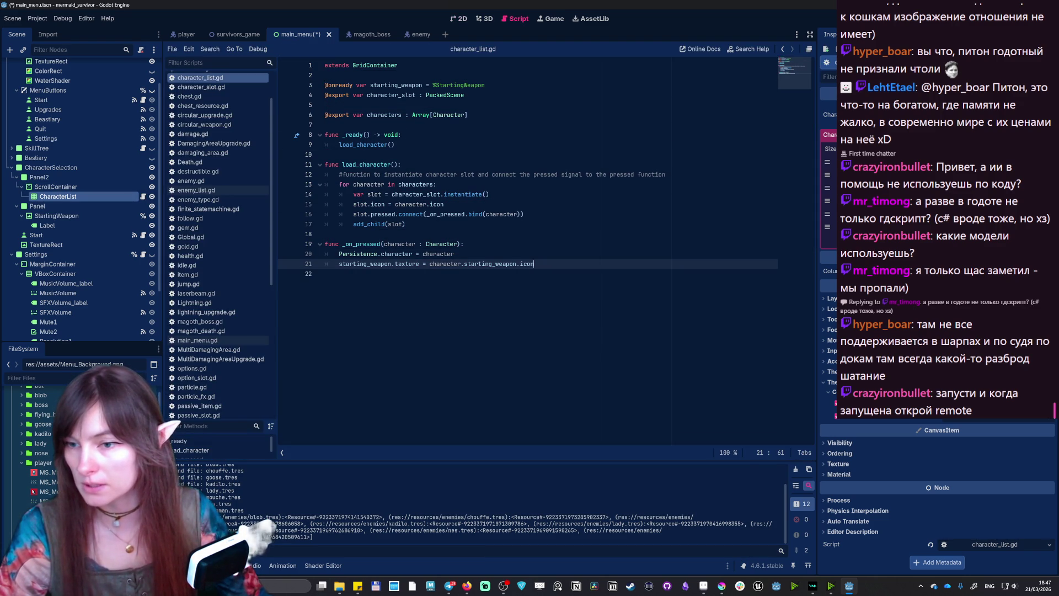
left_click(116, 187)
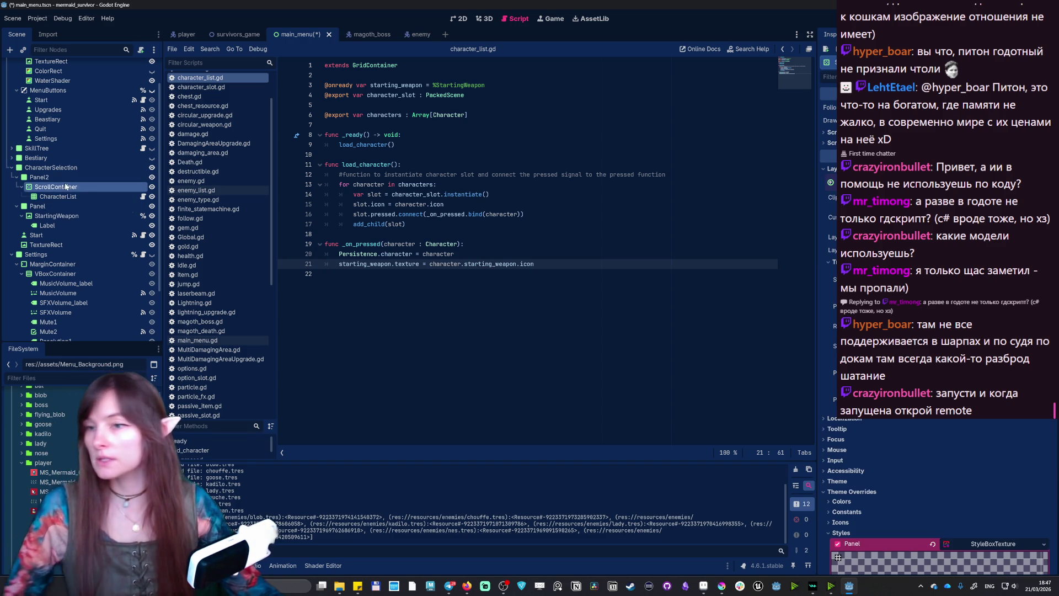
left_click(459, 18)
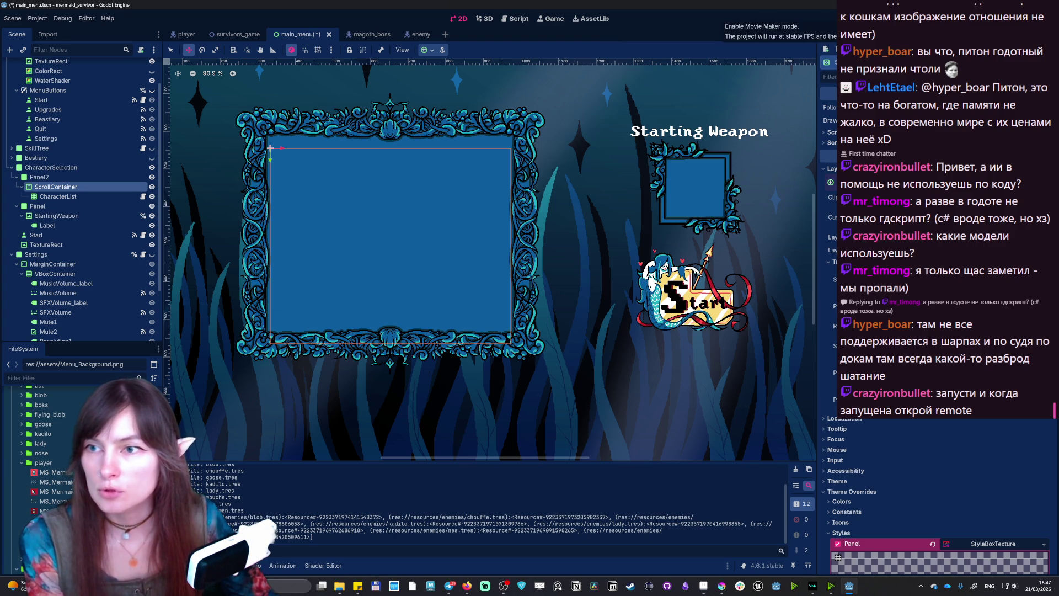
- Save and run the game with F5, reach character selection, and reposition the game window
key("F5")
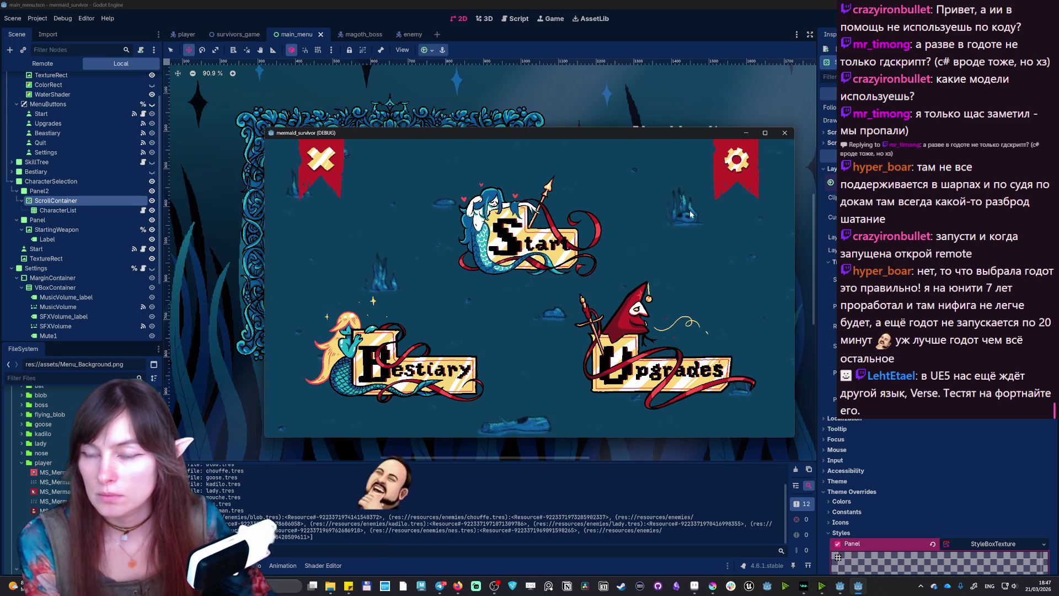
left_click(737, 160)
left_click(751, 410)
left_click(525, 237)
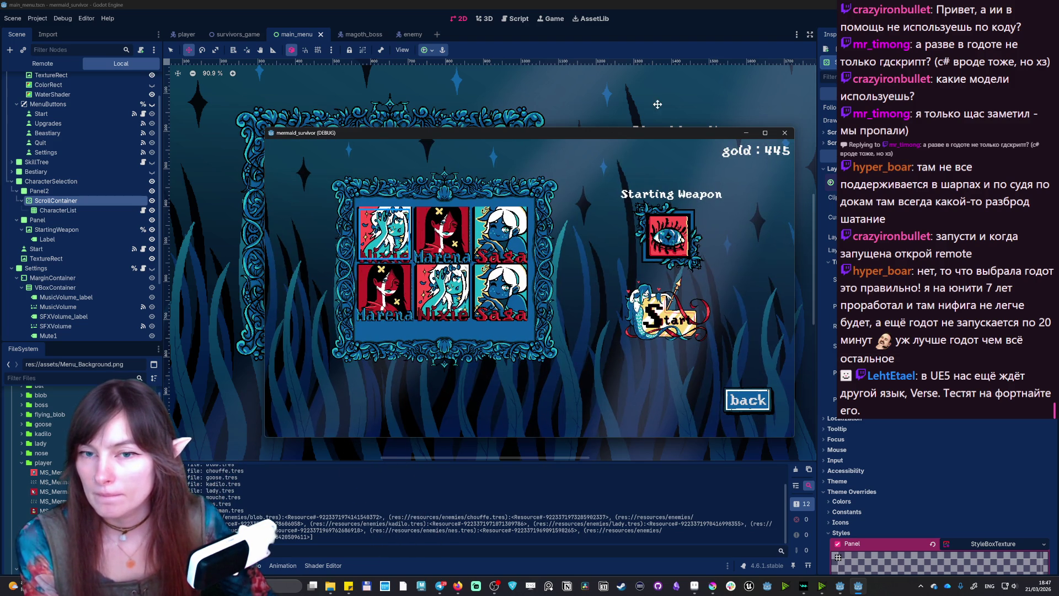
mouse_move(670, 134)
left_mouse_down()
mouse_move(662, 95)
mouse_move(709, 71)
left_mouse_up()
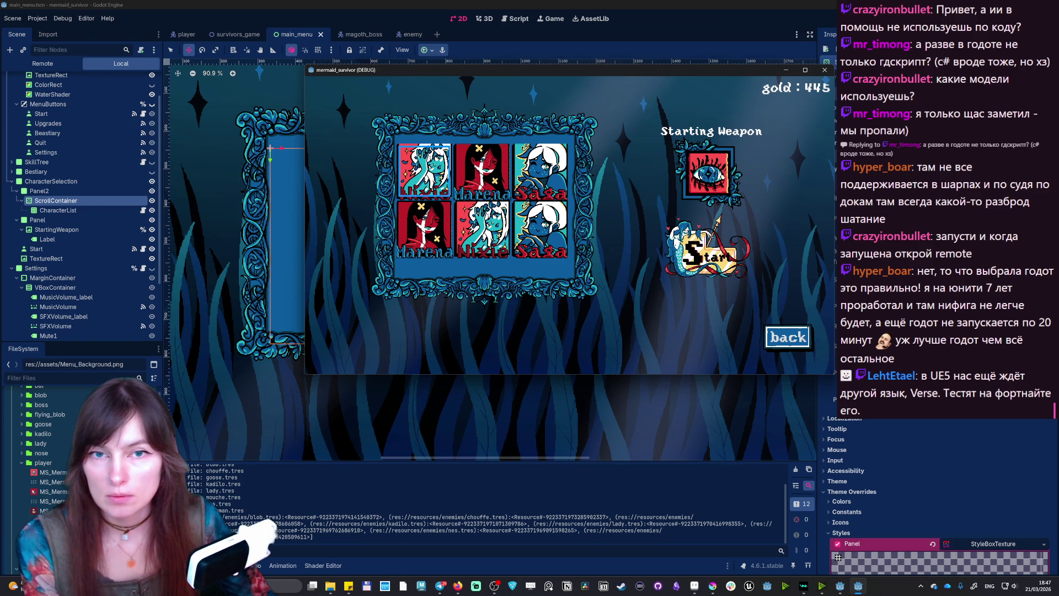
mouse_move(441, 71)
left_mouse_down()
mouse_move(415, 86)
mouse_move(427, 71)
mouse_move(424, 97)
mouse_move(415, 72)
left_mouse_up()
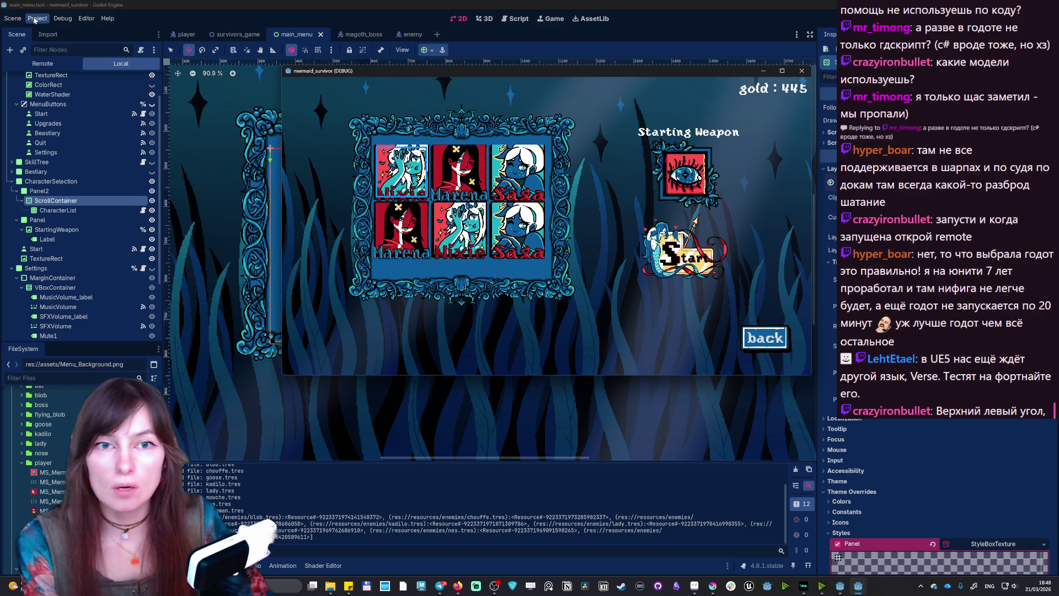
- Bring the editor forward, browse its Project, Editor and Scene menus, and dismiss them
left_click(62, 21)
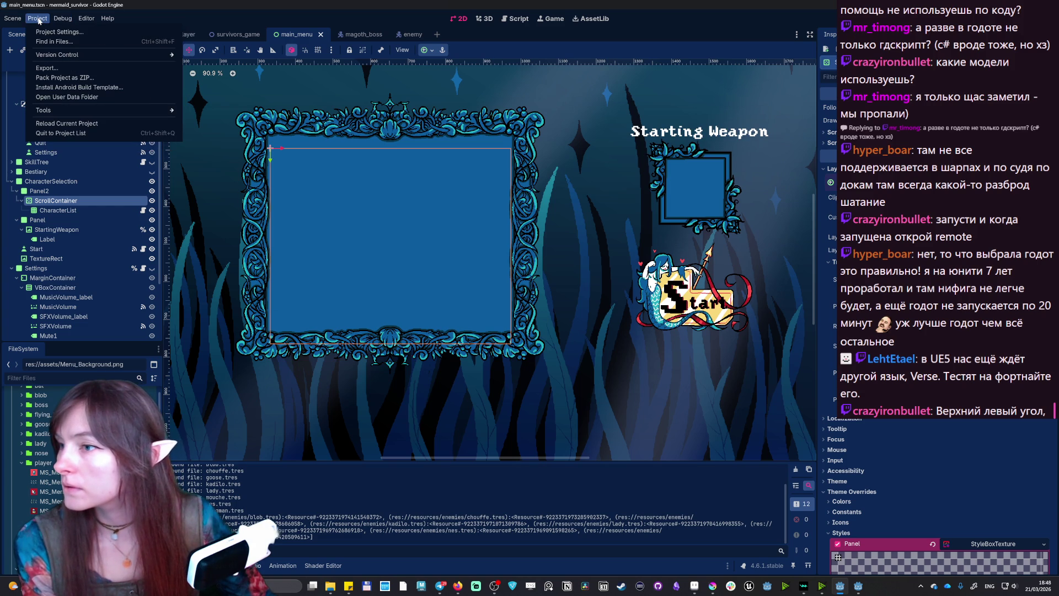
mouse_move(91, 20)
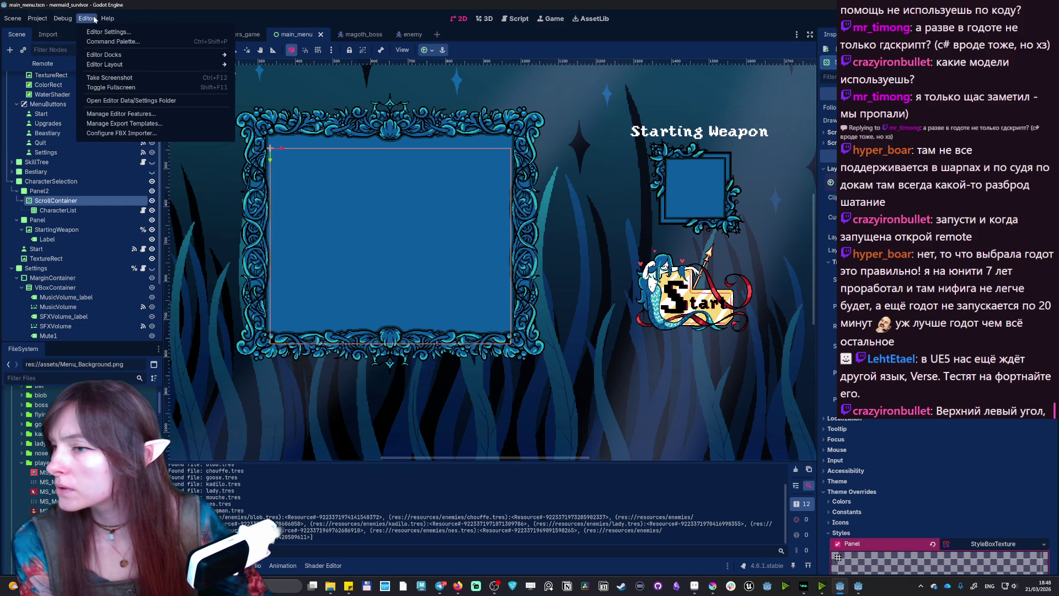
left_click(105, 20)
left_click(42, 21)
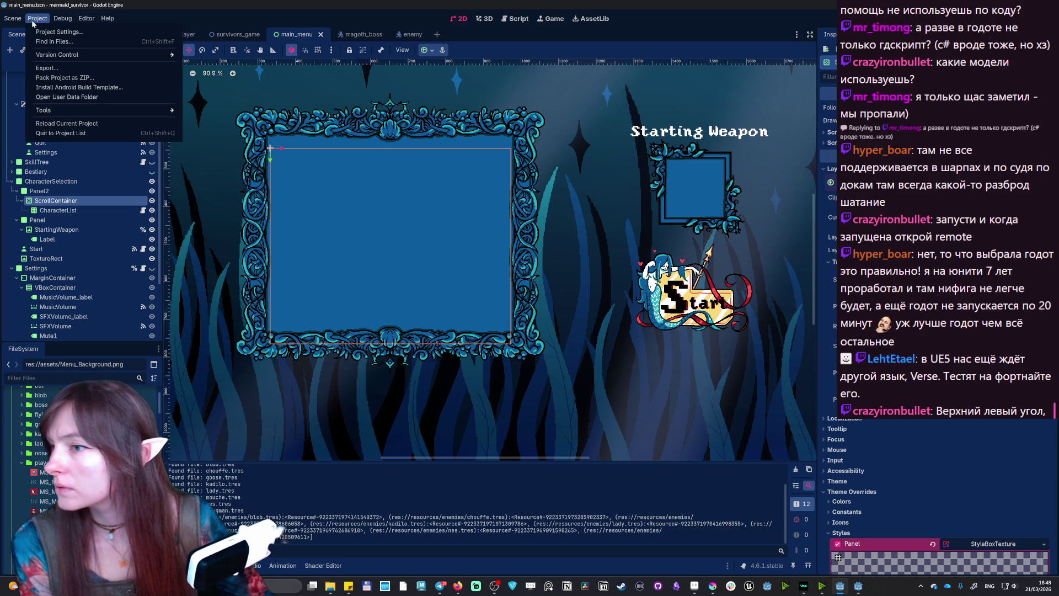
mouse_move(14, 21)
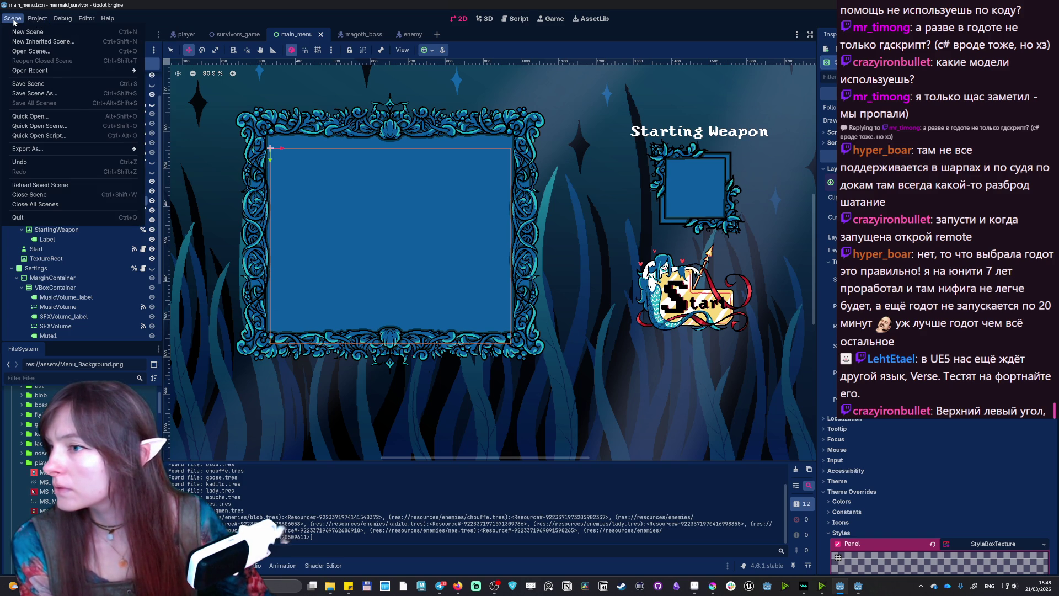
mouse_move(87, 18)
left_click(356, 13)
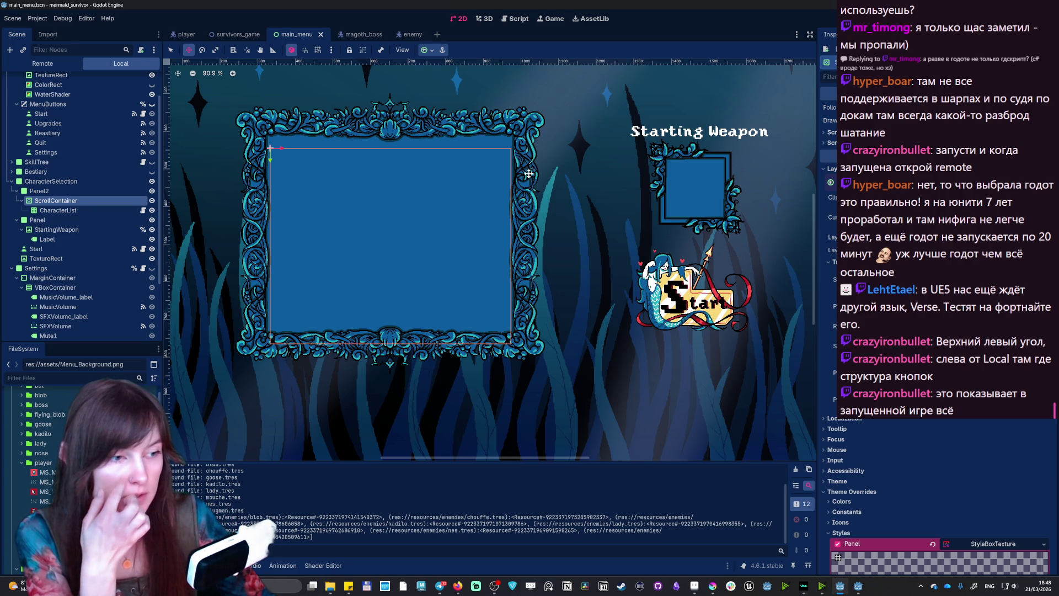
- Show the Remote scene tree and snap the running game window to the top
left_click(859, 586)
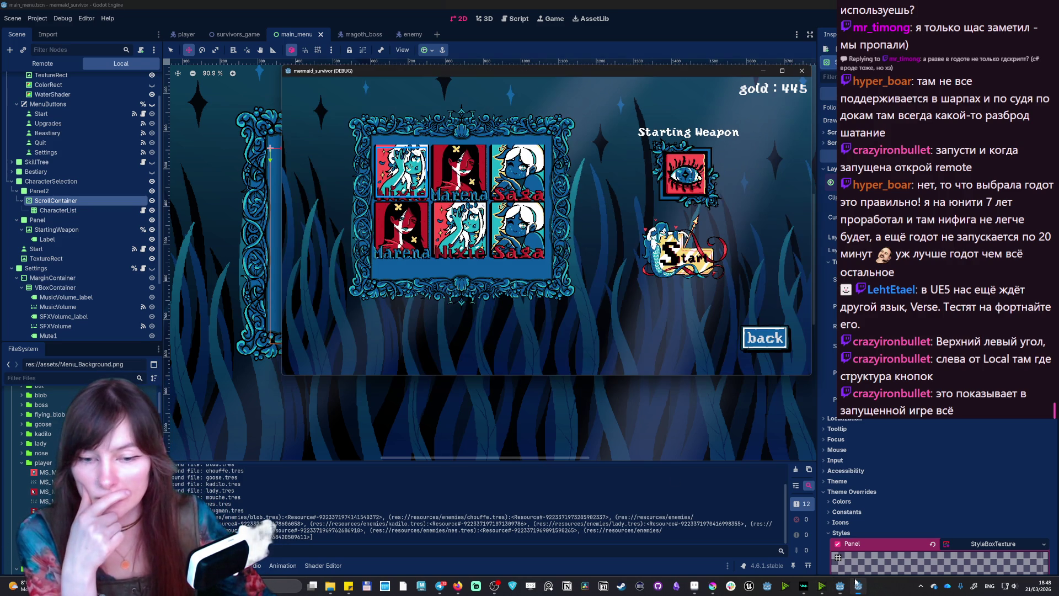
mouse_move(567, 71)
left_mouse_down()
mouse_move(720, 105)
mouse_move(482, 82)
mouse_move(515, 81)
left_mouse_up()
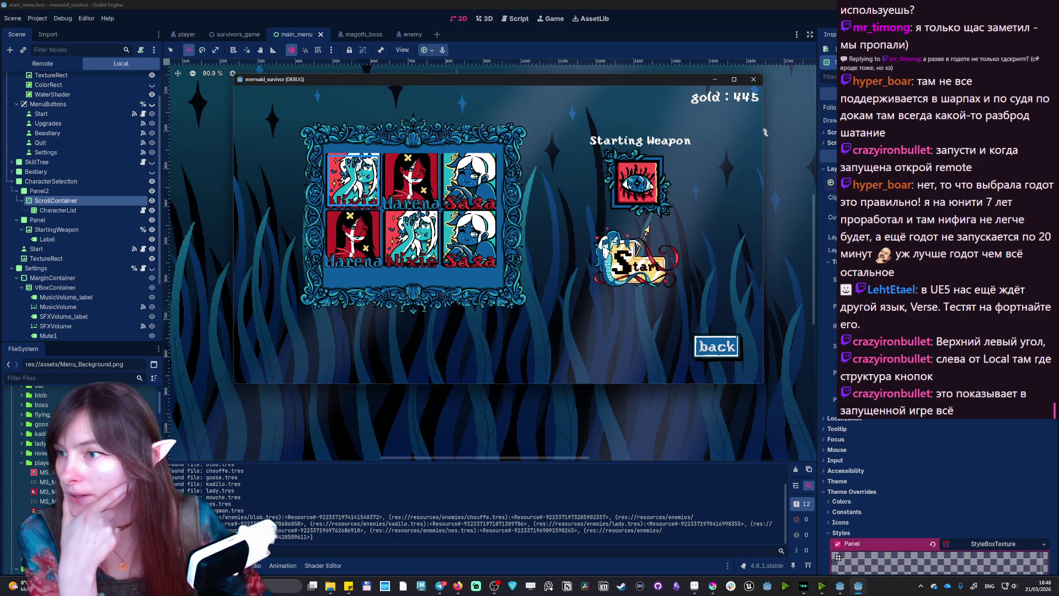
left_click(52, 63)
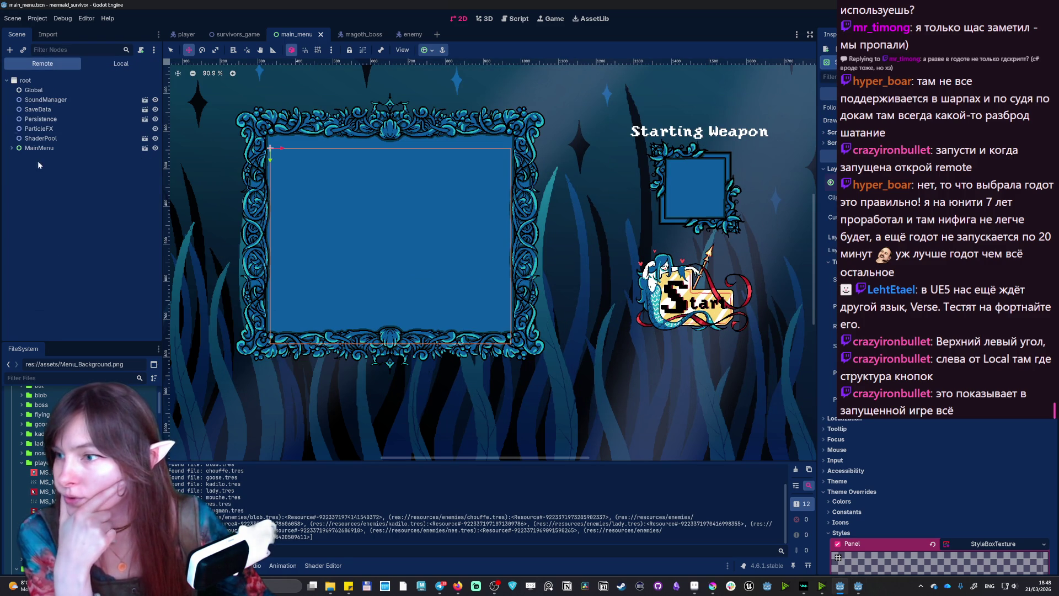
left_click(860, 586)
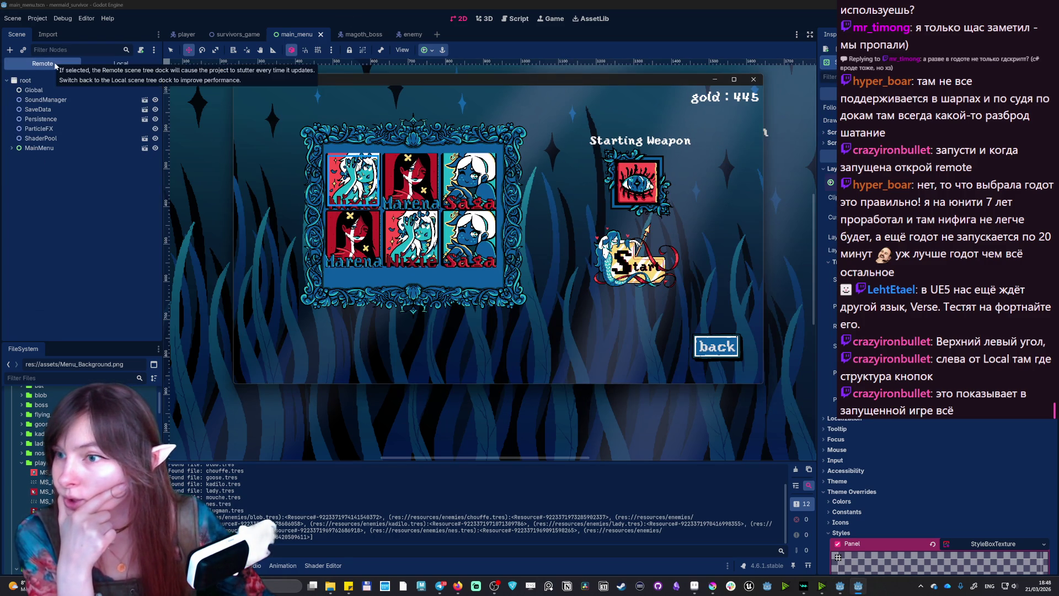
mouse_move(358, 82)
left_mouse_down()
mouse_move(679, 81)
mouse_move(644, 81)
mouse_move(625, 3)
mouse_move(398, 33)
mouse_move(375, 48)
mouse_move(359, 29)
left_mouse_up()
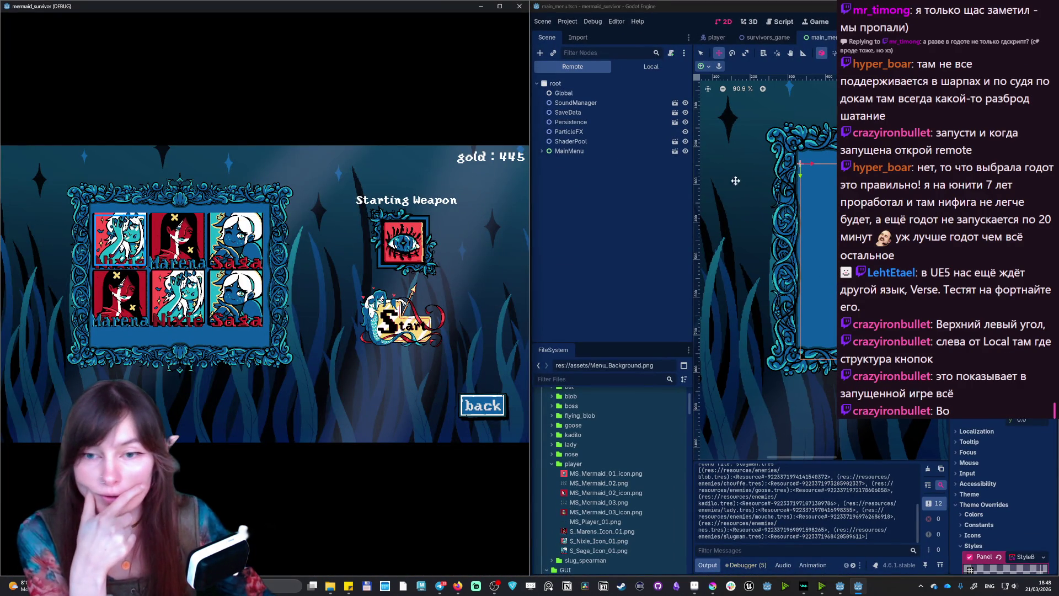
- Expand SaveData and MainMenu in the Remote tree to reveal their children
scroll(834, 262, "down", 2)
scroll(834, 262, "up", 2)
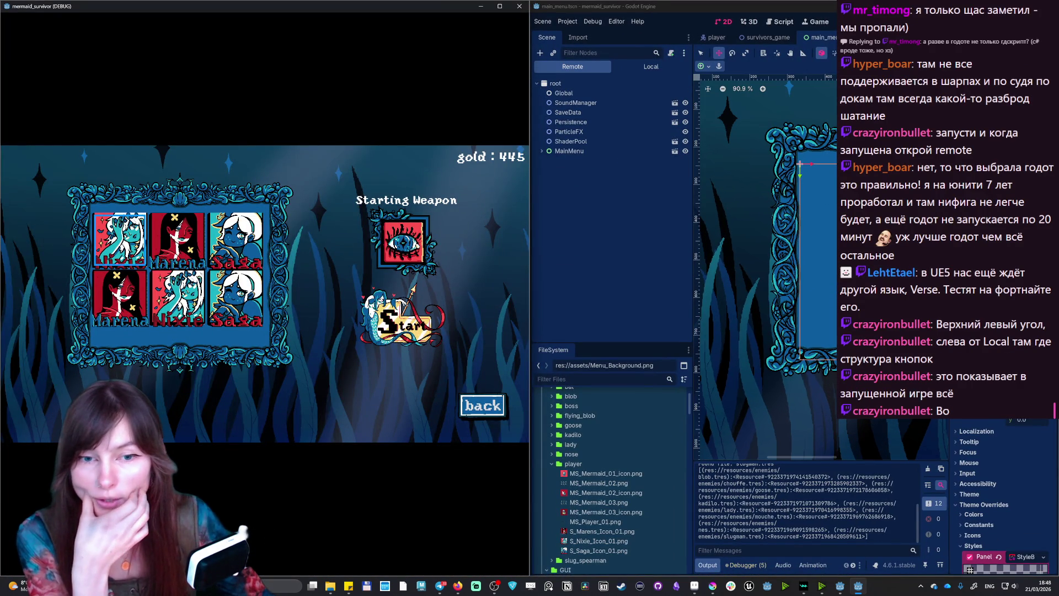
left_click_drag(821, 456, 832, 461)
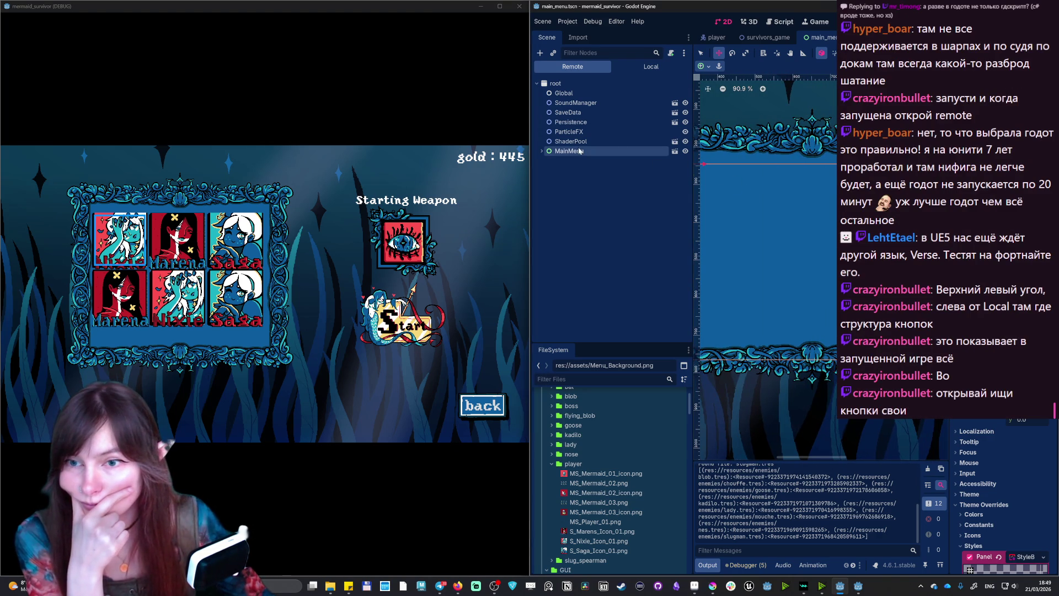
left_click(573, 113)
left_click(579, 123)
left_click(575, 132)
left_click(572, 141)
left_click(542, 150)
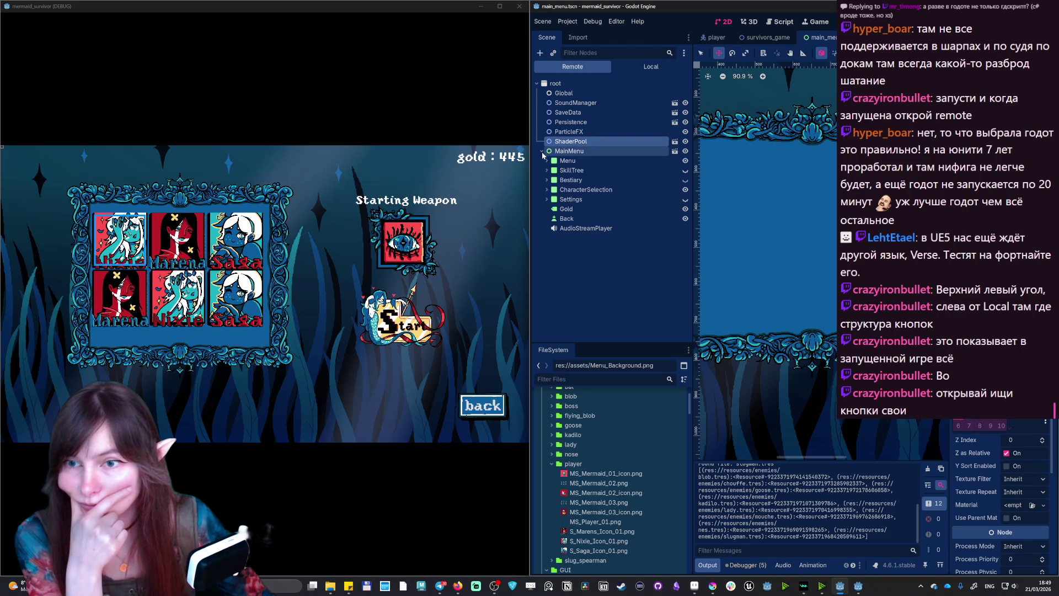
- Expand CharacterSelection and its Panel to inspect the StartingWeapon node
left_click(547, 189)
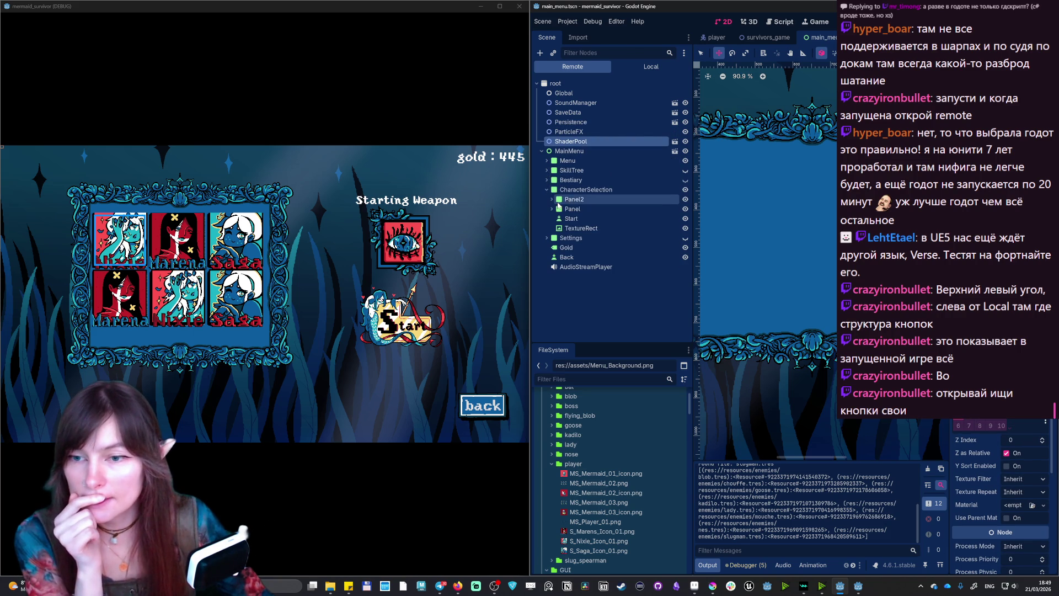
left_click(552, 208)
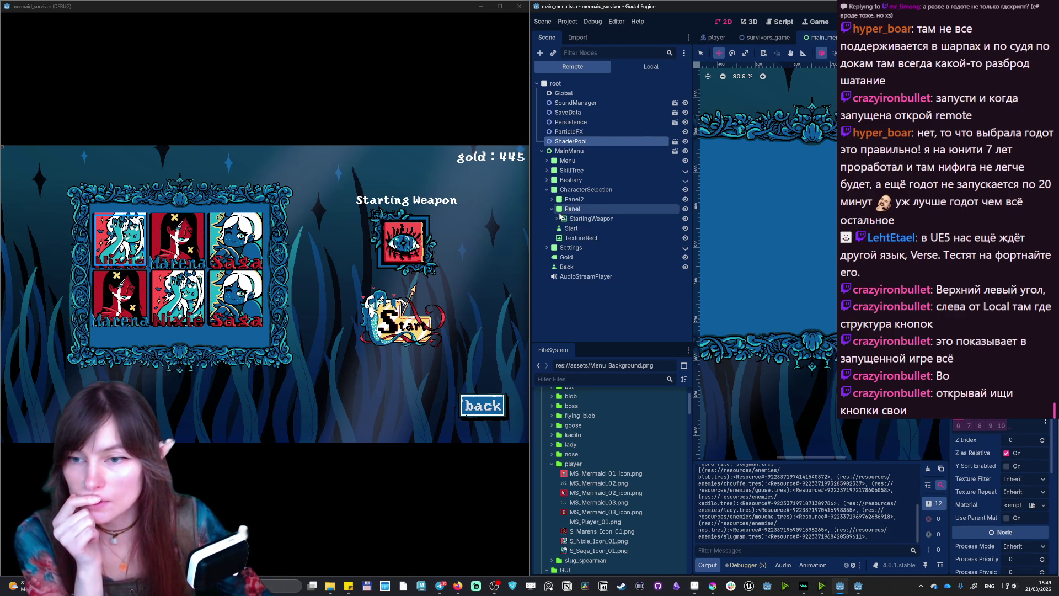
left_click(557, 217)
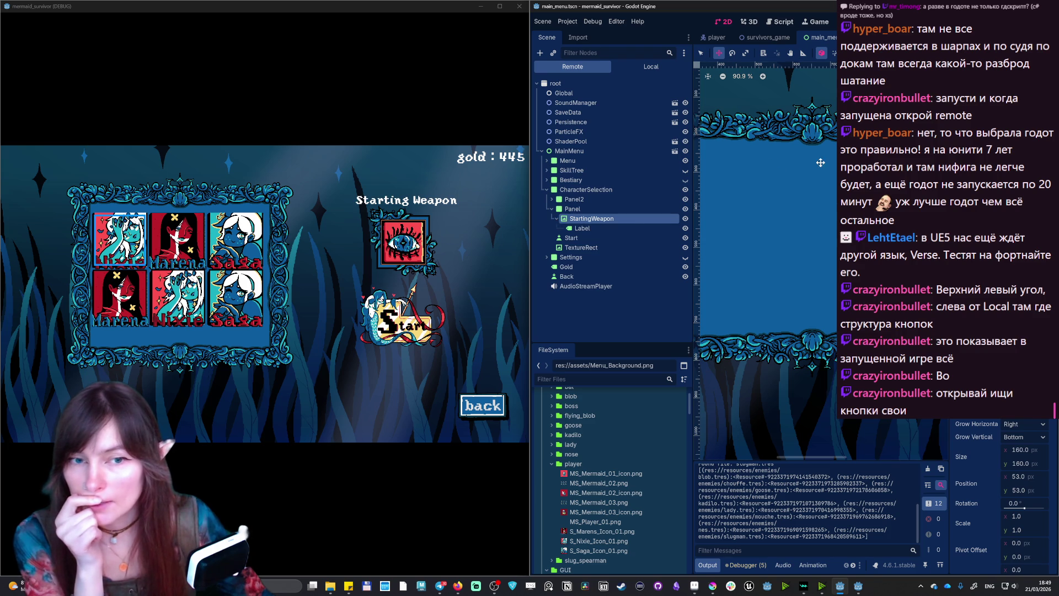
- Drill through Panel2, ScrollContainer and CharacterList to CharacterSlot and open character_slot.tscn
left_click(552, 199)
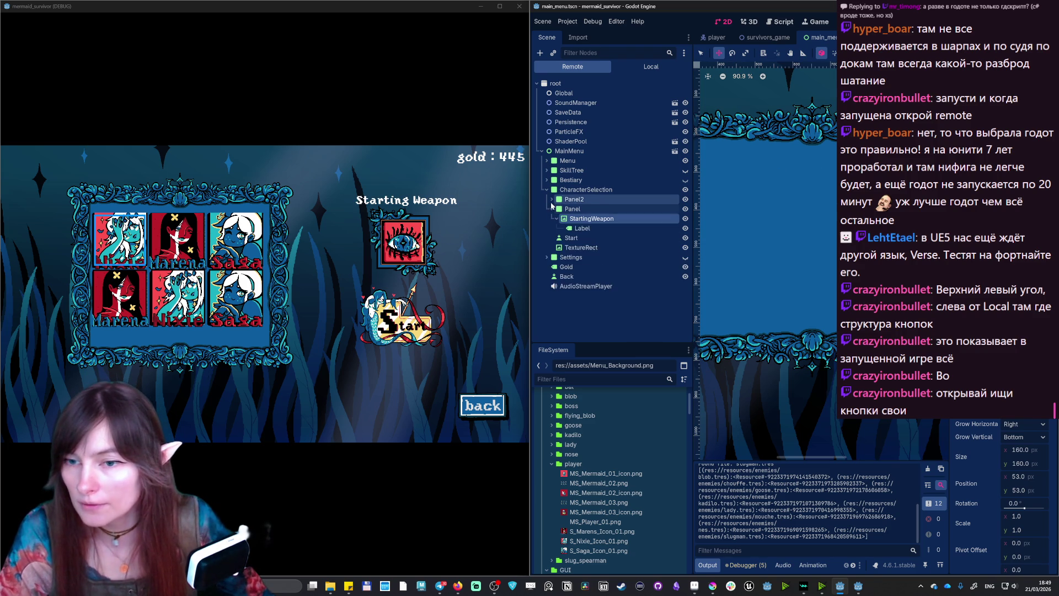
left_click(557, 209)
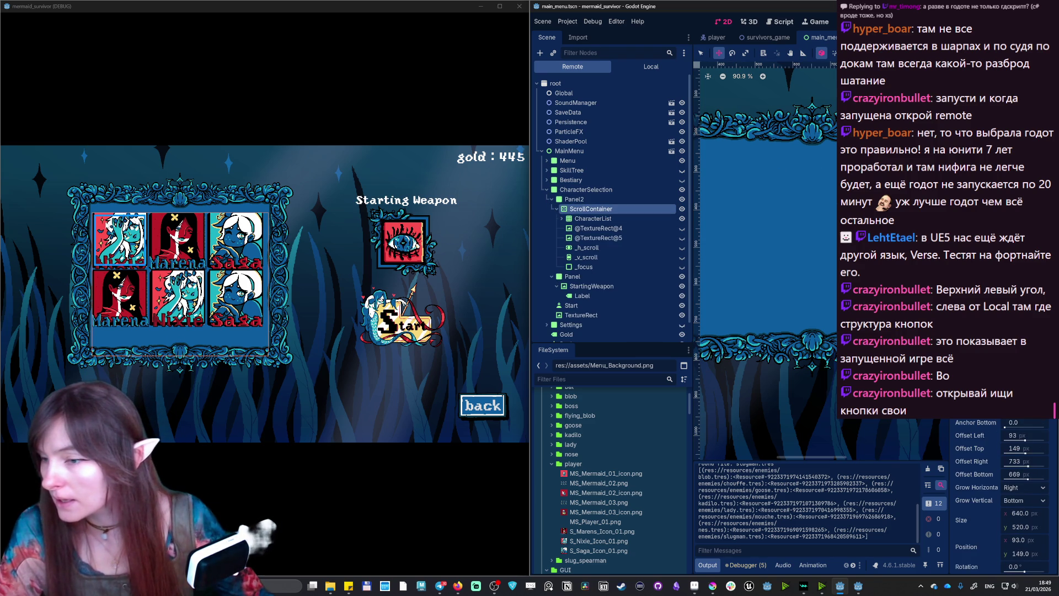
left_click(593, 219)
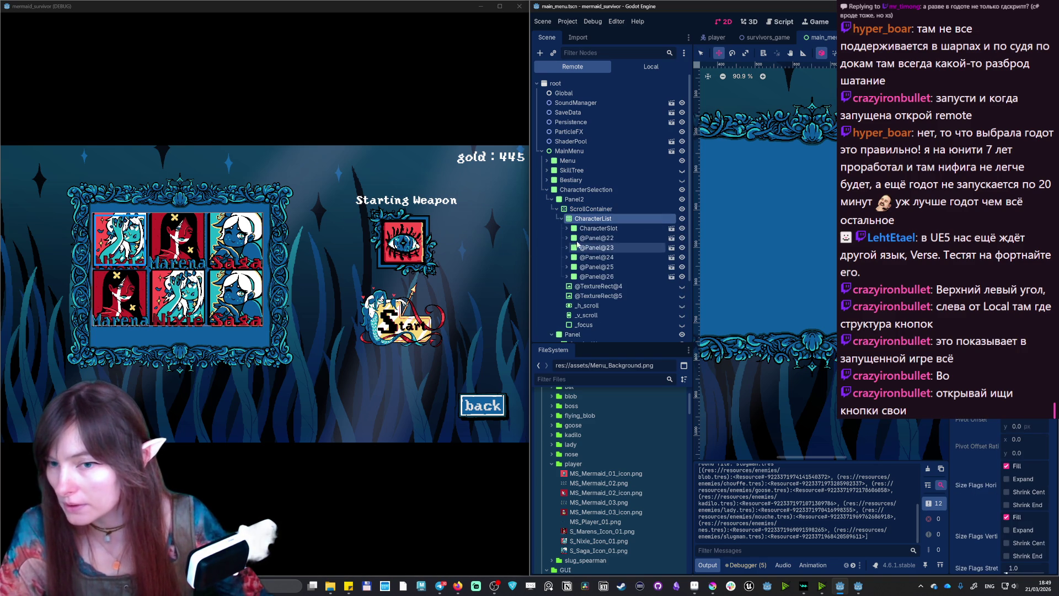
left_click(600, 229)
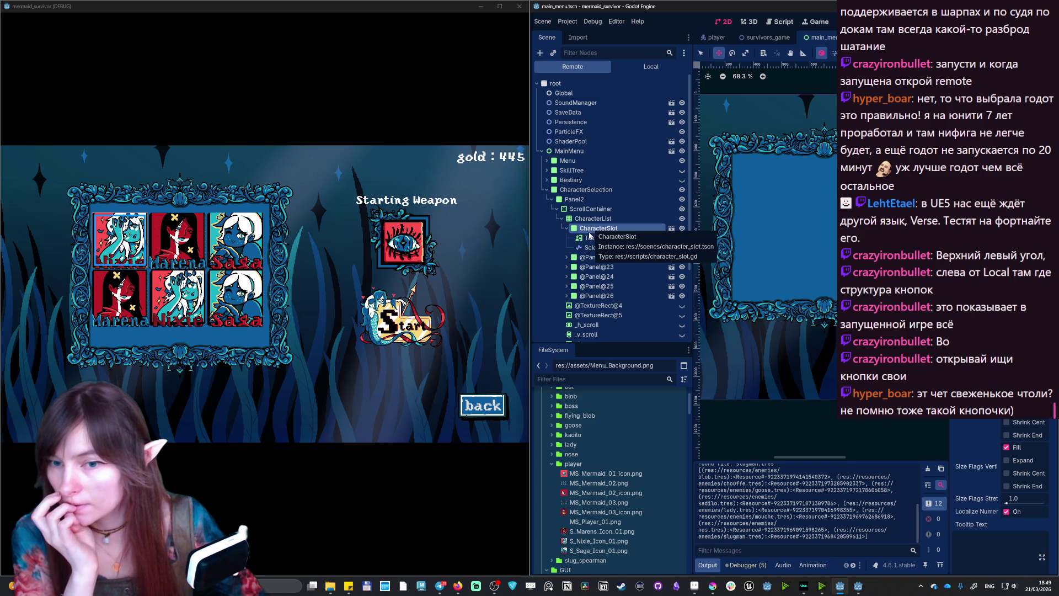
left_click(673, 229)
scroll(800, 170, "down", 10)
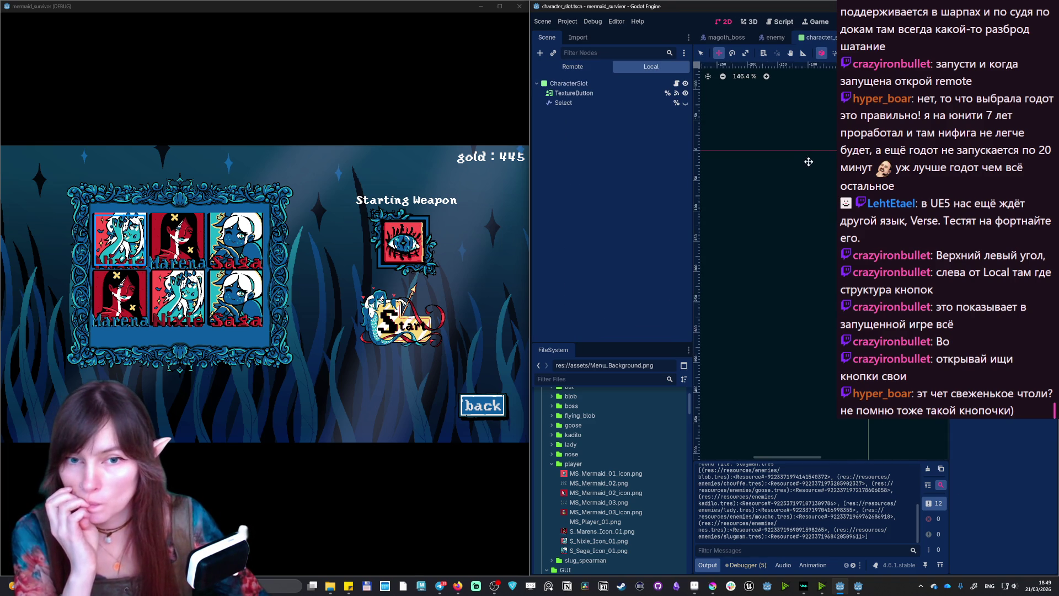
- Remove the orange placeholder texture from the CharacterSlot root, then select its TextureButton
scroll(716, 122, "up", 5)
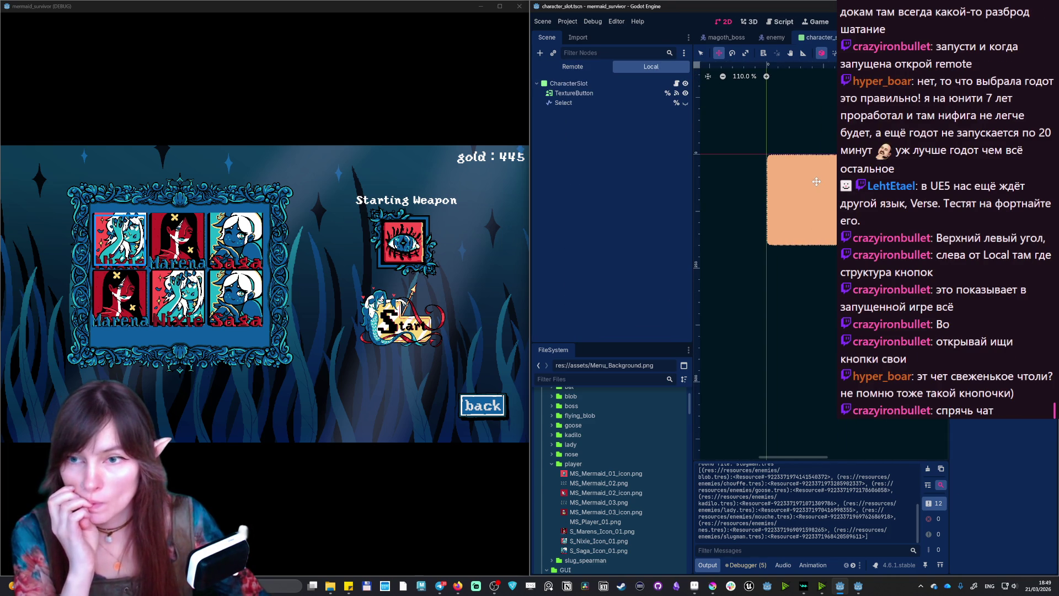
left_click(617, 83)
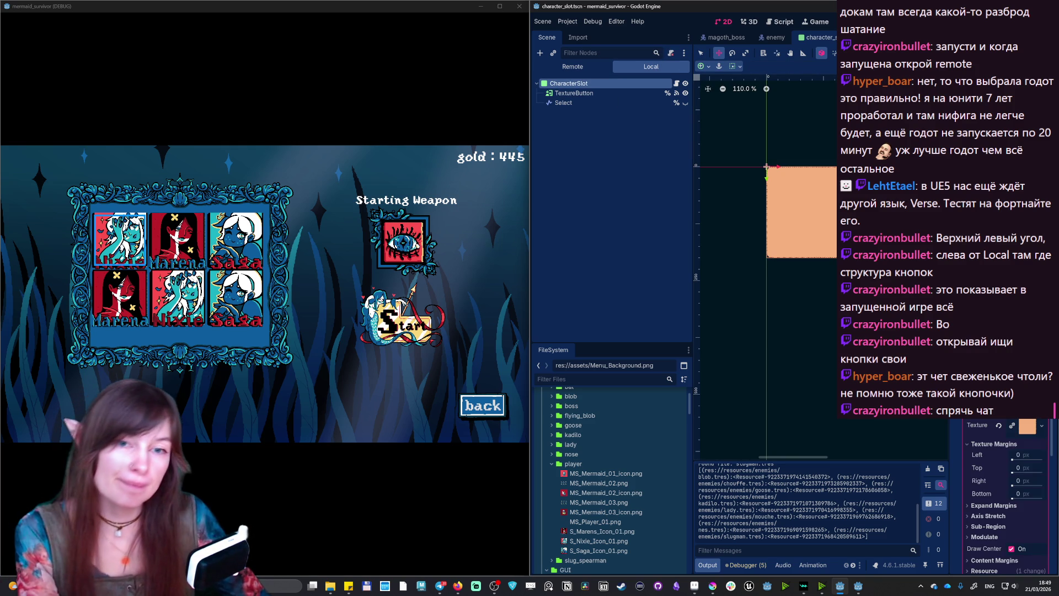
key("alt+Tab")
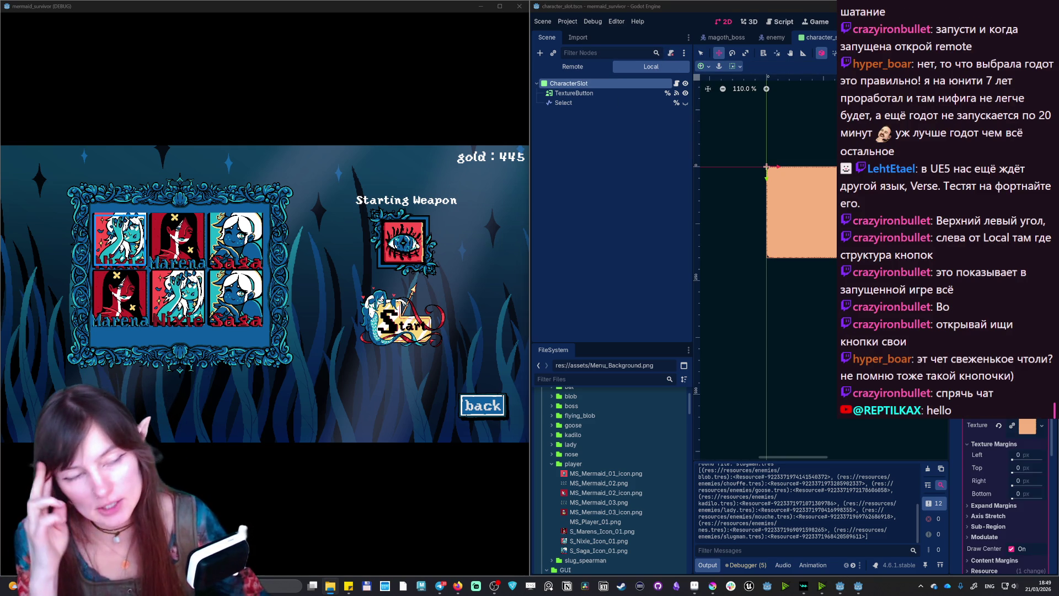
key("alt+Tab")
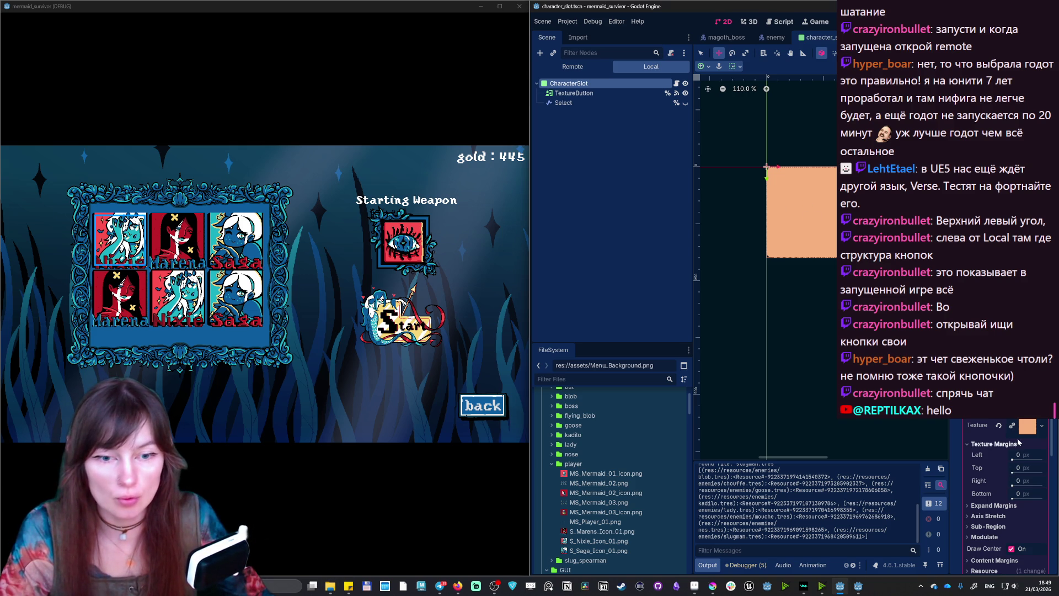
left_click(999, 425)
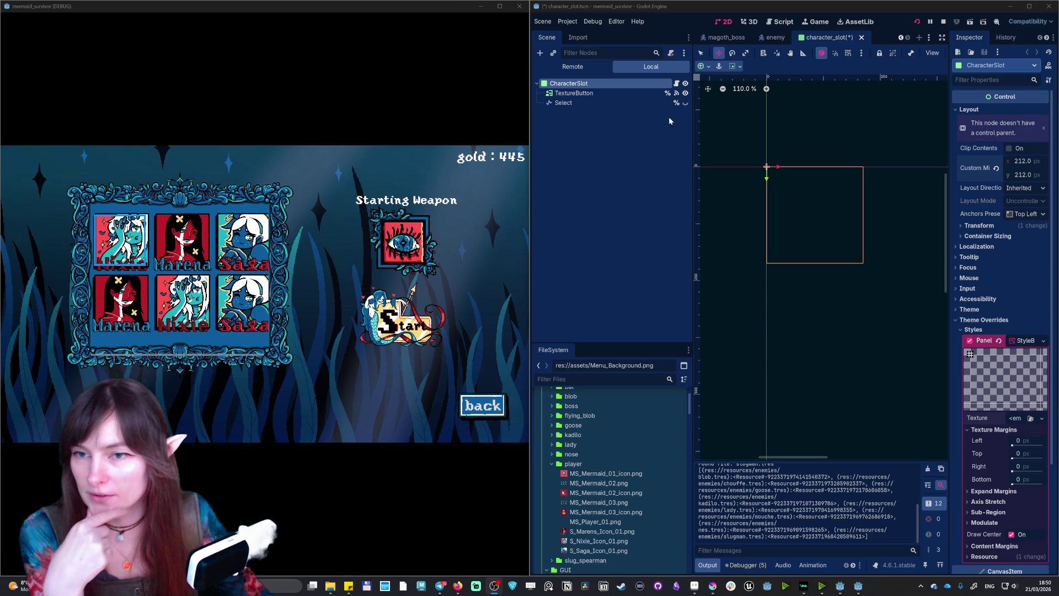
left_click(568, 94)
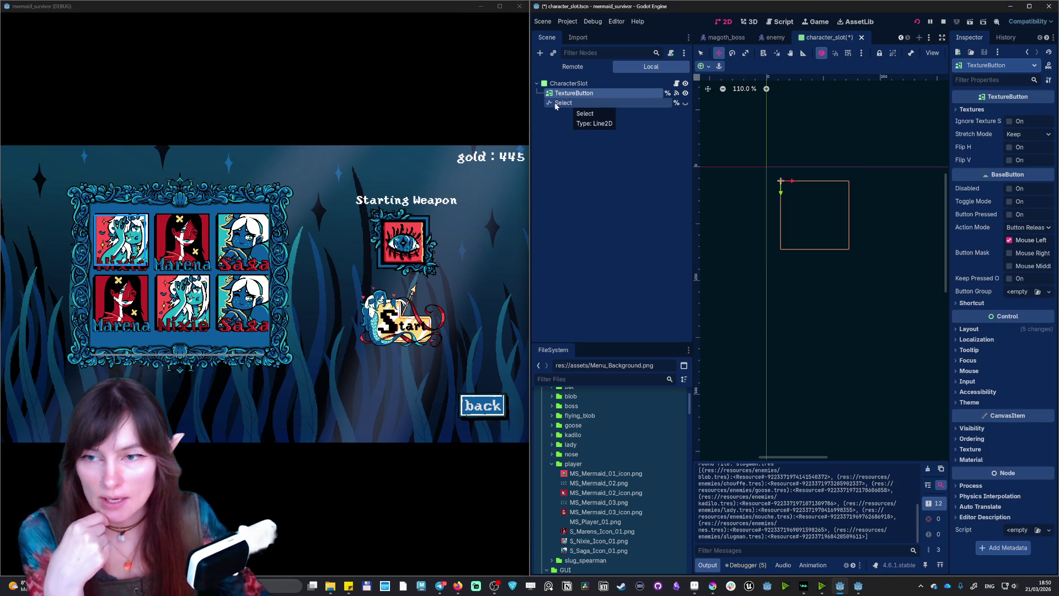
- Select the Select Line2D, widen the Inspector, and raise its first points to about y 6
left_click(557, 103)
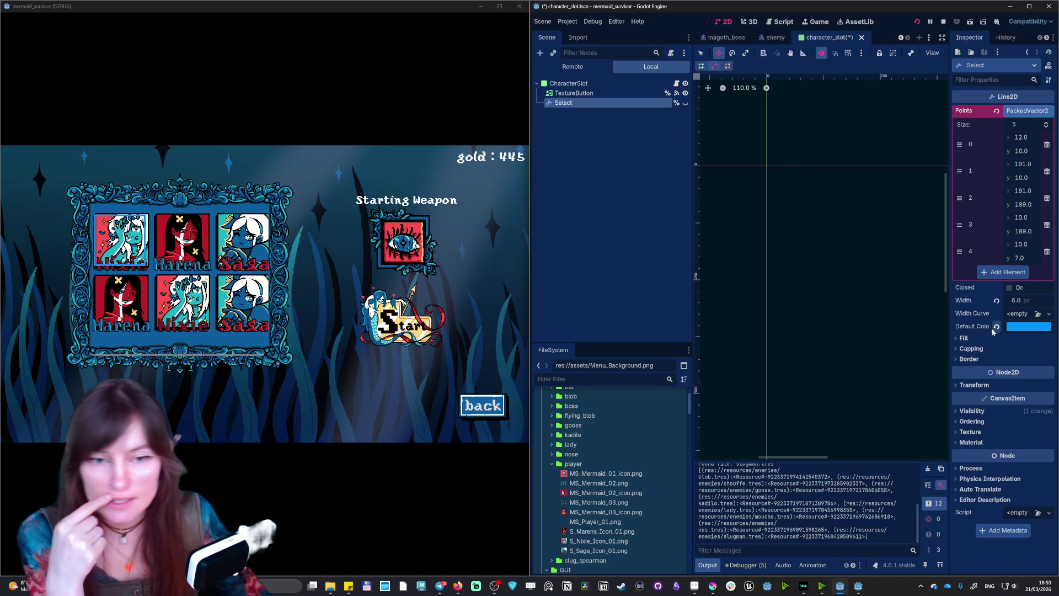
mouse_move(950, 304)
left_mouse_down()
mouse_move(800, 306)
mouse_move(881, 309)
left_mouse_up()
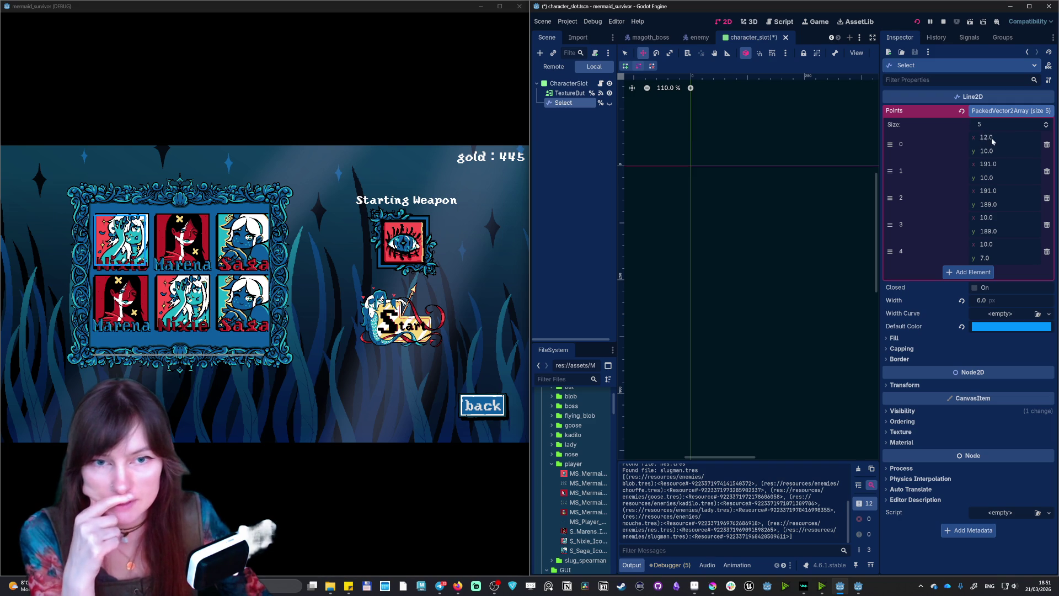
mouse_move(993, 137)
left_mouse_down()
mouse_move(977, 136)
mouse_move(996, 151)
mouse_move(982, 150)
mouse_move(1043, 154)
left_mouse_up()
key("ctrl+z")
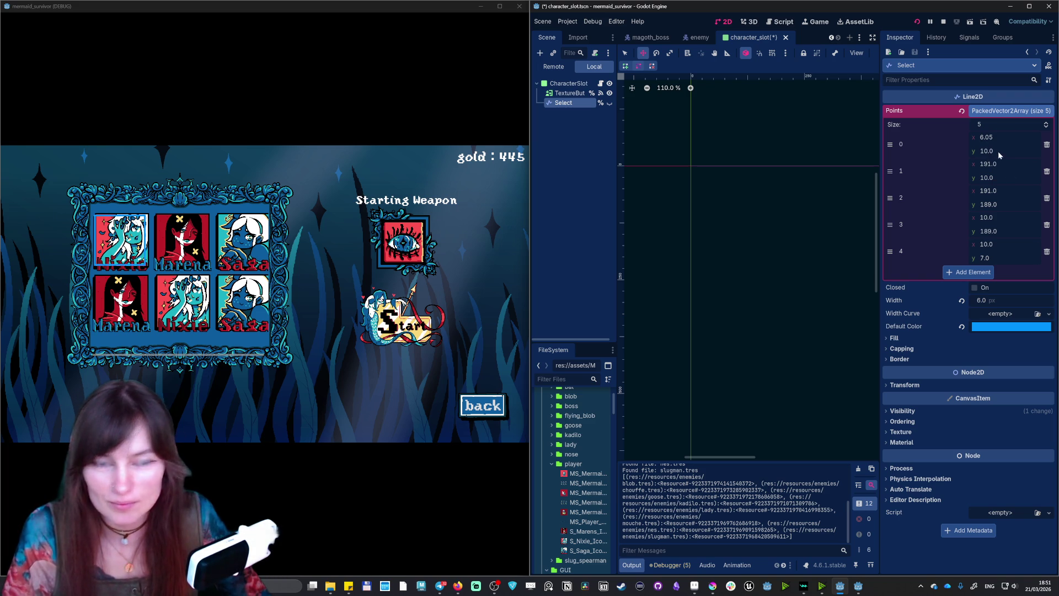
mouse_move(998, 152)
left_mouse_down()
mouse_move(985, 151)
mouse_move(1011, 161)
mouse_move(988, 151)
mouse_move(986, 178)
mouse_move(1007, 197)
left_mouse_up()
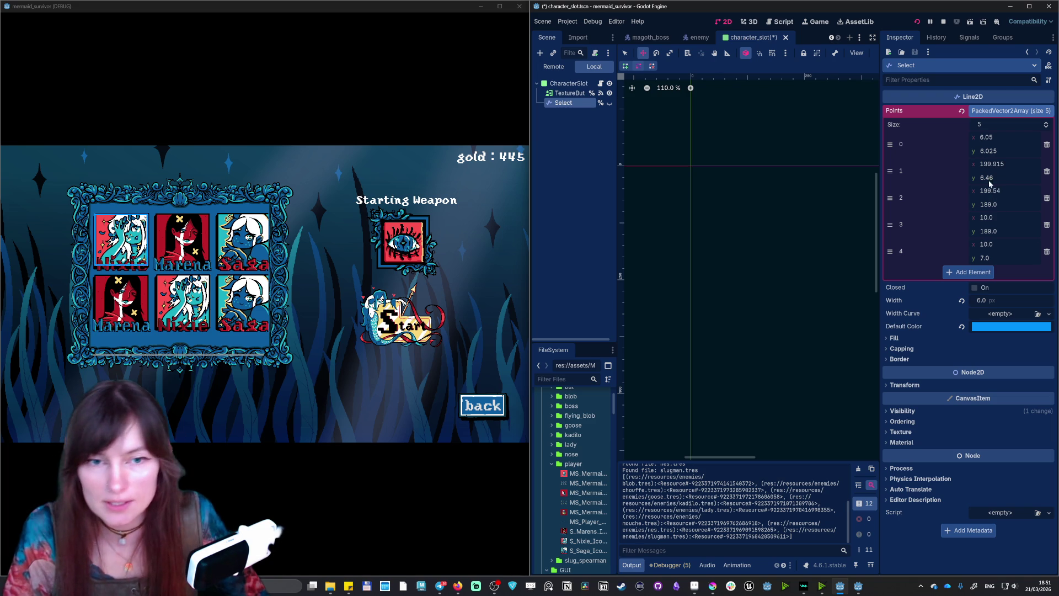
- Tweak the outline points: point 0 to about x 12.9, y 6.2, last point y to 4
mouse_move(992, 201)
left_mouse_down()
mouse_move(1018, 215)
mouse_move(1001, 230)
left_mouse_up()
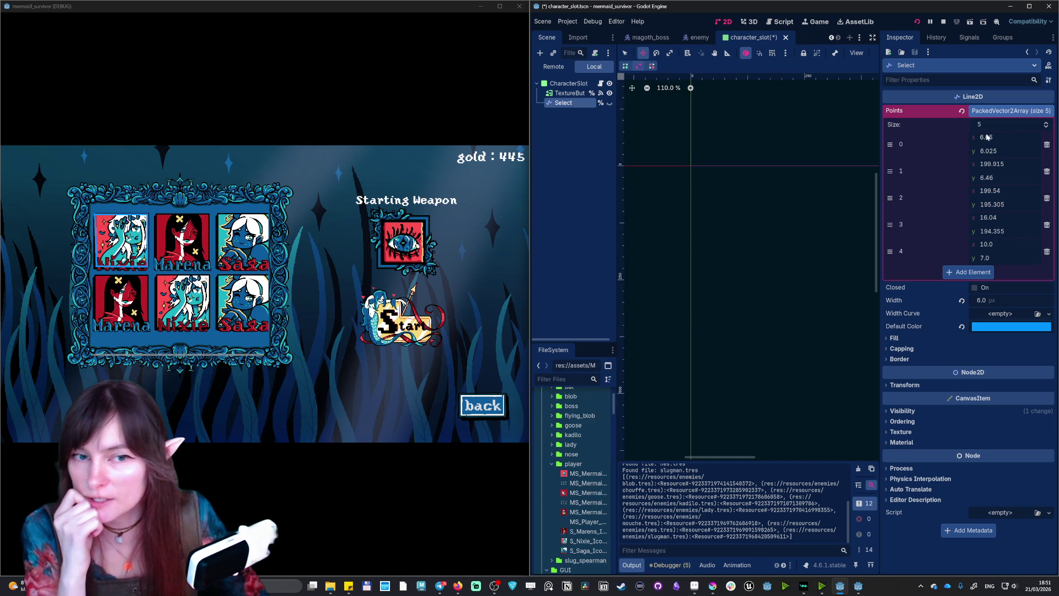
mouse_move(996, 153)
left_mouse_down()
mouse_move(1000, 164)
mouse_move(999, 137)
left_mouse_up()
key("ctrl+z")
key("ctrl+z")
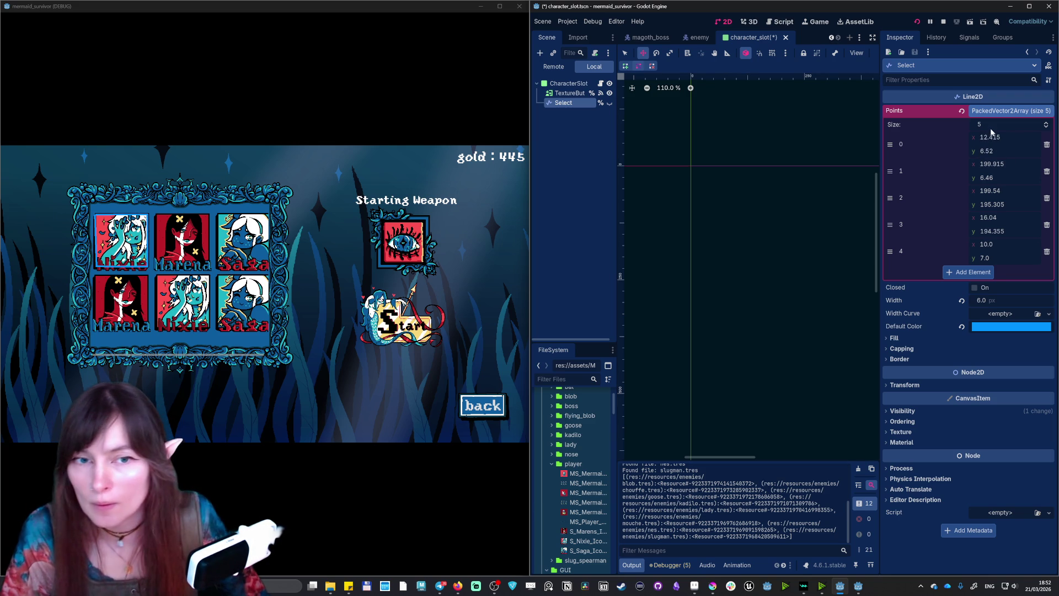
left_click_drag(991, 154, 993, 151)
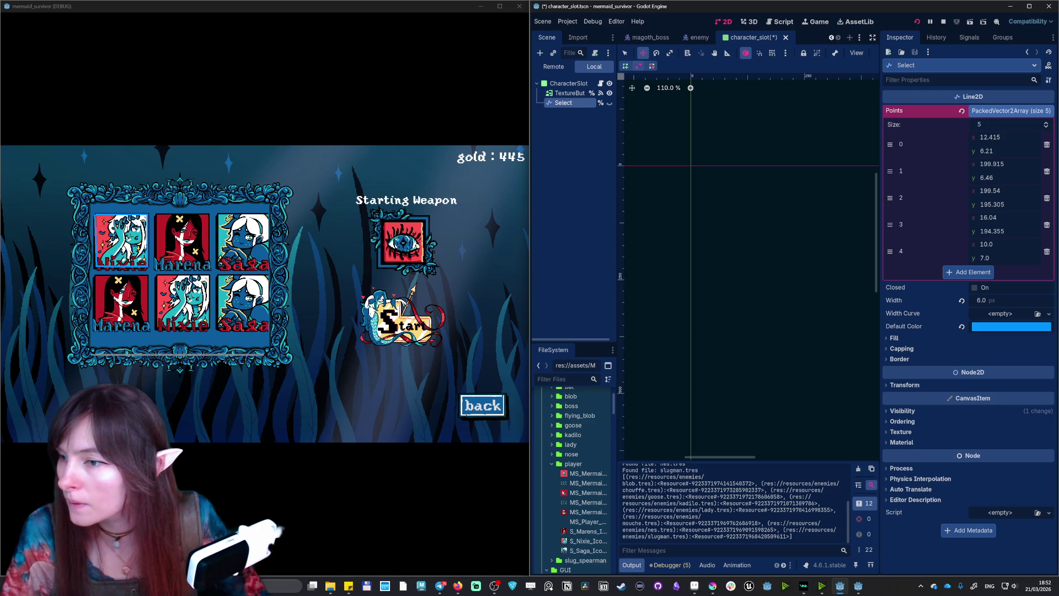
left_click_drag(991, 260, 1003, 243)
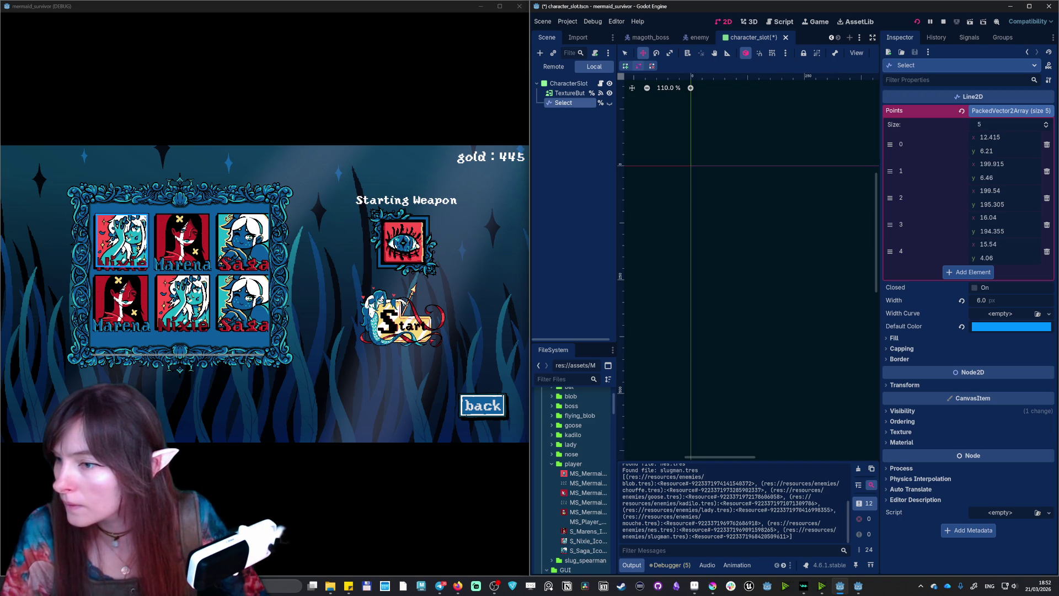
left_click_drag(996, 138, 1000, 138)
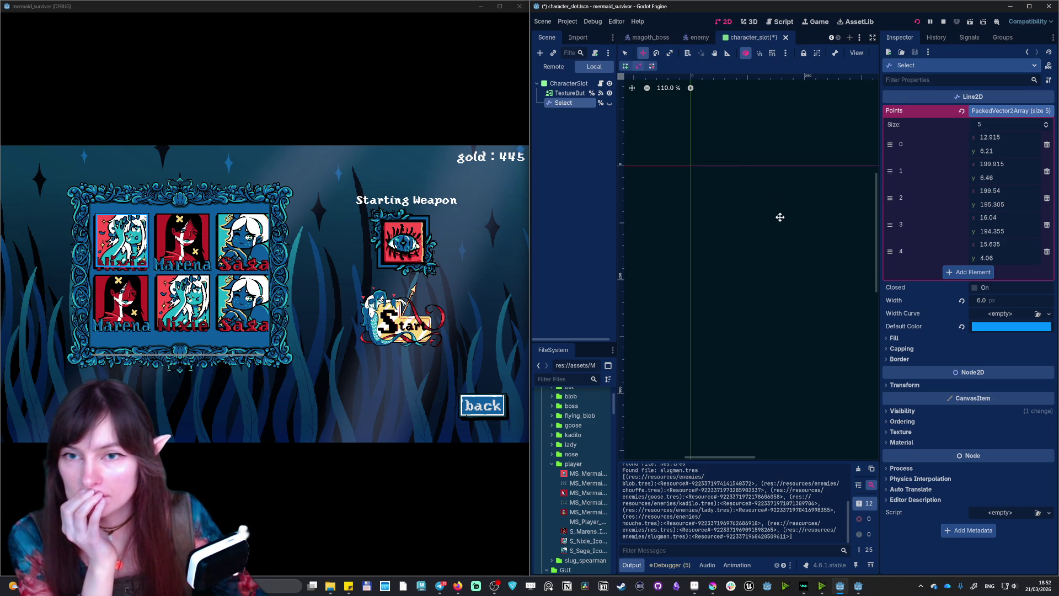
scroll(746, 37, "up", 3)
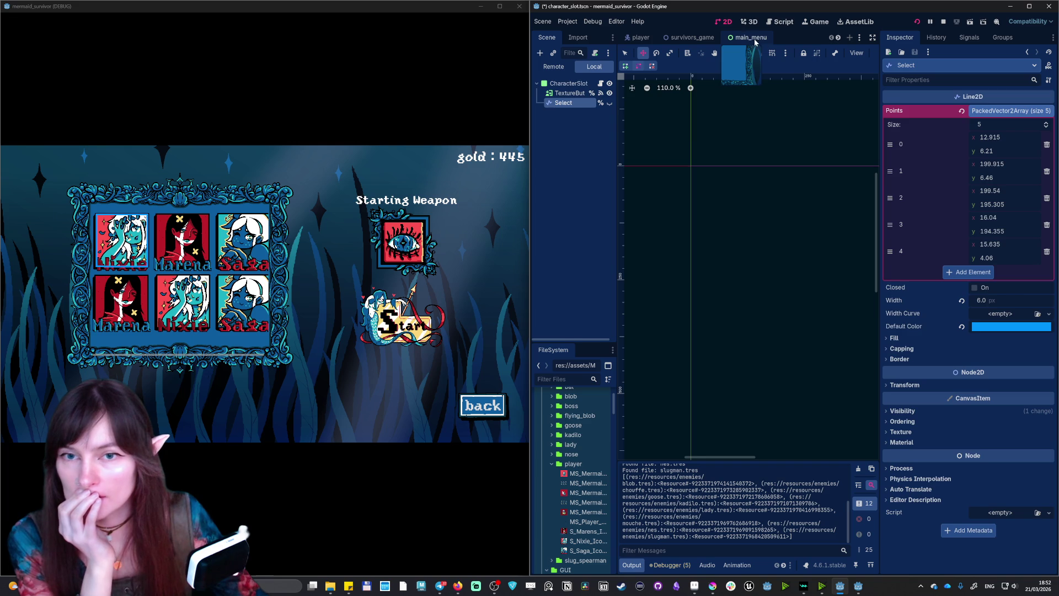
- Open main_menu and select the running game's GridContainer in the Remote tree
left_click(753, 39)
left_click(563, 68)
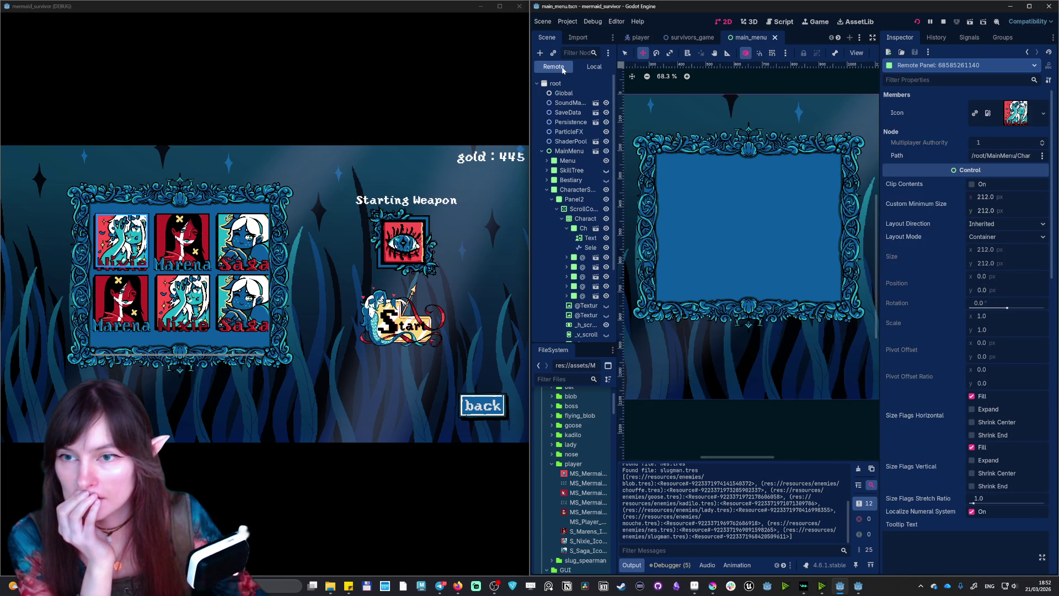
left_click(580, 219)
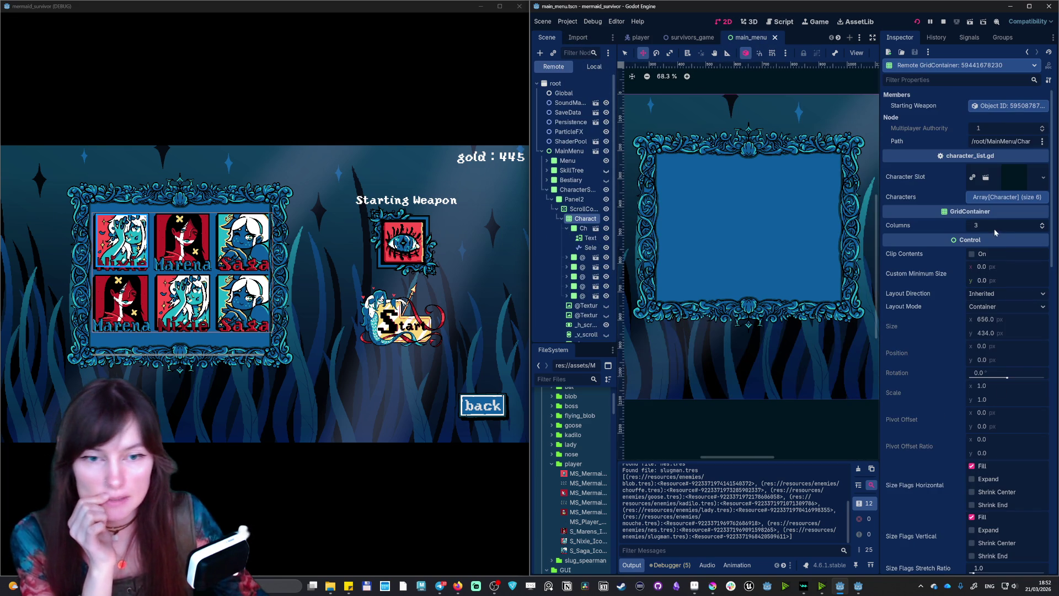
scroll(994, 228, "down", 10)
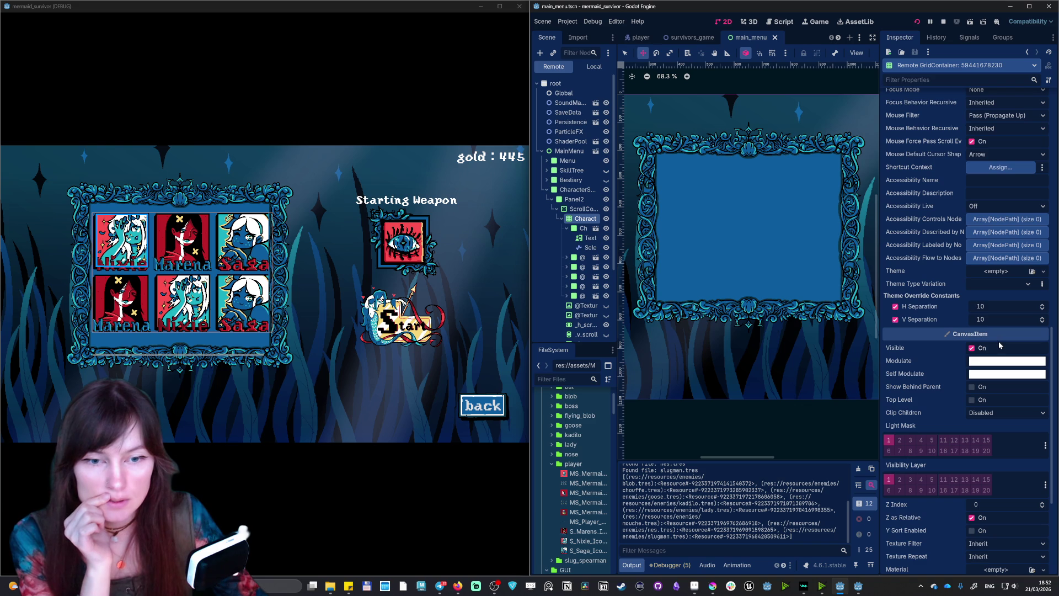
- Set the grid's H Separation to 0 and V Separation to 37
left_click_drag(984, 309, 961, 309)
key("Down")
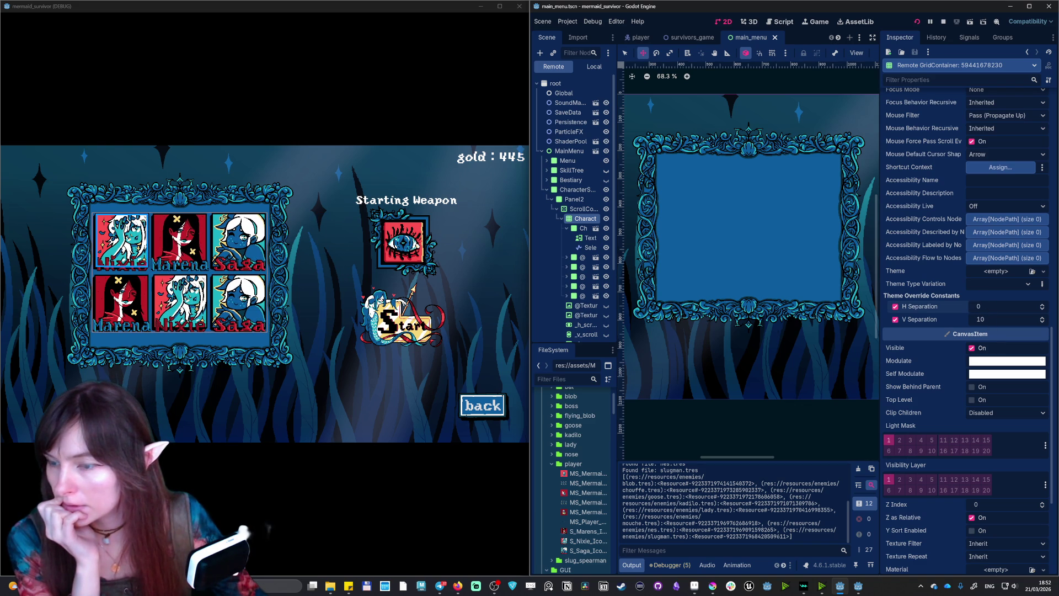
key("Tab")
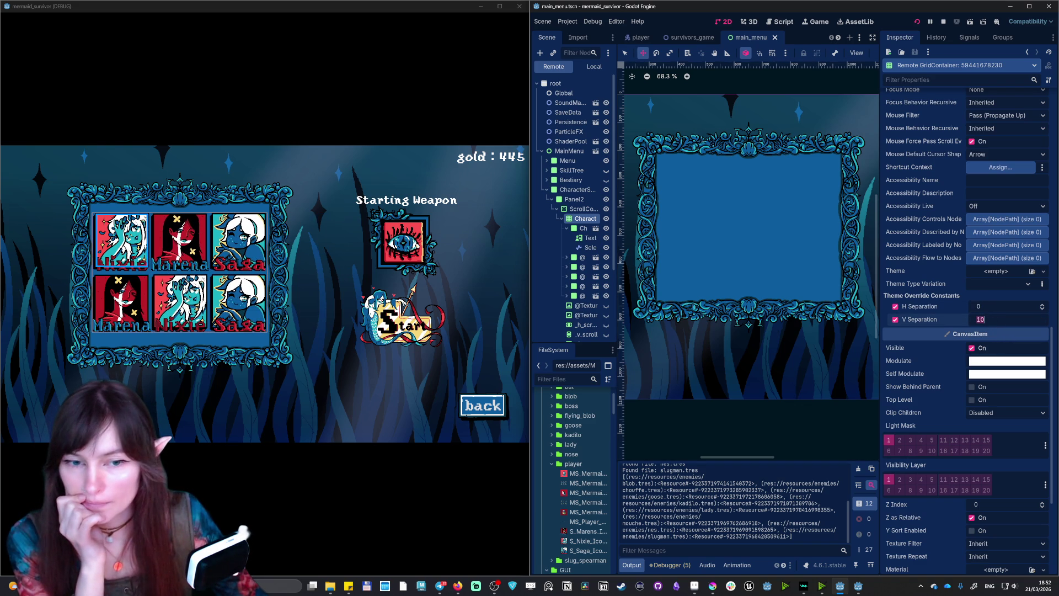
key("Home")
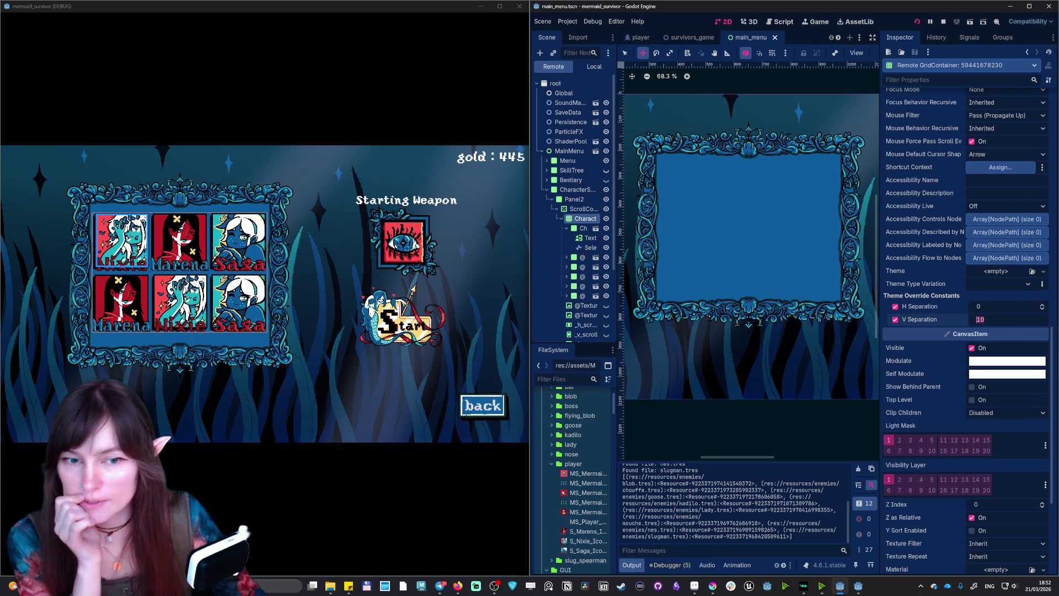
key("Up")
key("Up")
key("Up")
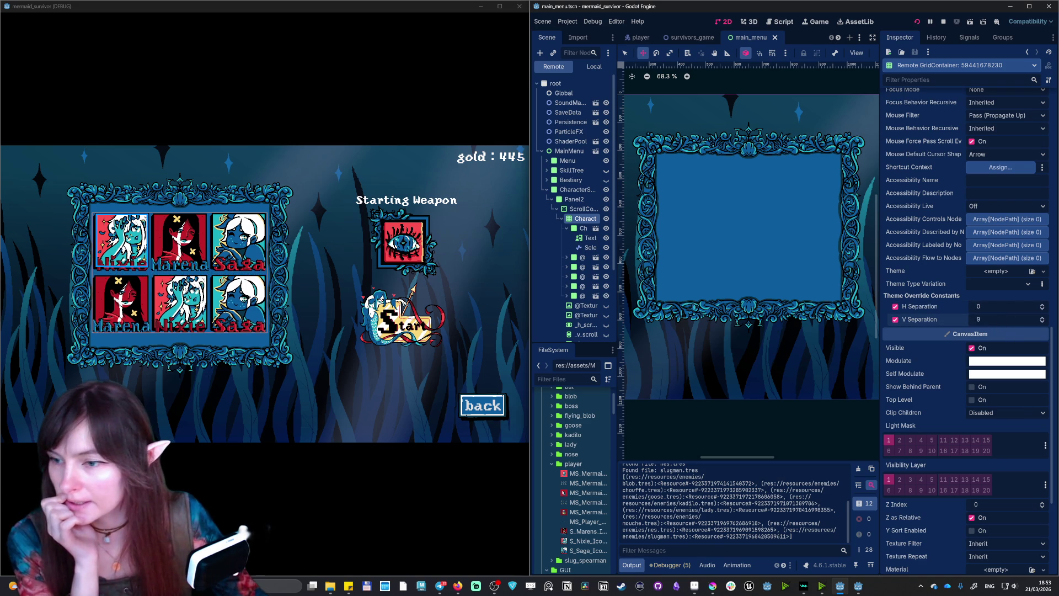
key("Down")
key("Down")
key("Down")
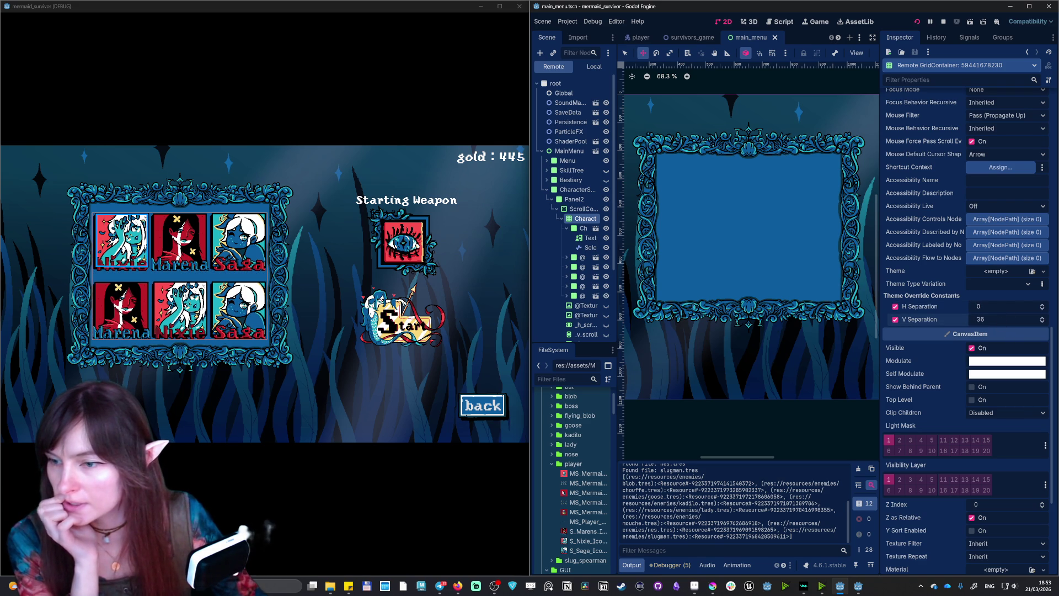
key("Up")
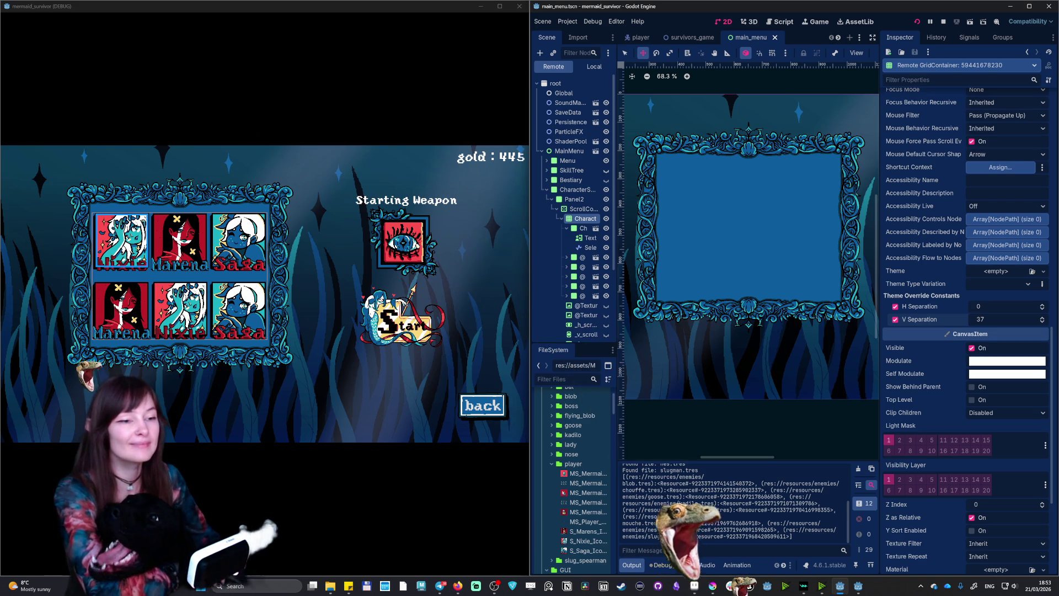
- Switch the Scene dock back to Local and stop the running game
left_click(583, 67)
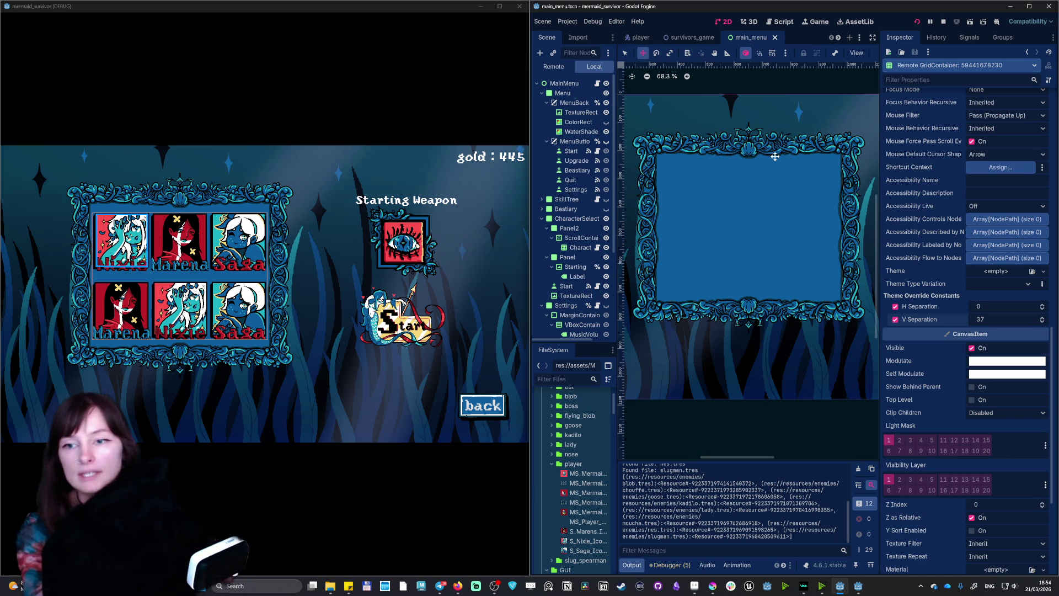
left_click(945, 21)
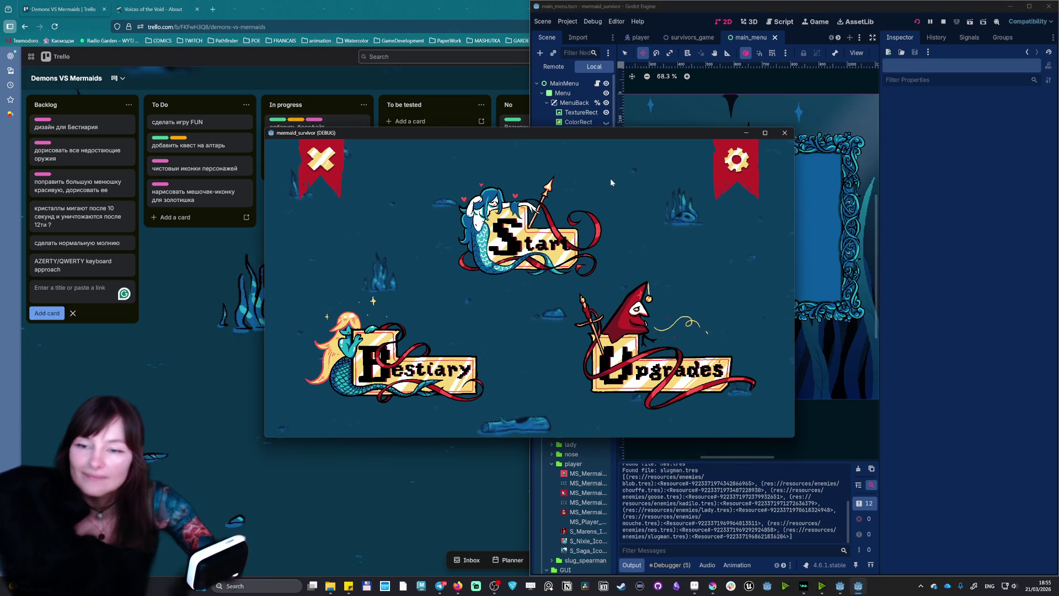
- Toggle the game's Fullscreen on and off, dock it left, then open character select
left_click(731, 163)
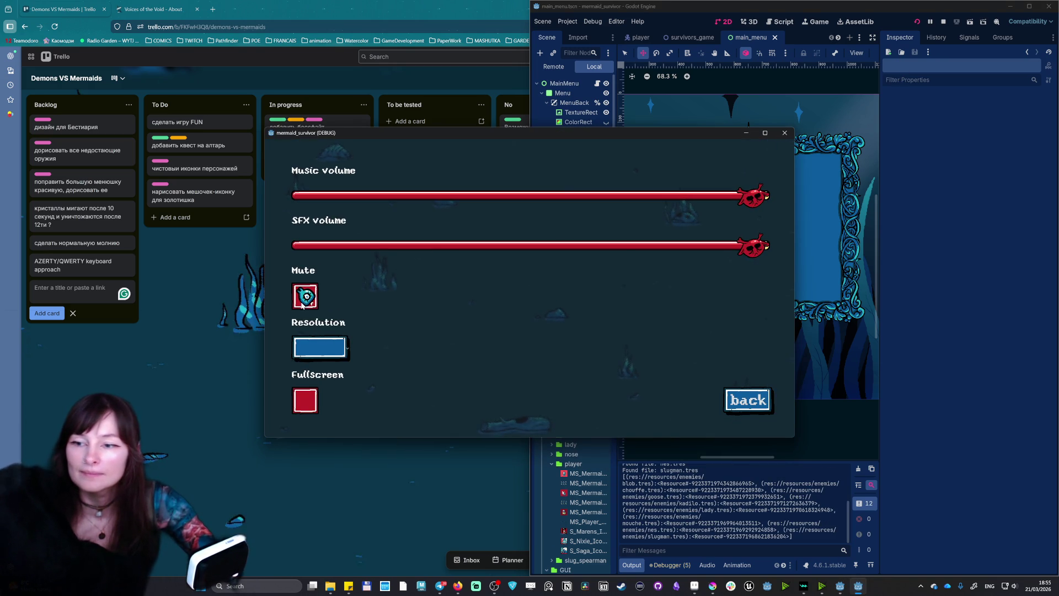
left_click(305, 400)
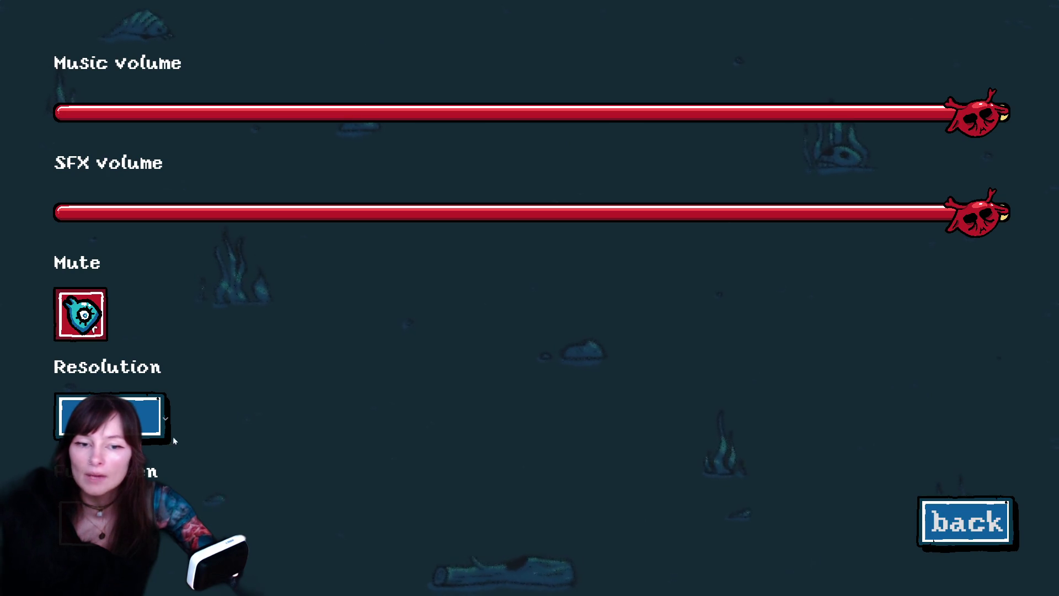
left_click(81, 522)
left_click_drag(632, 137, 3, 271)
left_click(483, 406)
left_click(262, 236)
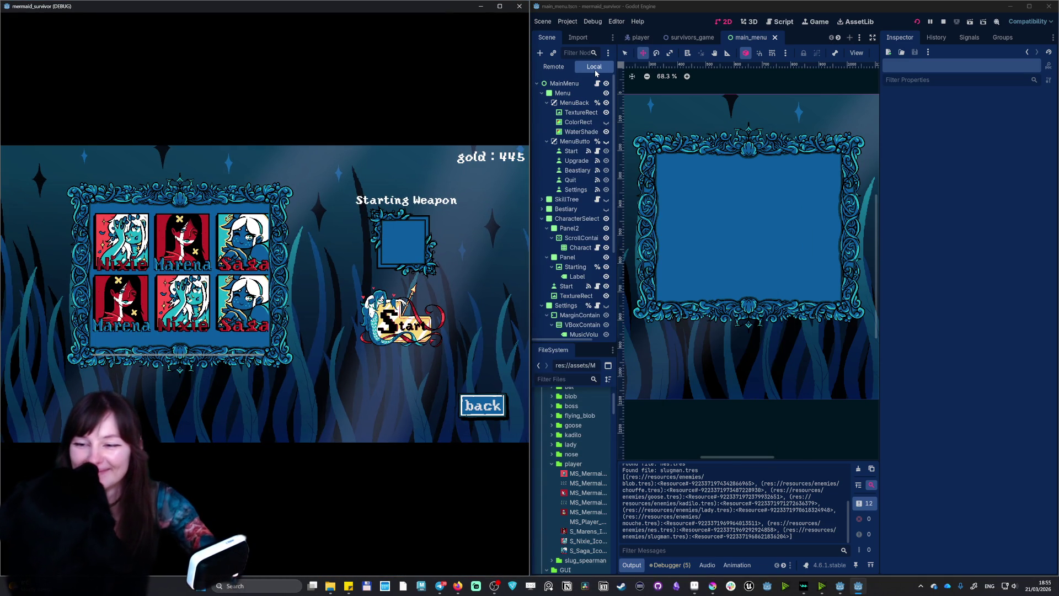
- Select the CharacterList grid, set H Separation 0 and V Separation 35, then restore the game window
left_click(658, 175)
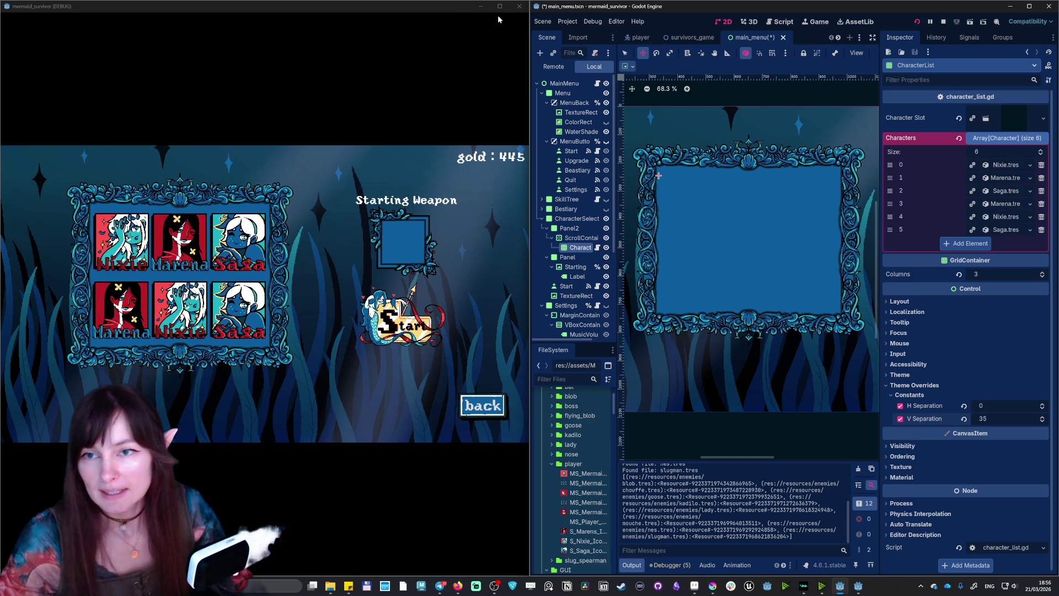
double_click(454, 9)
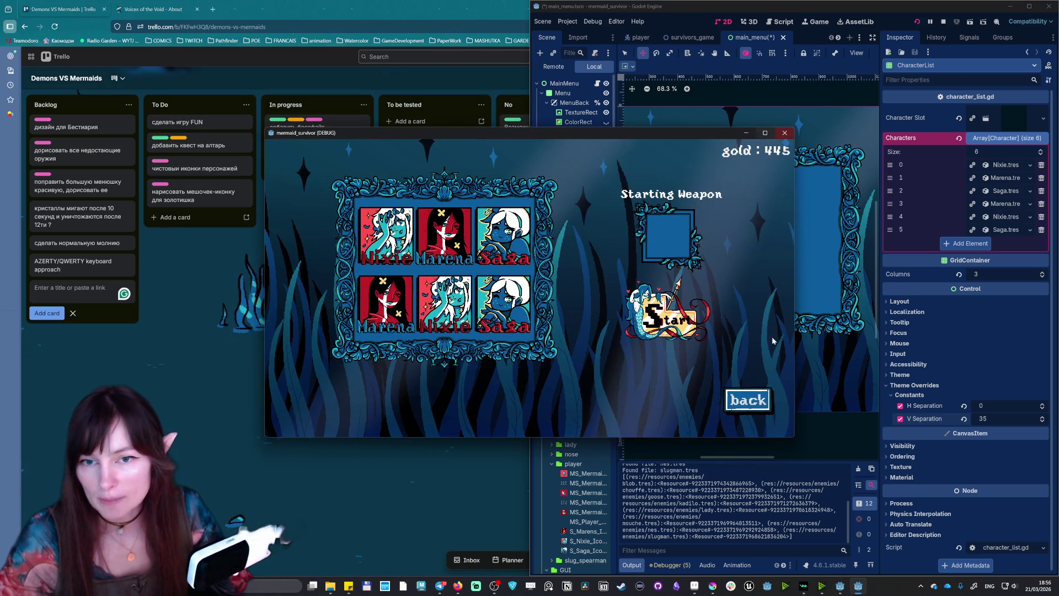
- Turn on Fullscreen in the game's Settings and return to the main menu
left_click(749, 401)
left_click(737, 161)
left_click(303, 397)
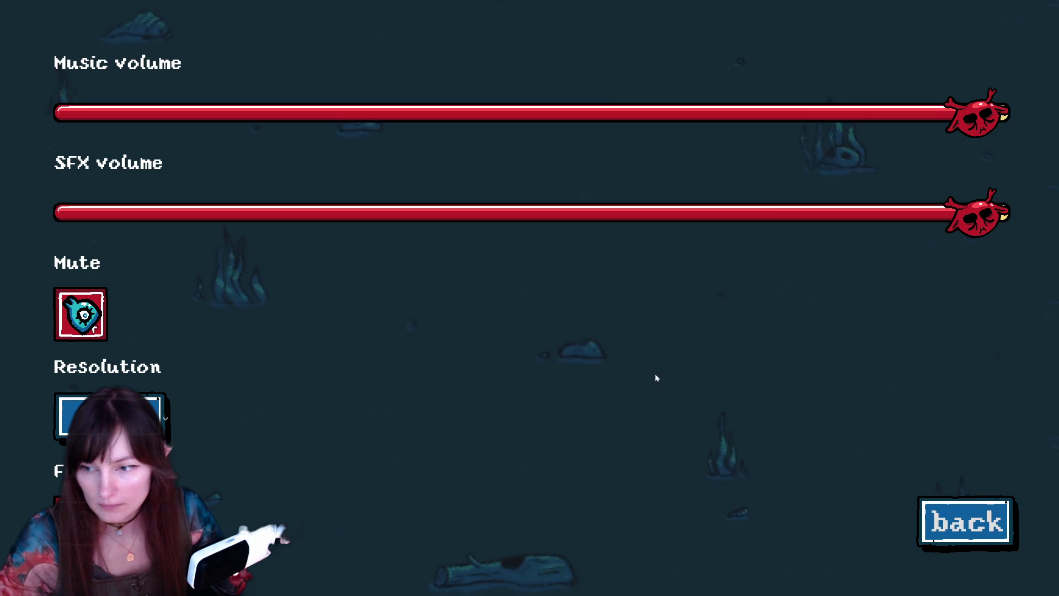
left_click(966, 522)
- Go to character select and start a run as Nixie
left_click(519, 204)
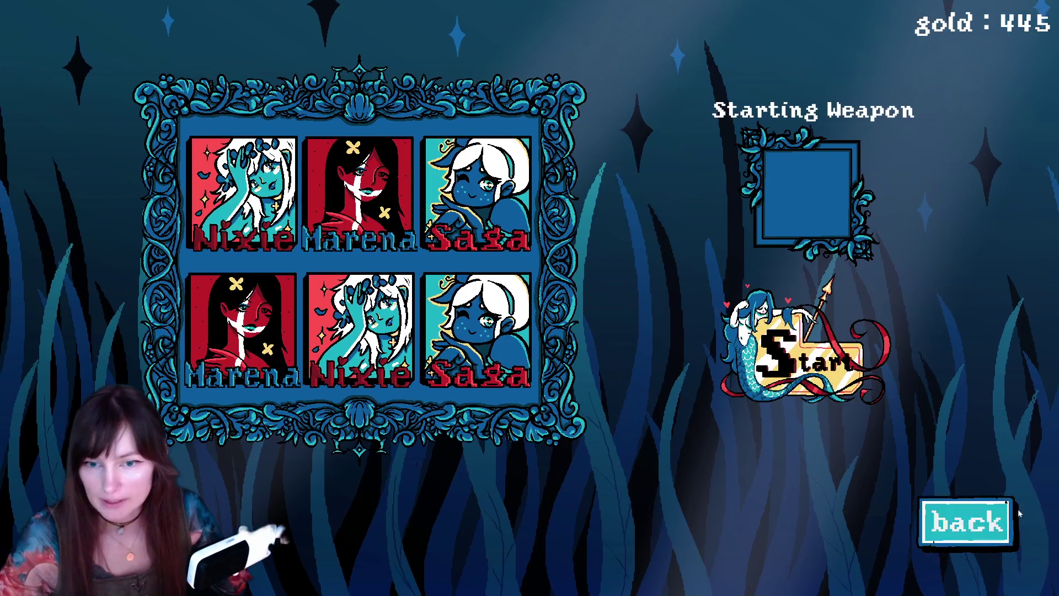
left_click(1007, 513)
left_click(482, 169)
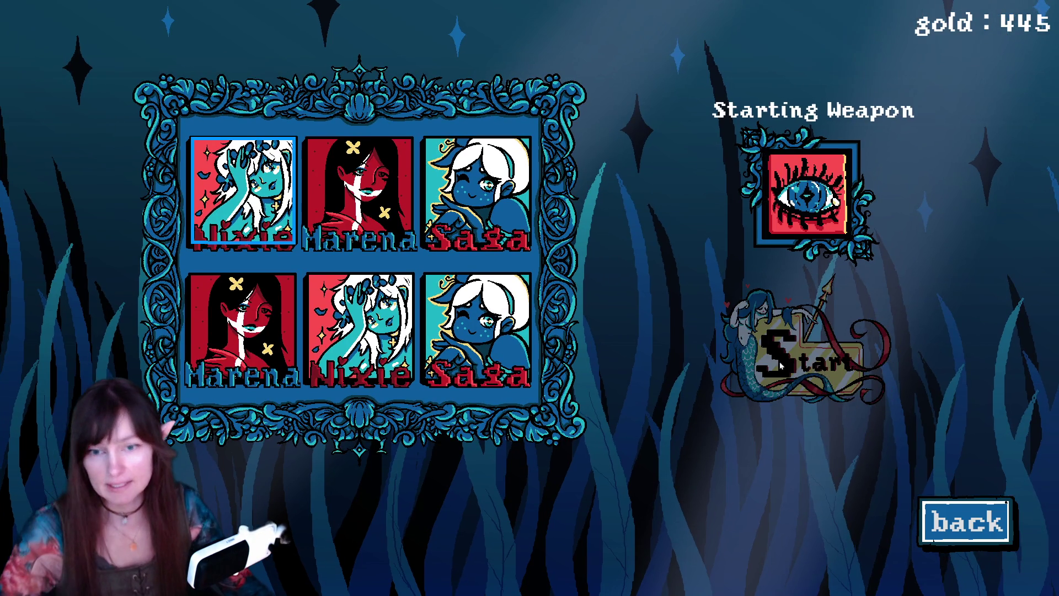
left_click(807, 373)
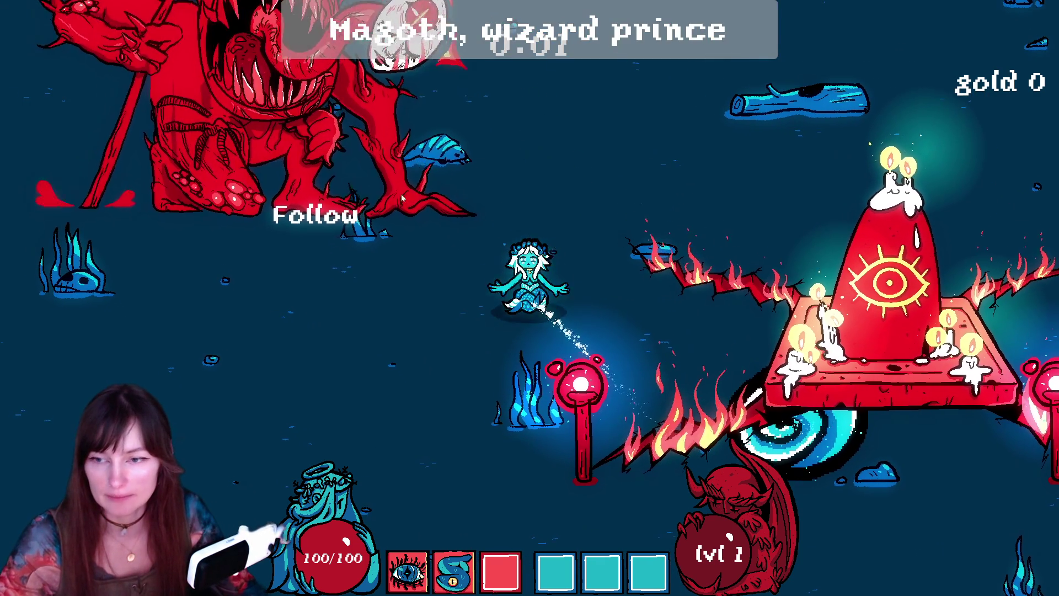
- Swim the mermaid around the Magoth boss arena with WASD, dodging the enemy swarm
key("s")
key("d")
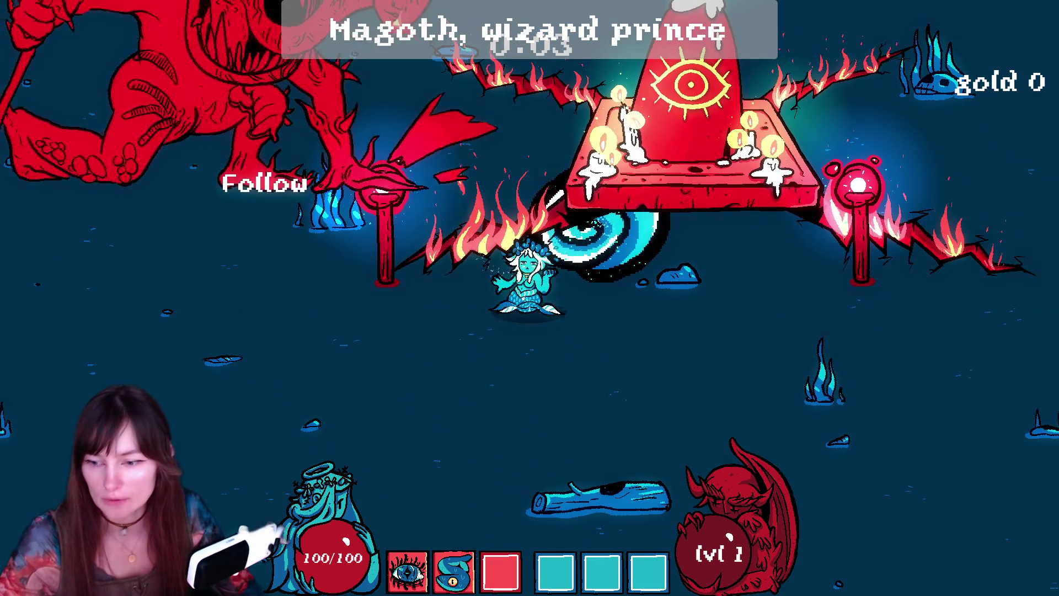
key("s")
key("d")
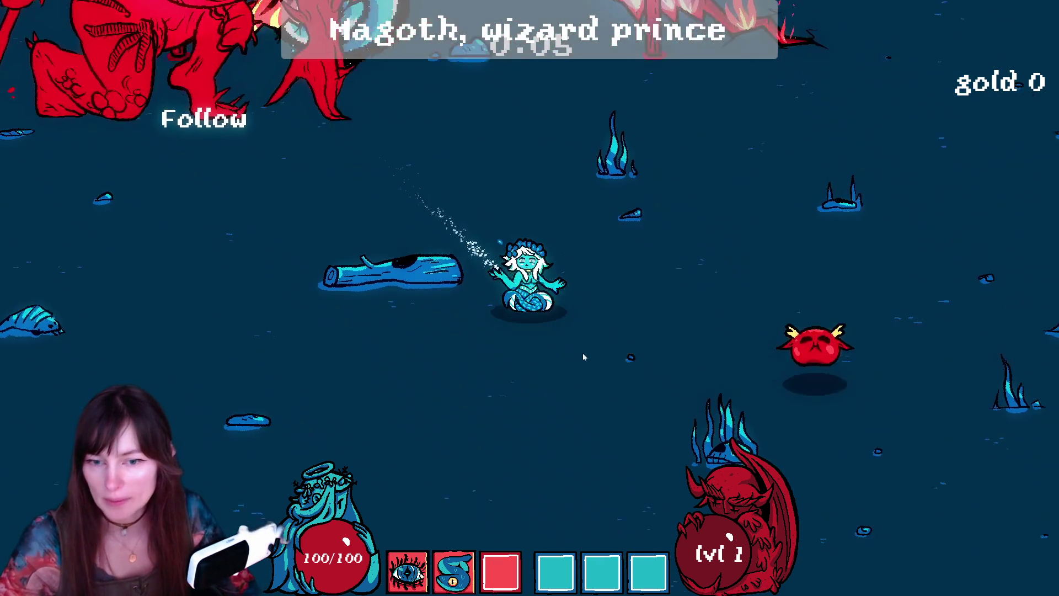
key("s")
key("d")
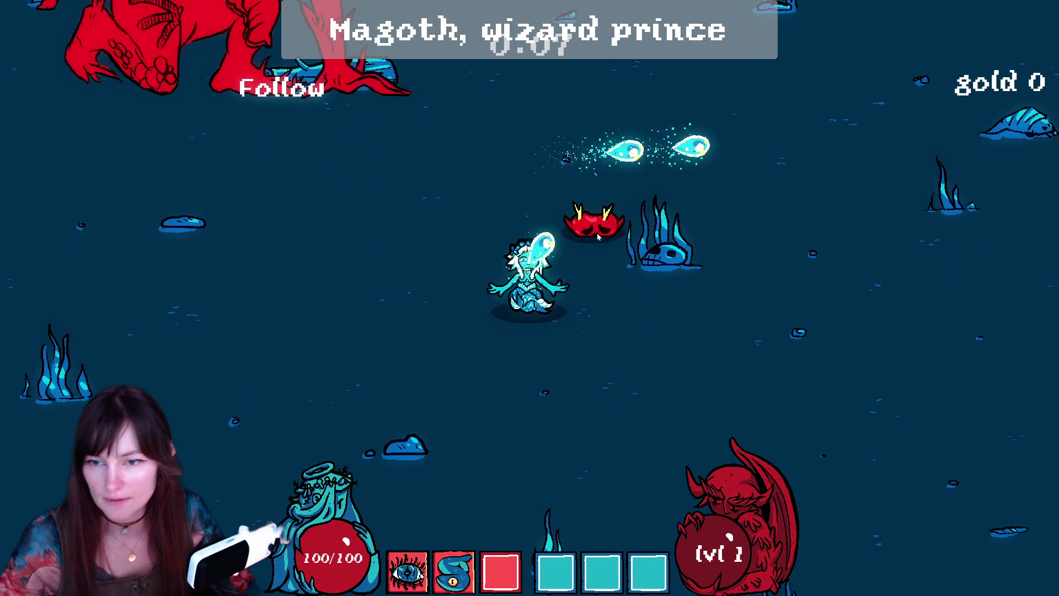
key("s")
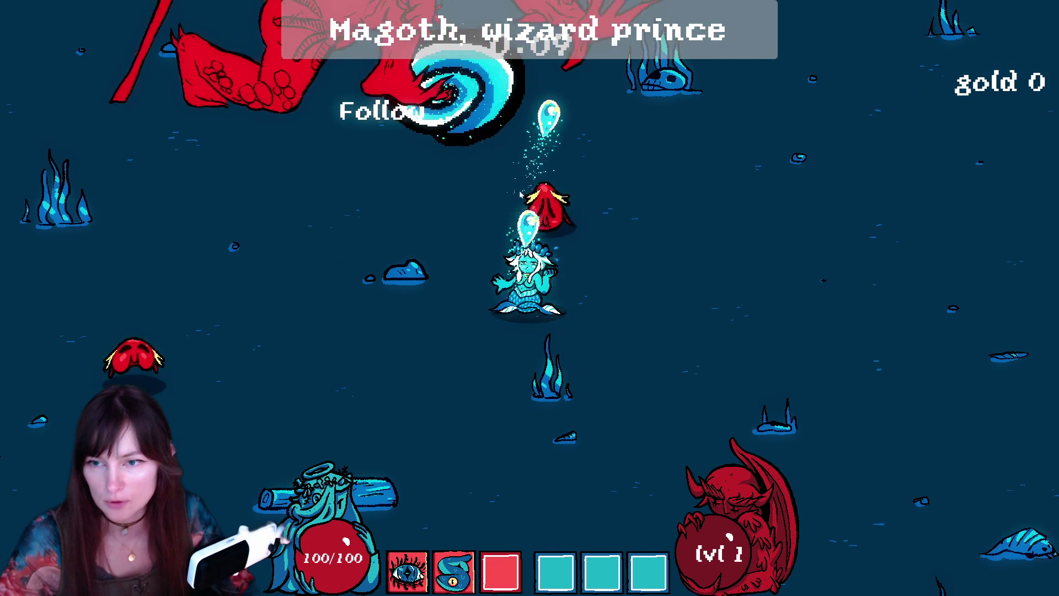
key("s")
key("d")
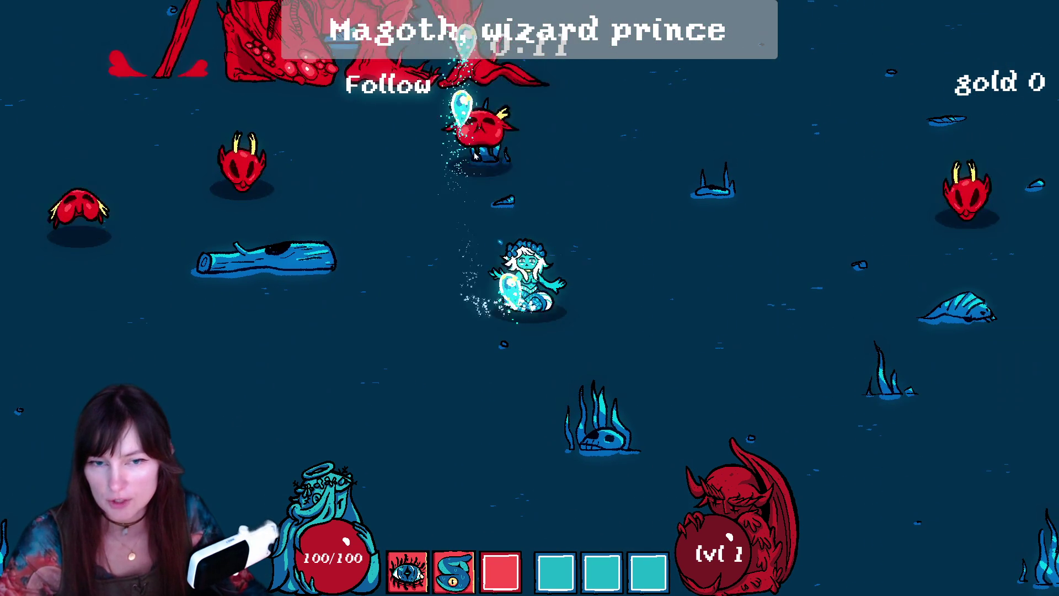
key("d")
key("w")
key("d")
key("w")
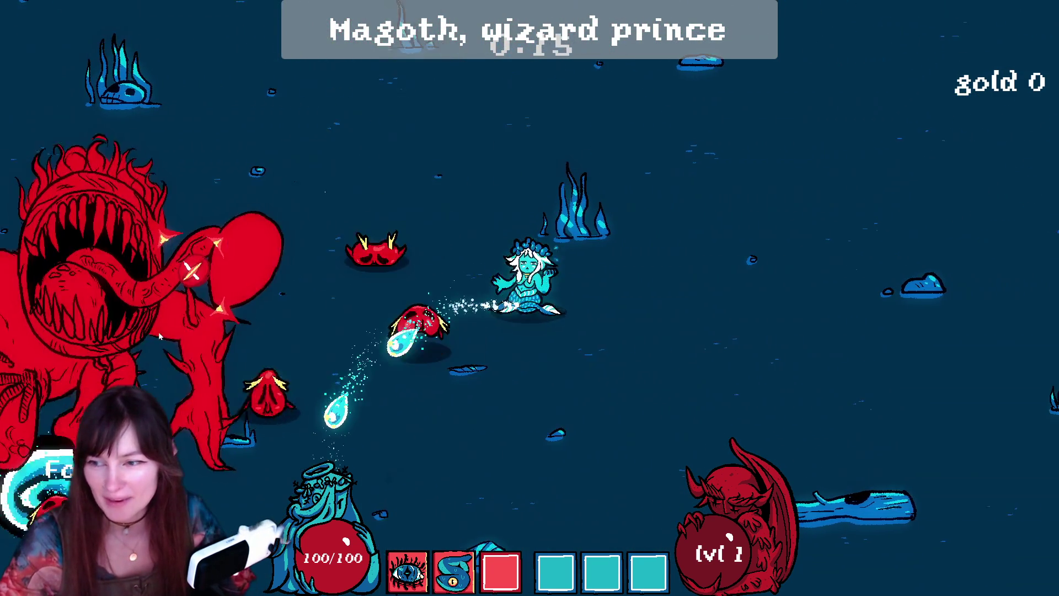
key("d")
key("s")
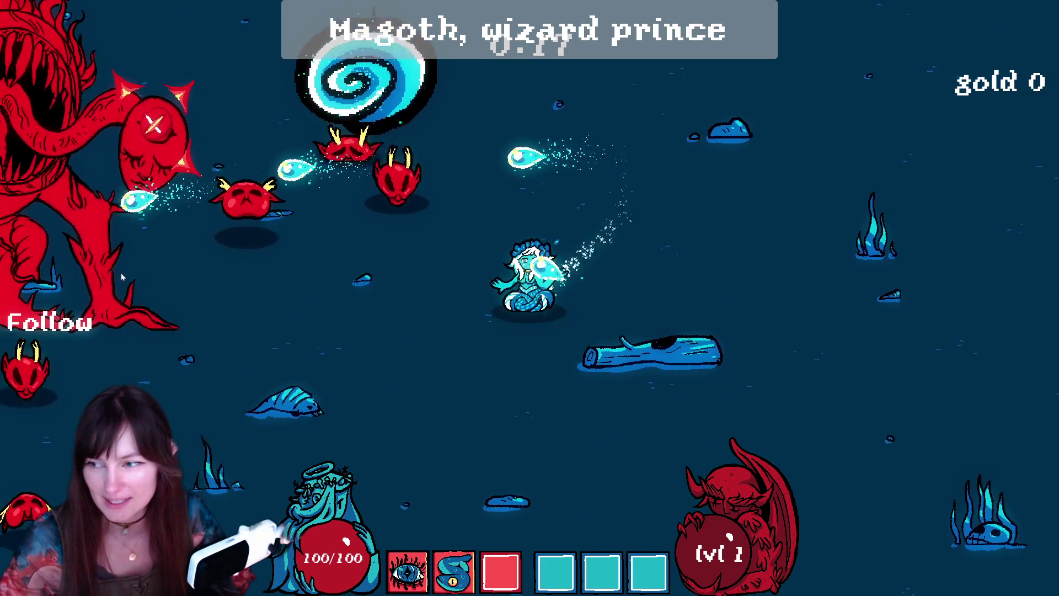
key("a")
key("s")
key("d")
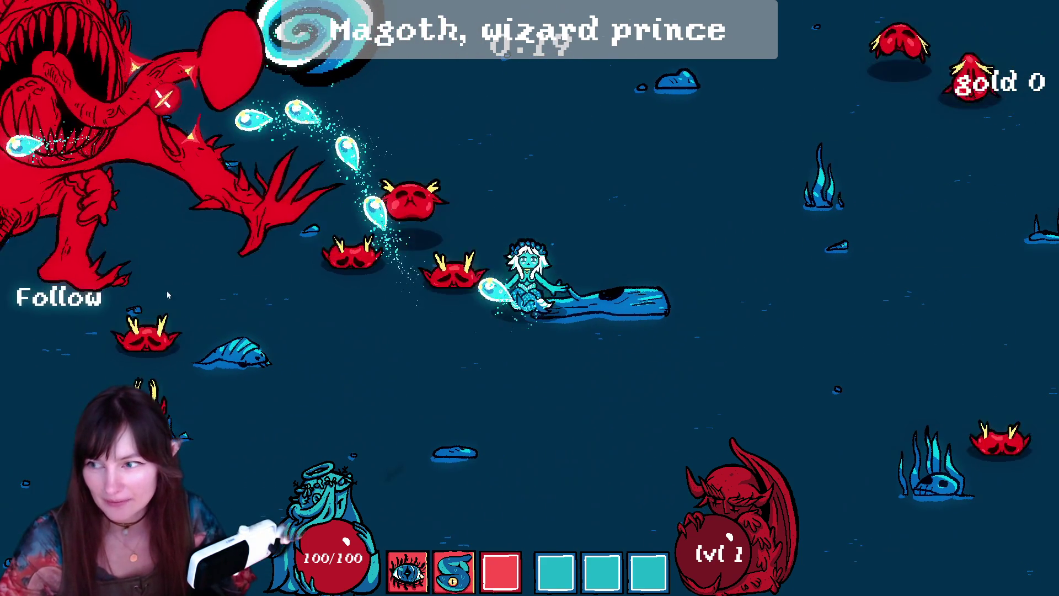
key("d")
key("w")
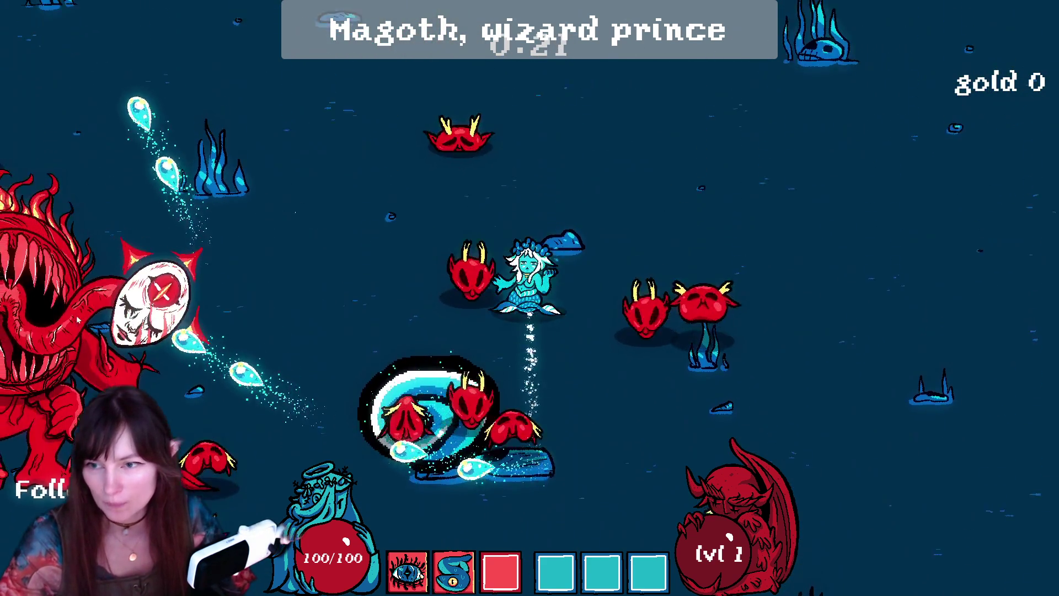
key("w")
key("a")
key("w")
key("a")
key("s")
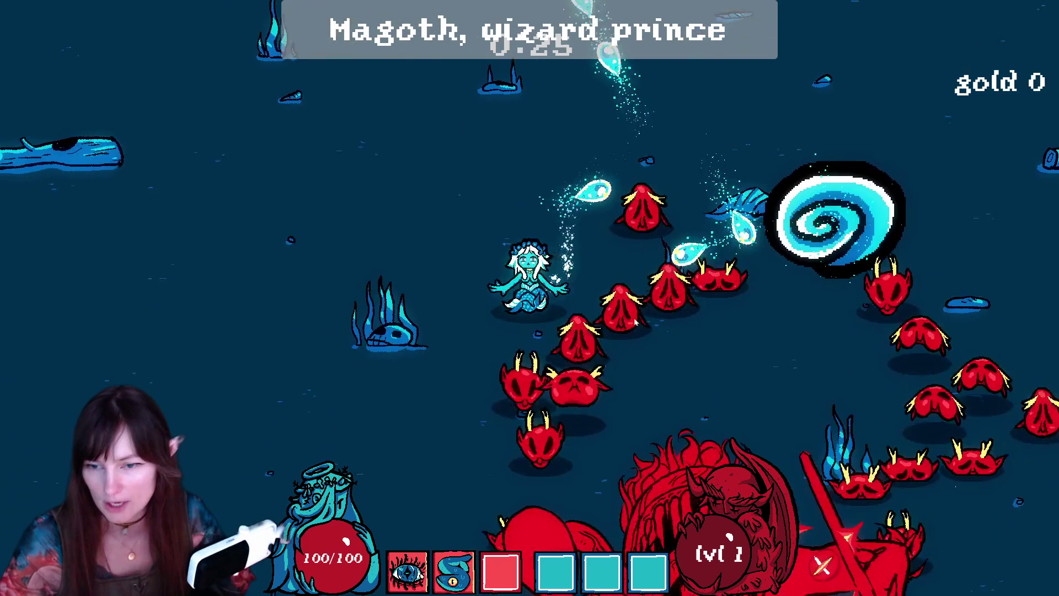
key("s")
key("w")
key("a")
key("s")
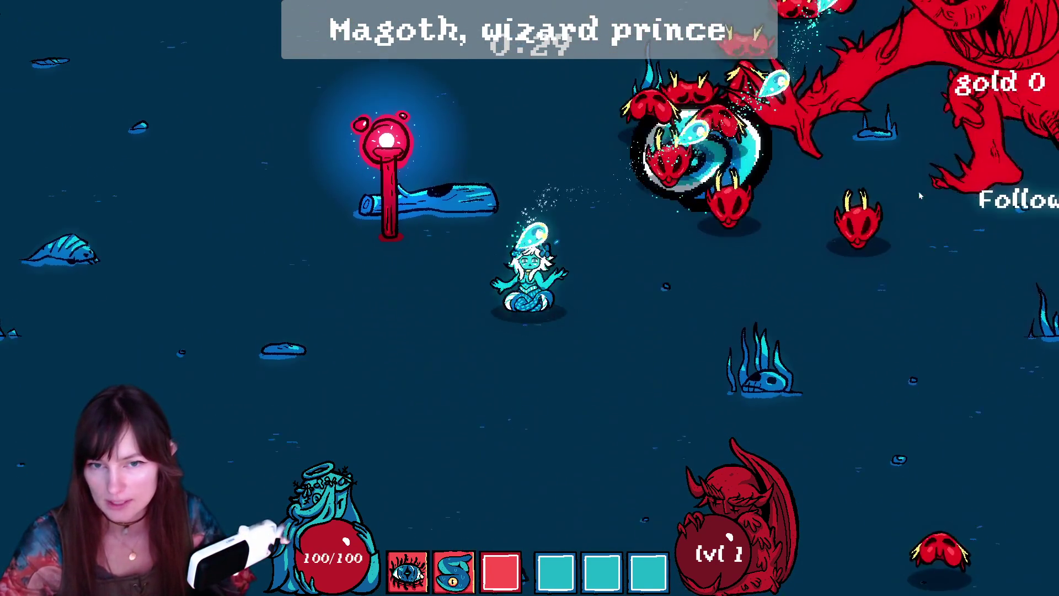
key("d")
key("w")
key("d")
key("w")
key("w")
key("d")
key("w")
key("s")
key("w")
key("a")
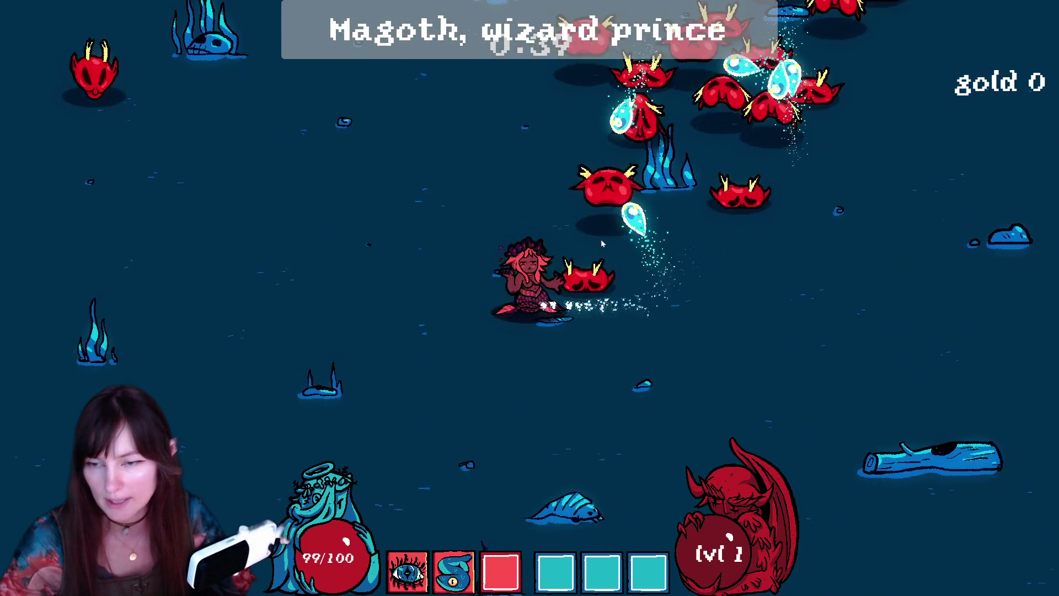
key("d")
key("s")
key("w")
key("a")
key("d")
key("s")
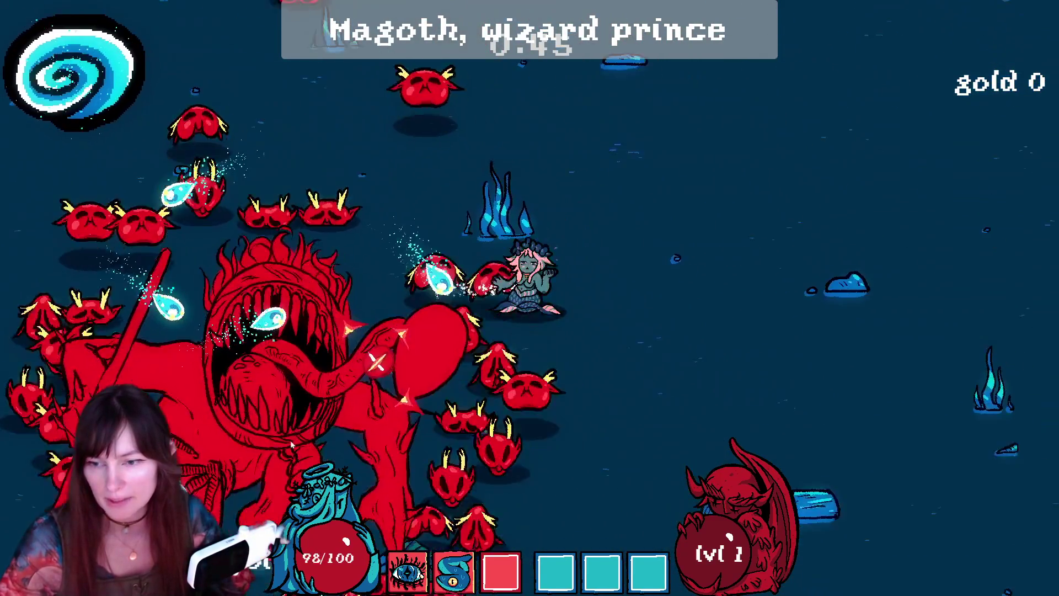
- Pause the run, exit to the main menu, and stop the game with F8
key("Escape")
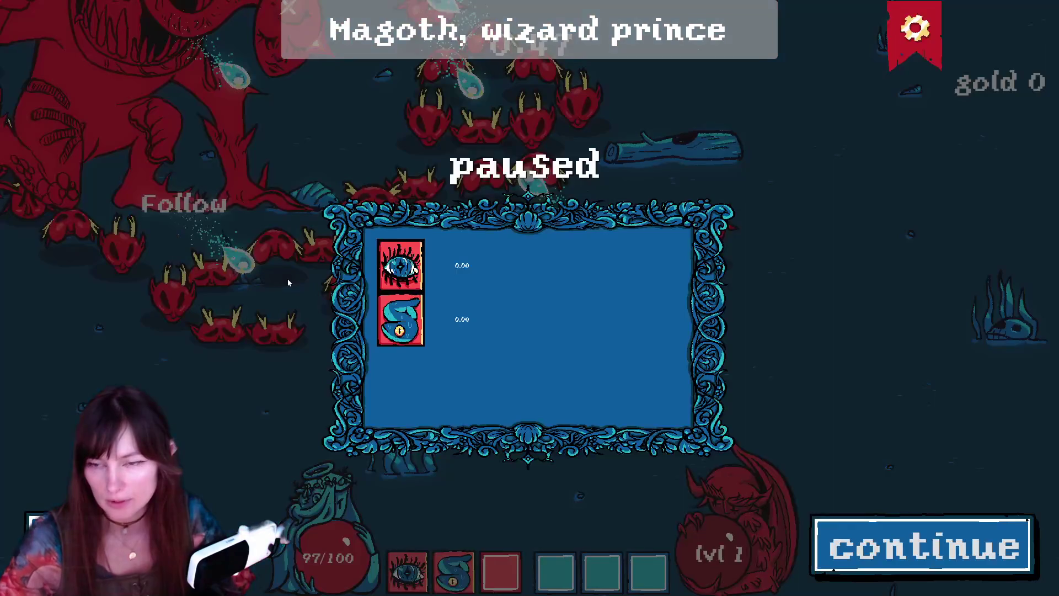
key("Escape")
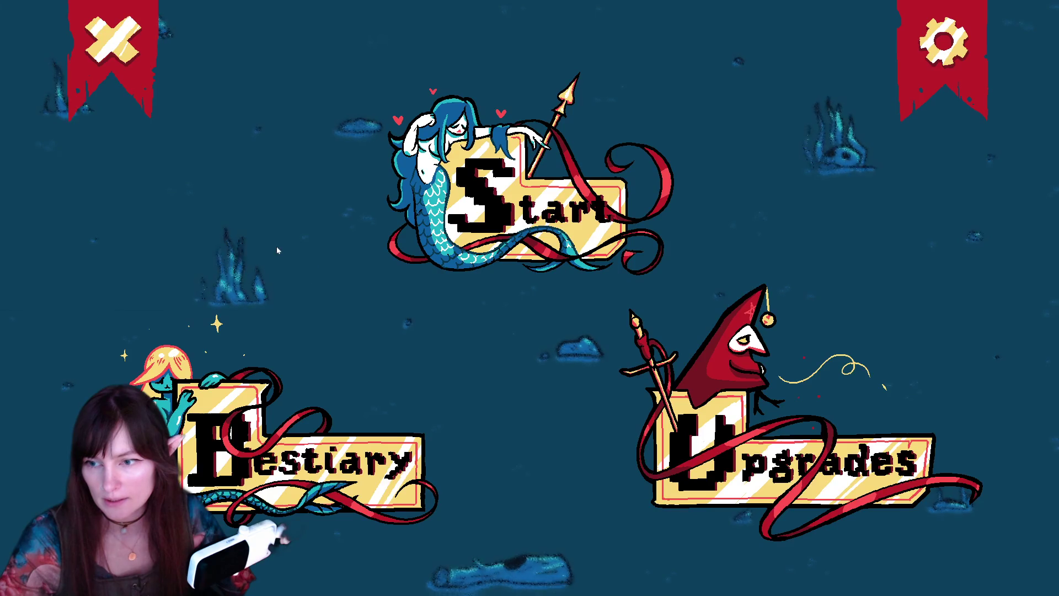
key("F8")
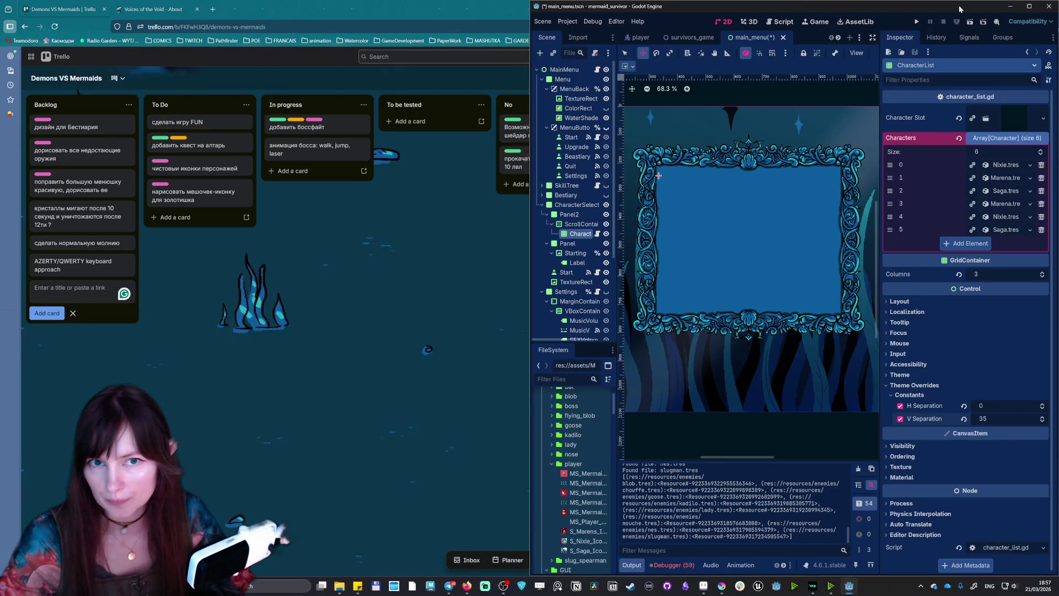
- Maximize the editor and open the magoth_boss scene's script at its top
double_click(960, 9)
left_click(999, 34)
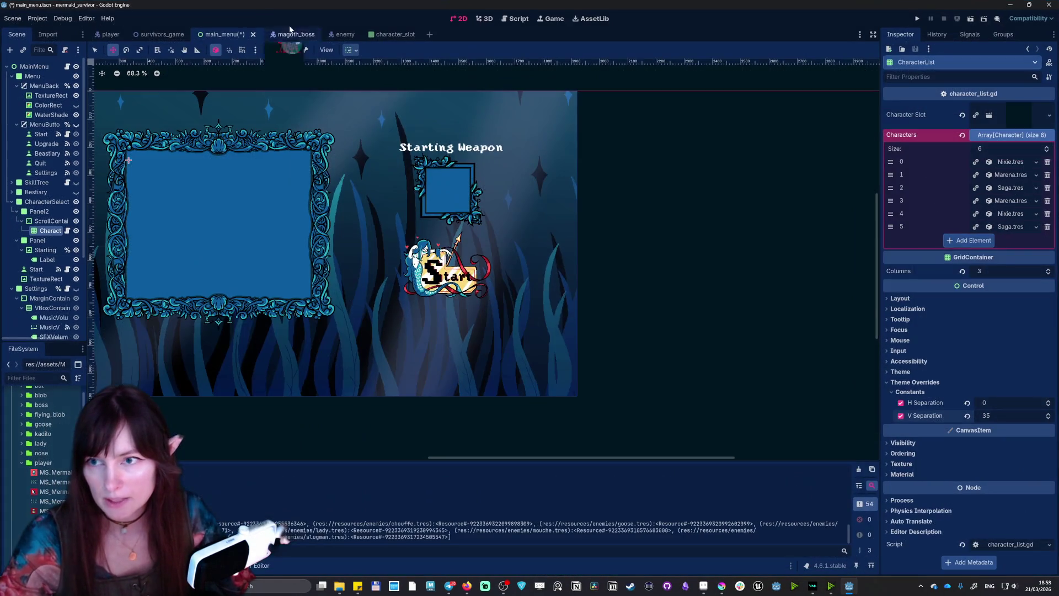
left_click(285, 34)
left_click(72, 67)
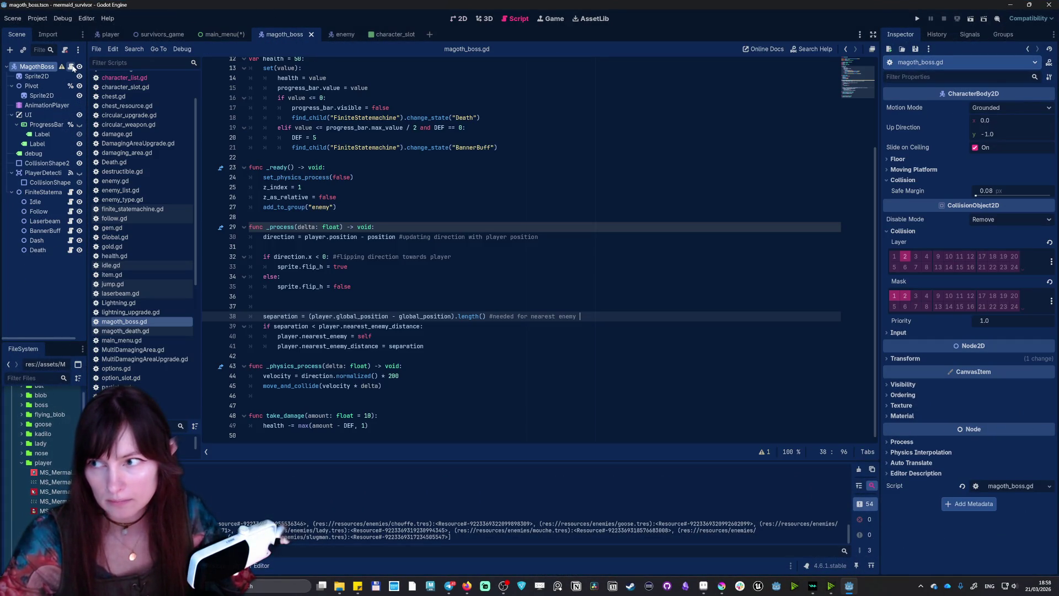
scroll(539, 248, "up", 4)
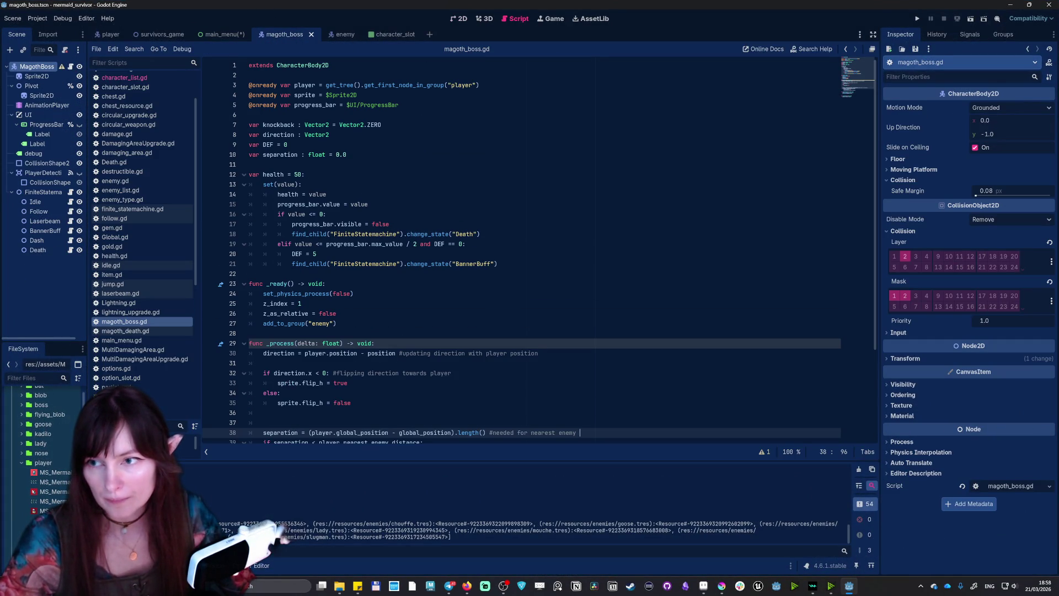
left_click(308, 66)
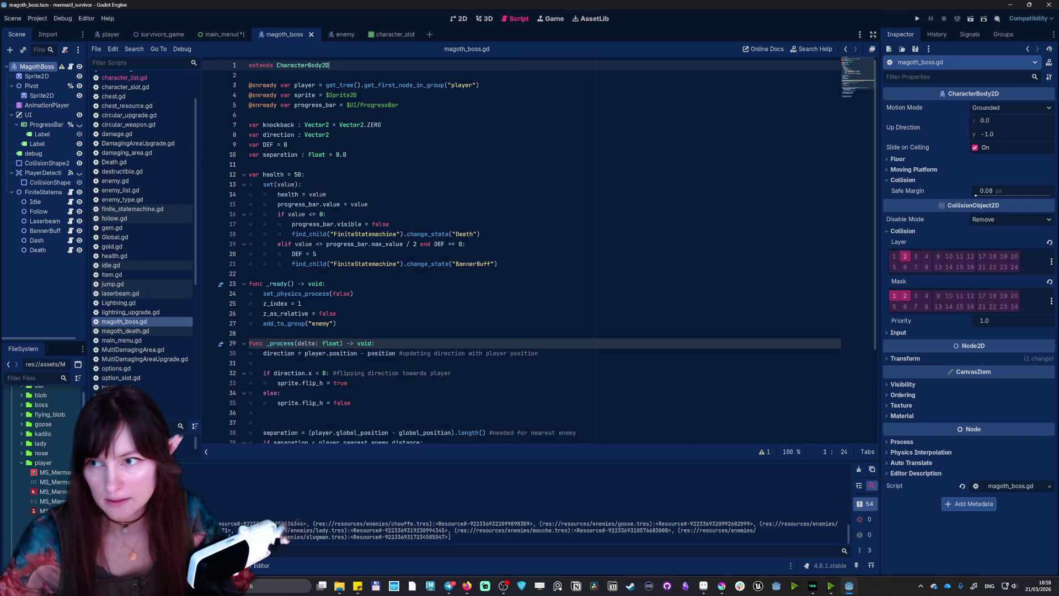
- Open enemy.gd, scroll through its health setter, then return to the magoth_boss scene
left_click(343, 34)
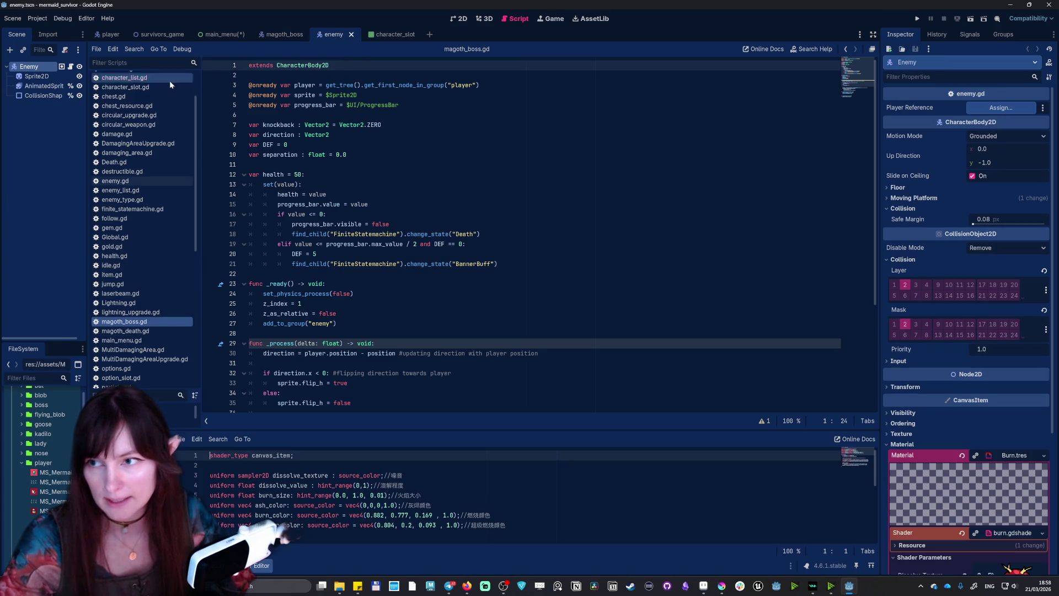
left_click(71, 67)
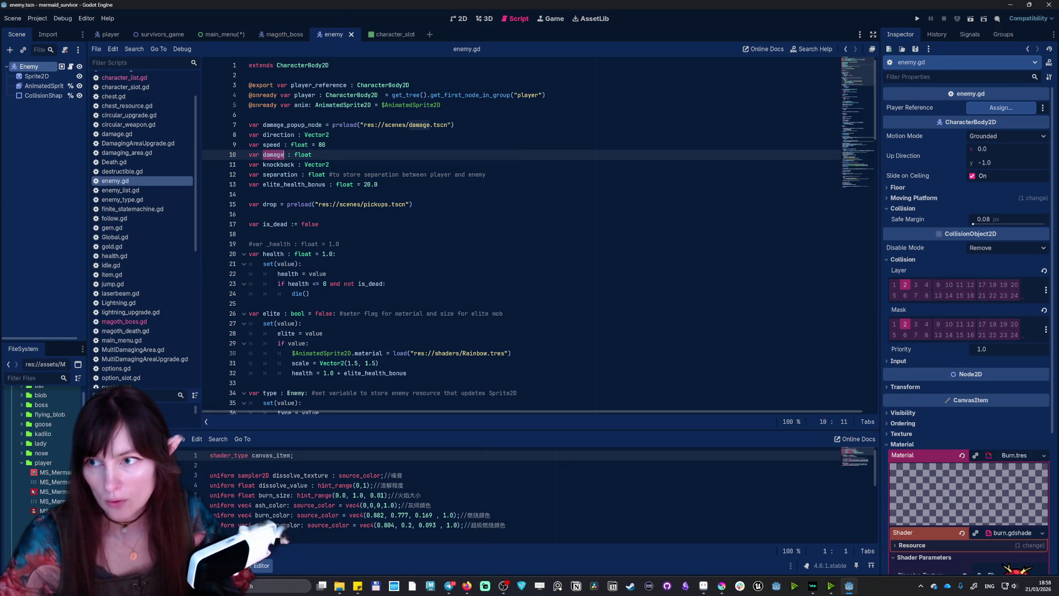
left_click(301, 65)
left_click(302, 263)
scroll(521, 234, "down", 15)
scroll(521, 235, "down", 10)
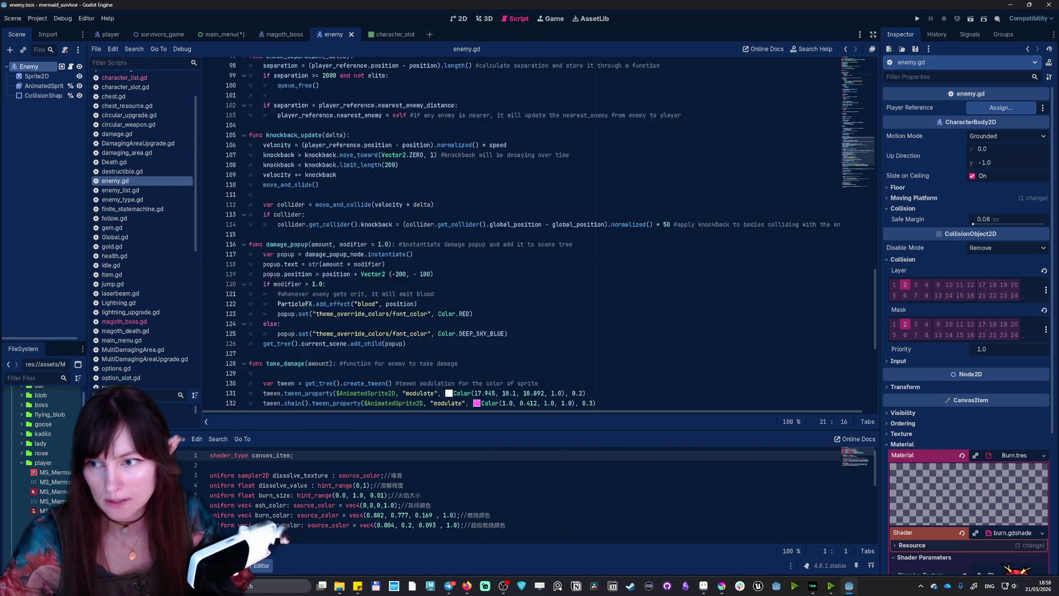
scroll(522, 234, "up", 8)
scroll(521, 235, "up", 9)
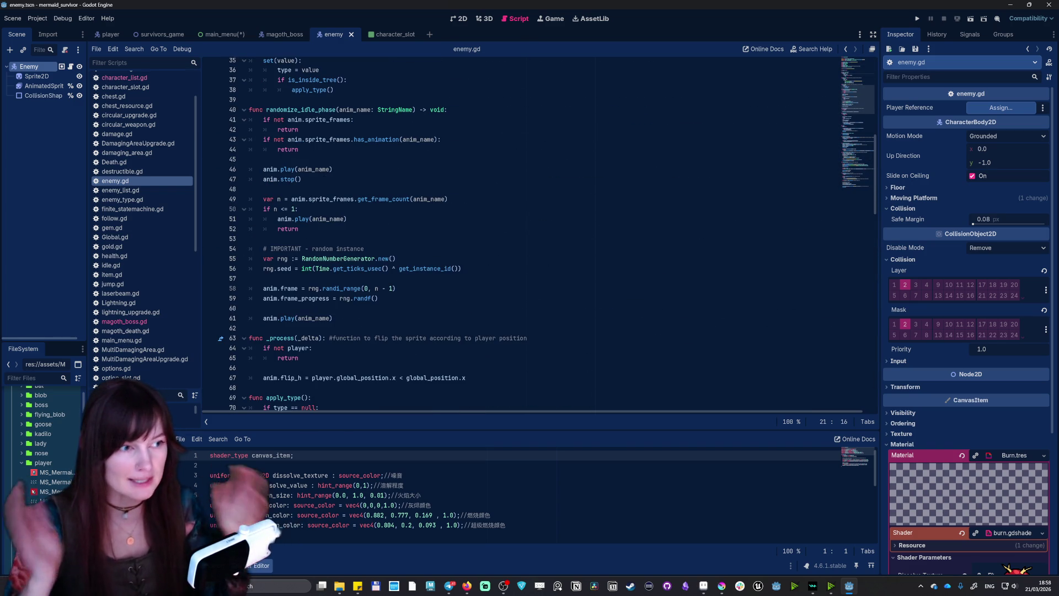
left_click(277, 40)
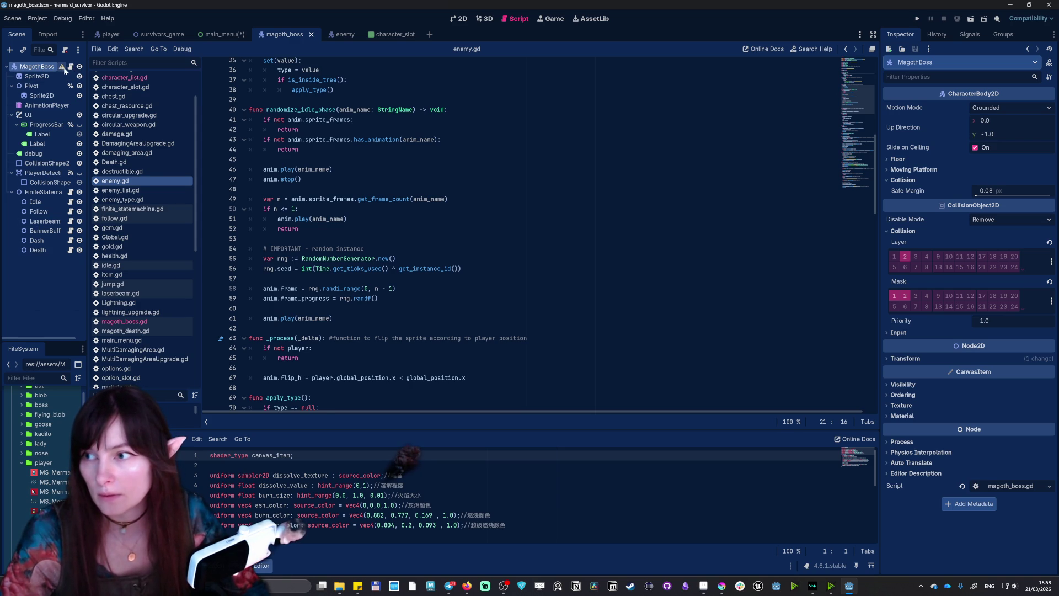
- In magoth_boss.gd, comment out the add_to_group("enemy") line
scroll(522, 235, "up", 10)
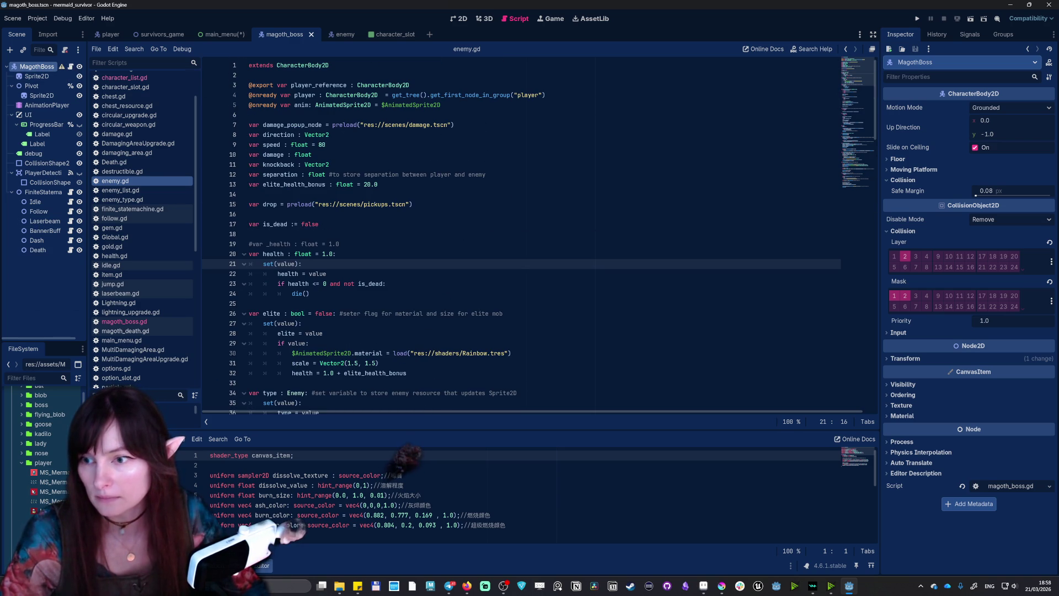
left_click_drag(310, 293, 301, 224)
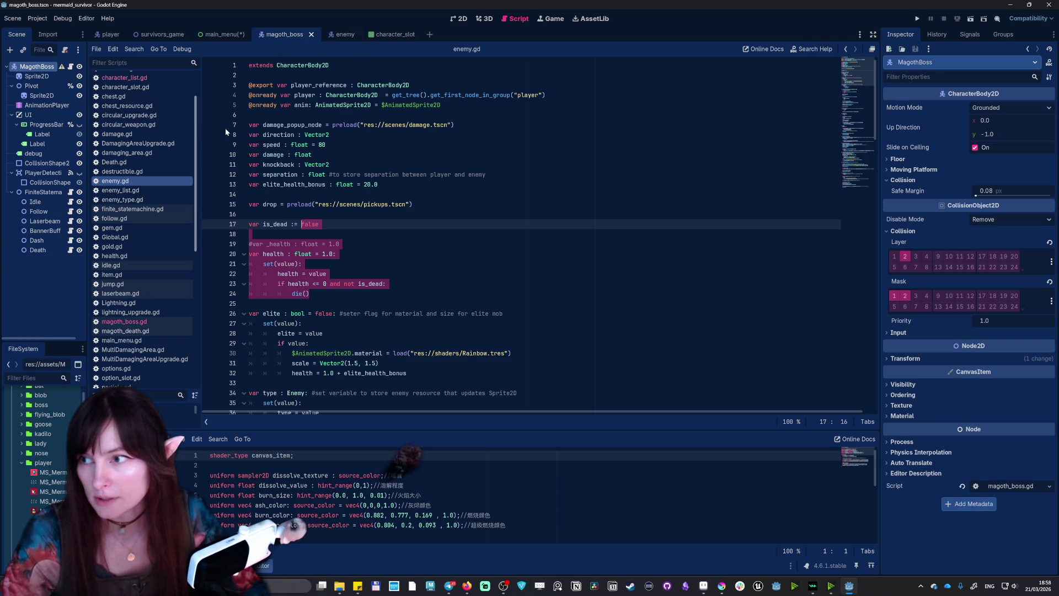
left_click(72, 67)
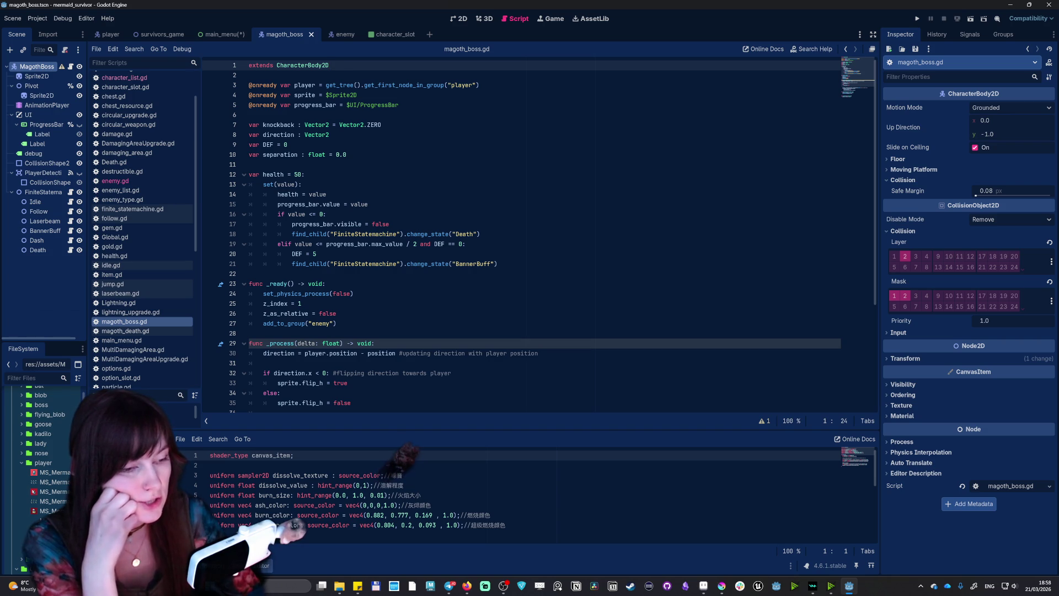
key("alt+Tab")
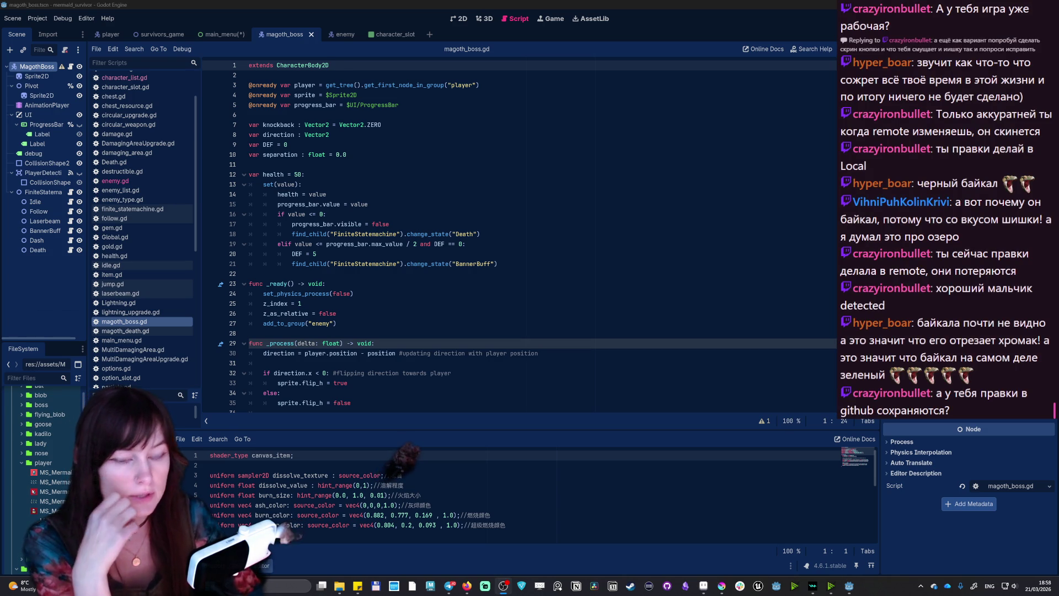
scroll(519, 237, "down", 5)
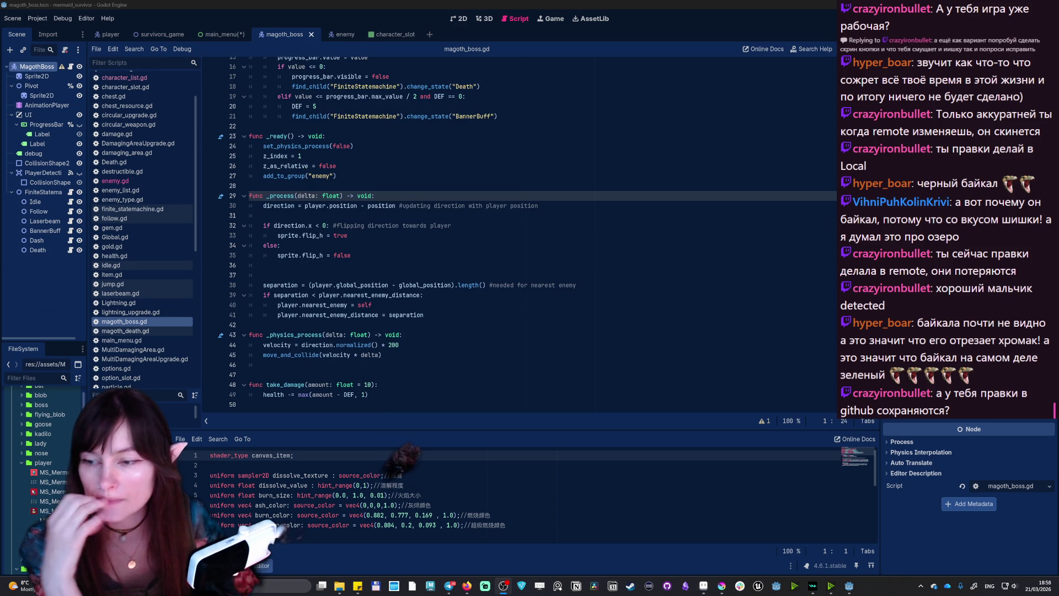
mouse_move(342, 355)
scroll(467, 306, "up", 5)
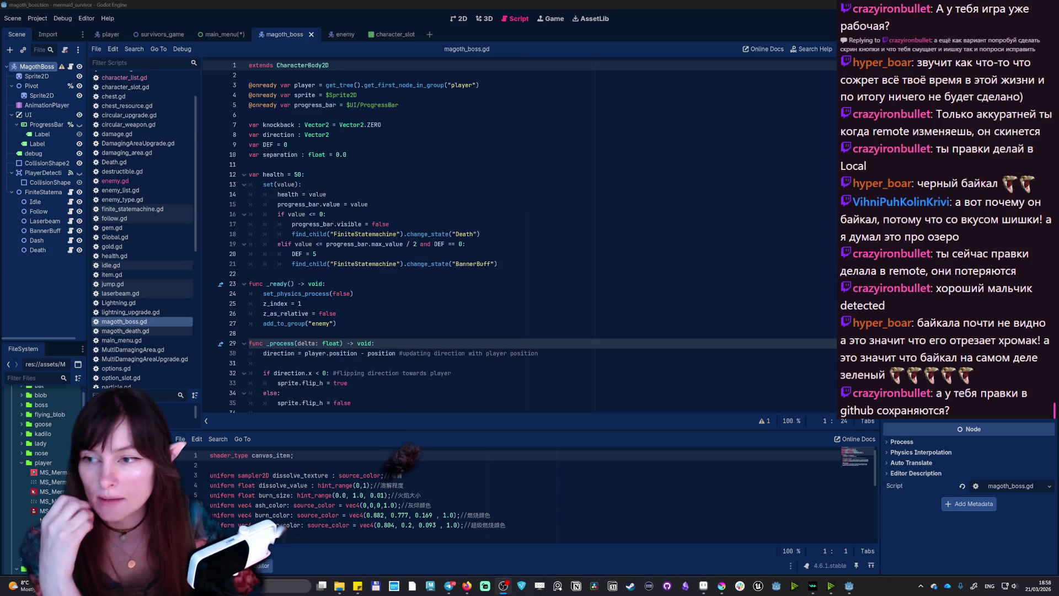
left_click(274, 323)
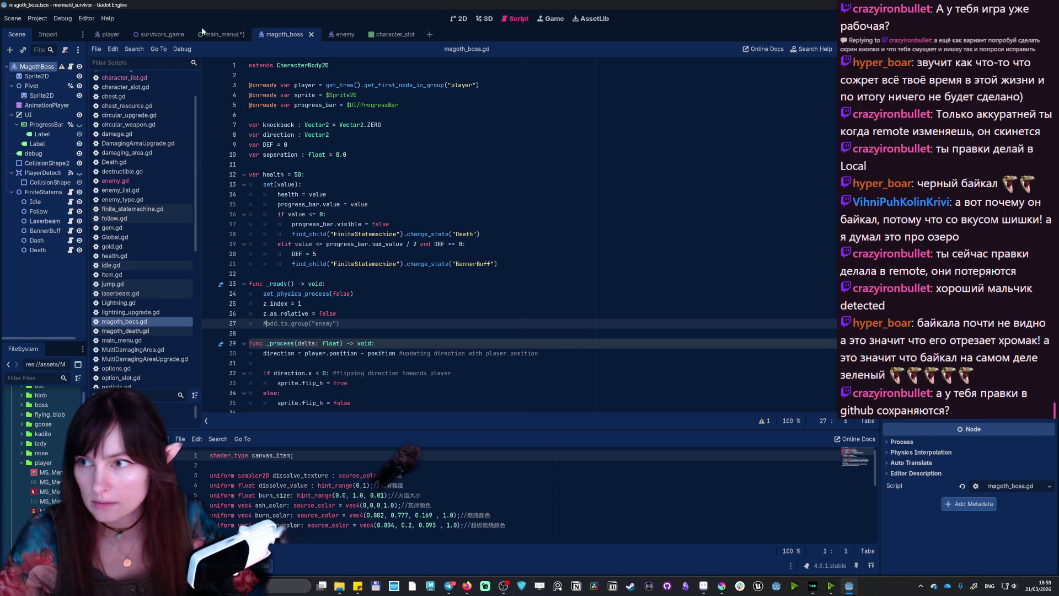
- Flip between the player, enemy and magoth_boss scenes, then save and run with F5
mouse_move(112, 35)
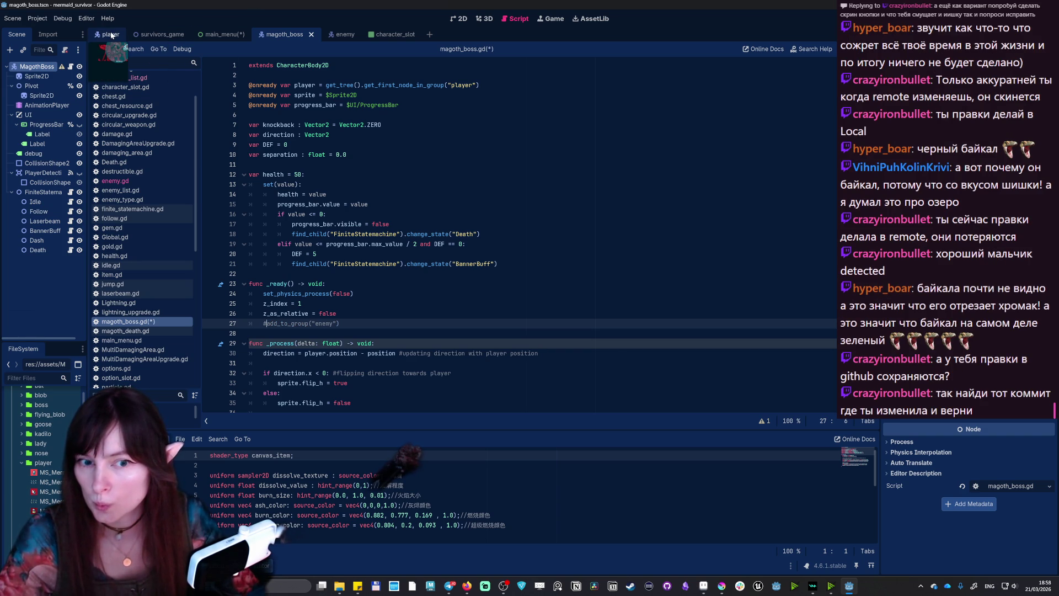
left_click(112, 35)
left_click(339, 34)
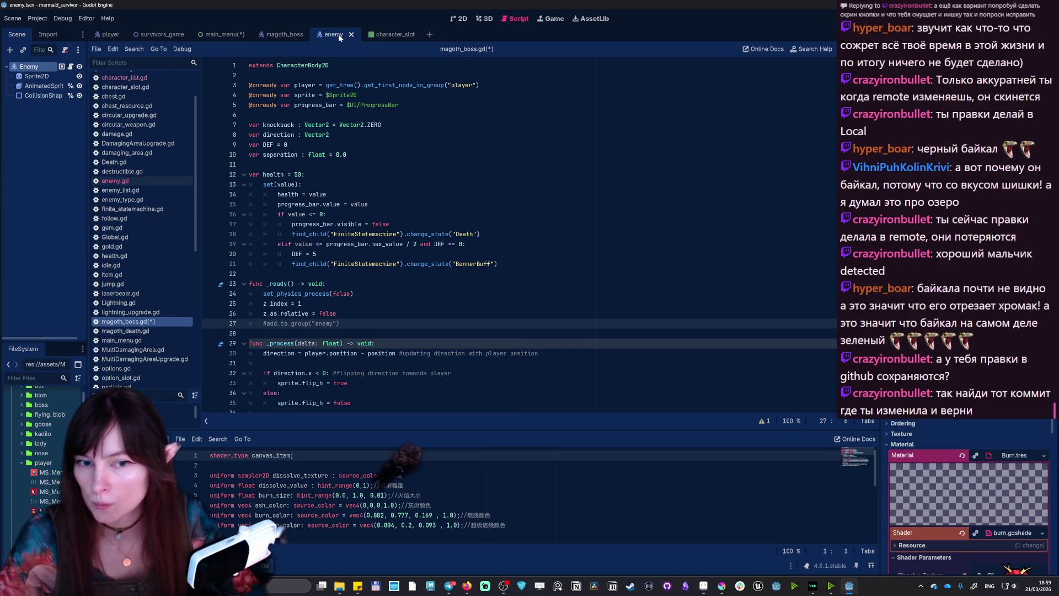
left_click(275, 35)
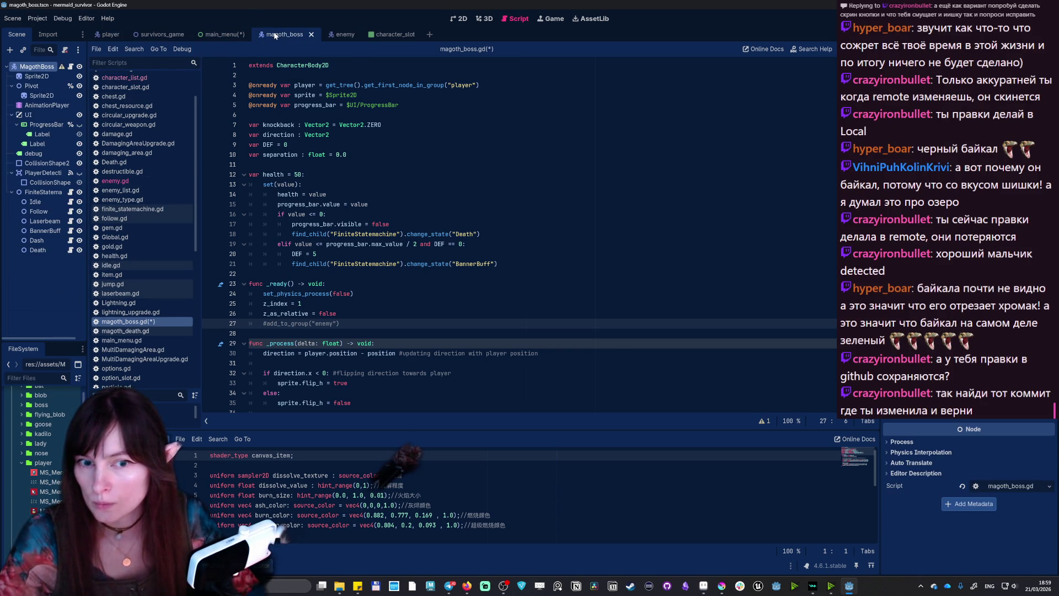
left_click(343, 36)
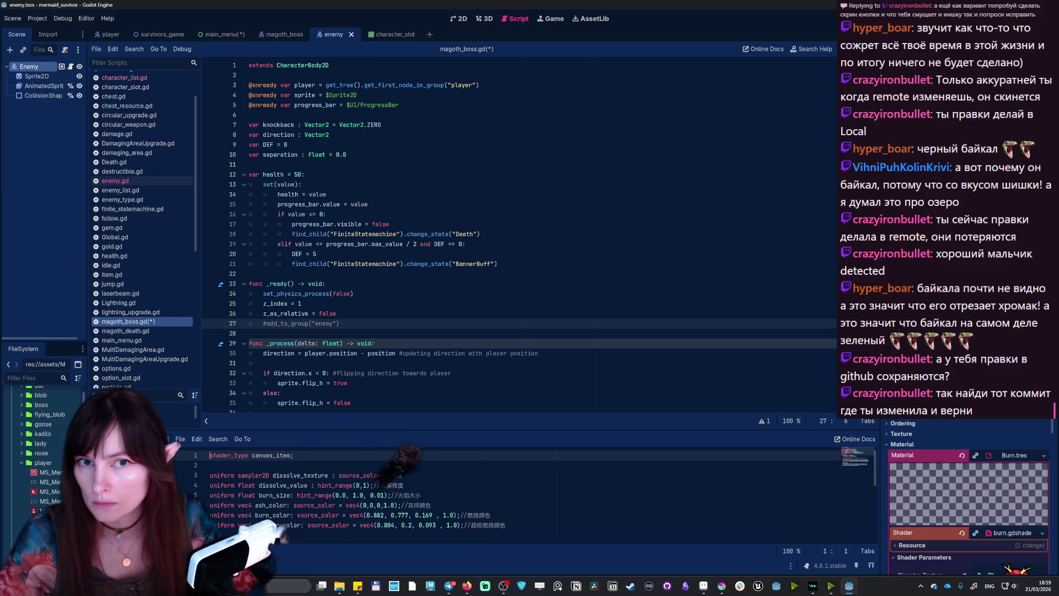
key("F5")
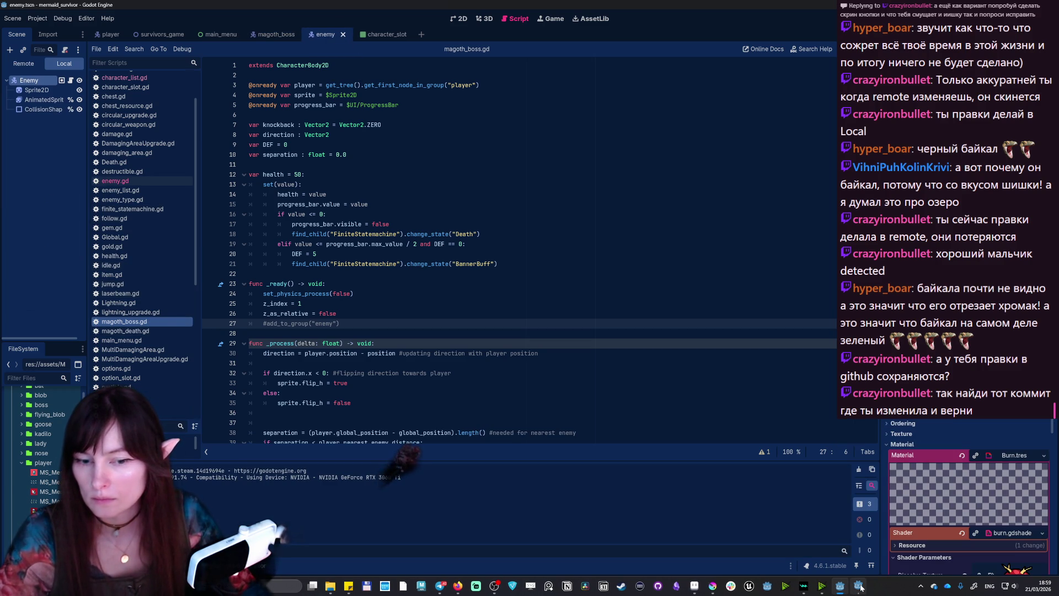
- Start a run through the menus, swim the mermaid briefly, then close the game window
key("Return")
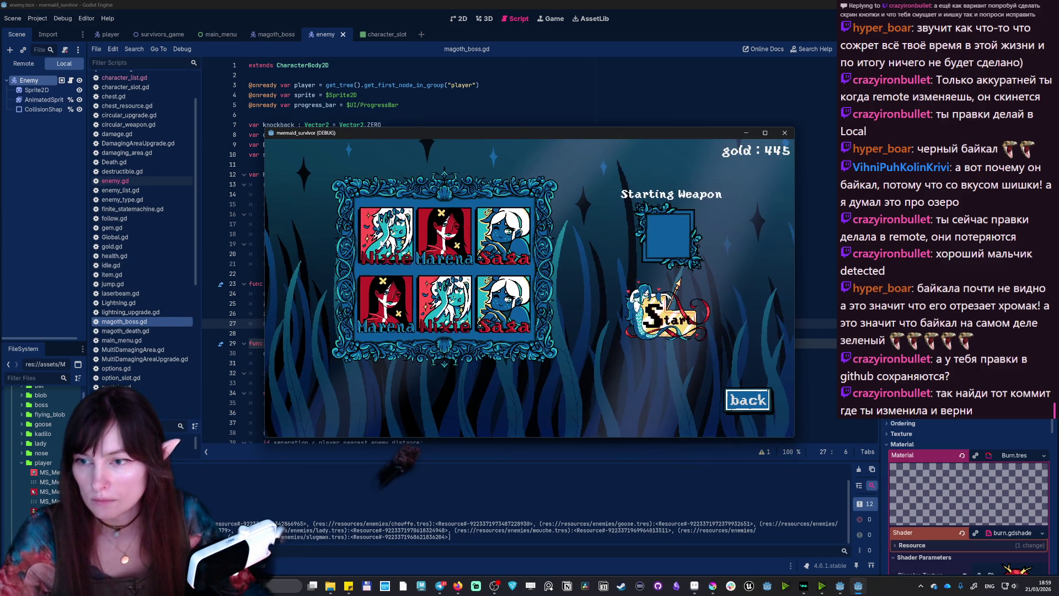
key("Return")
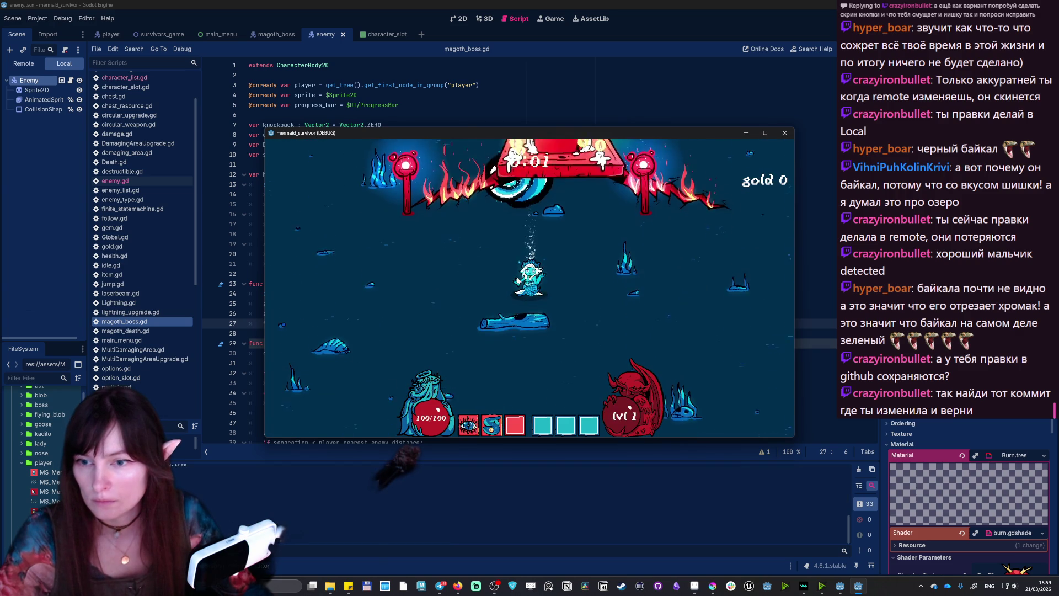
key("s")
key("d")
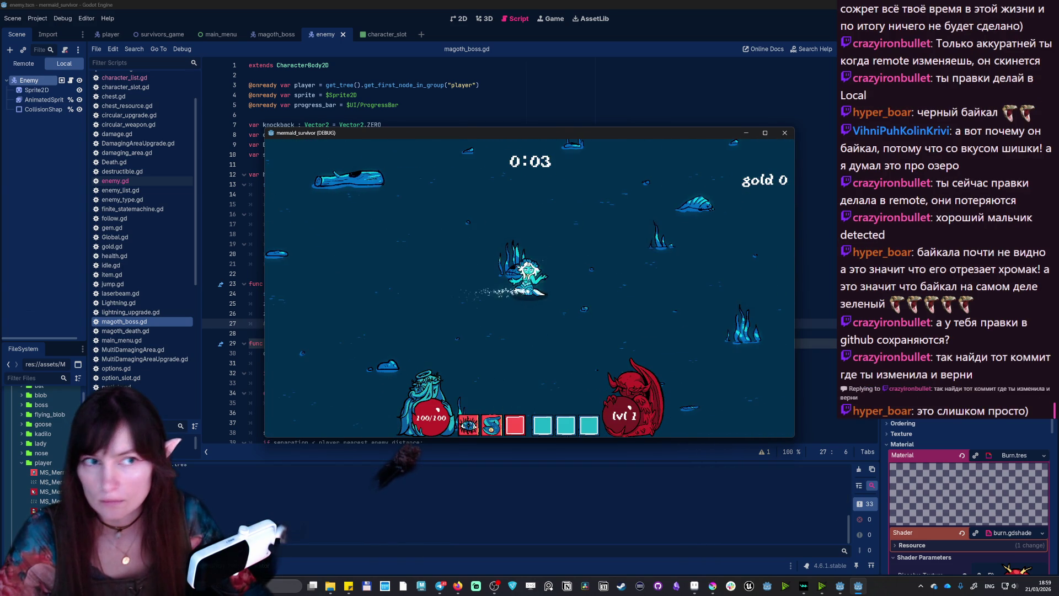
key("alt+Tab")
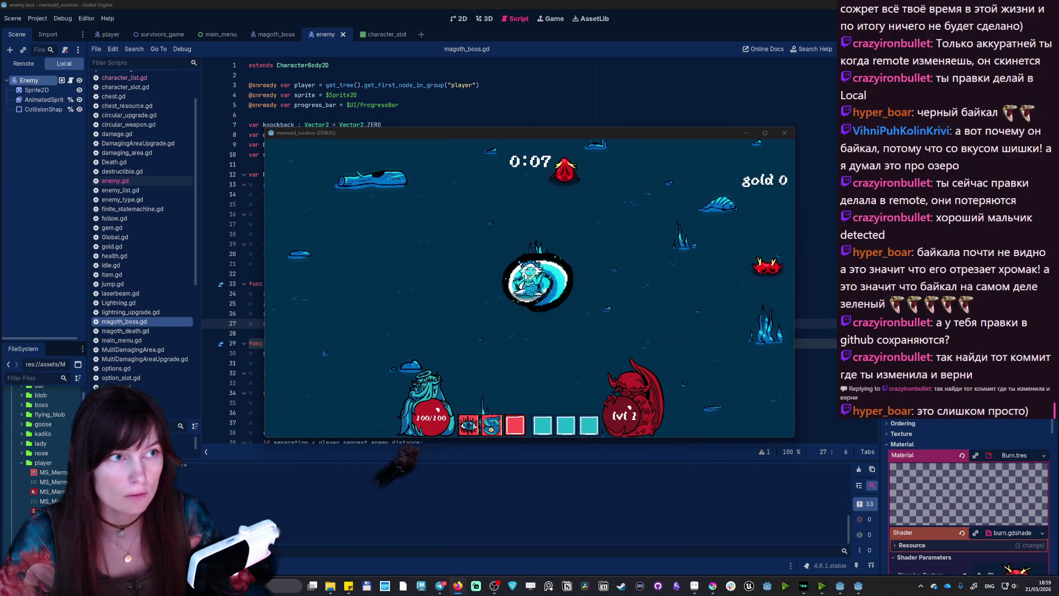
left_click(604, 257)
key("a")
key("a")
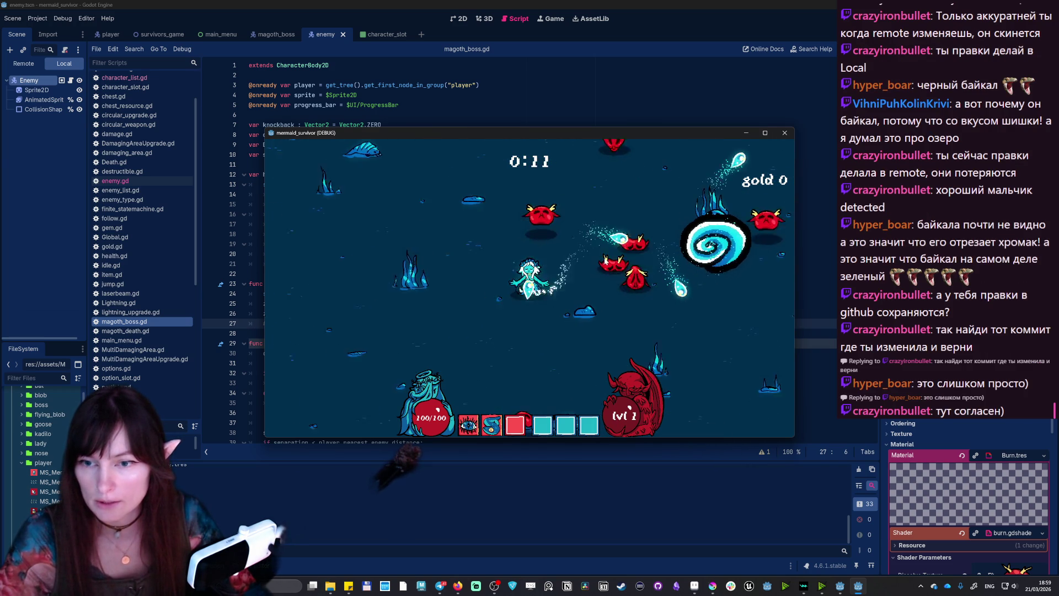
key("a")
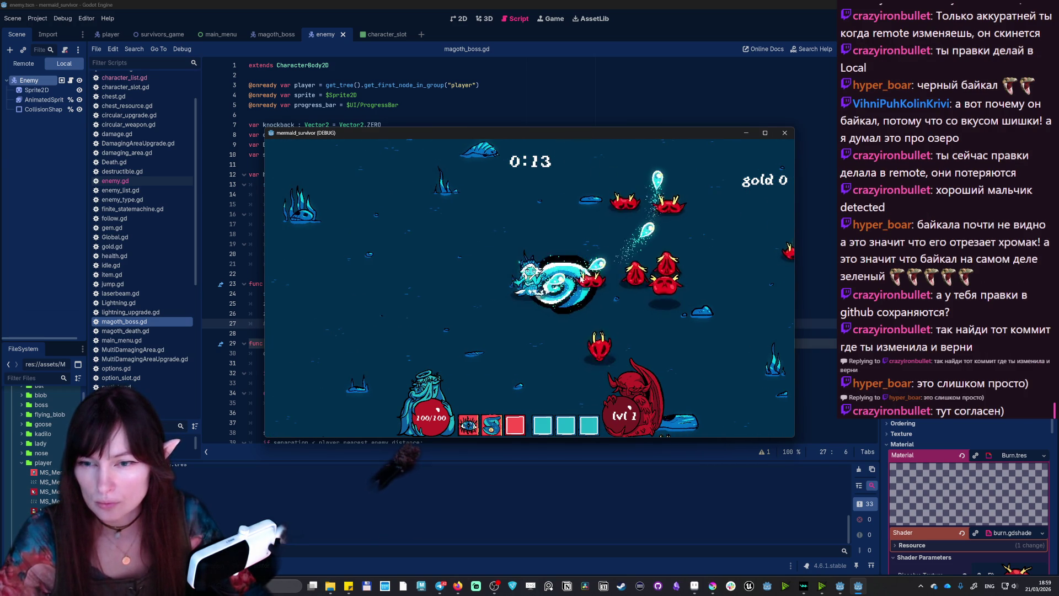
key("a")
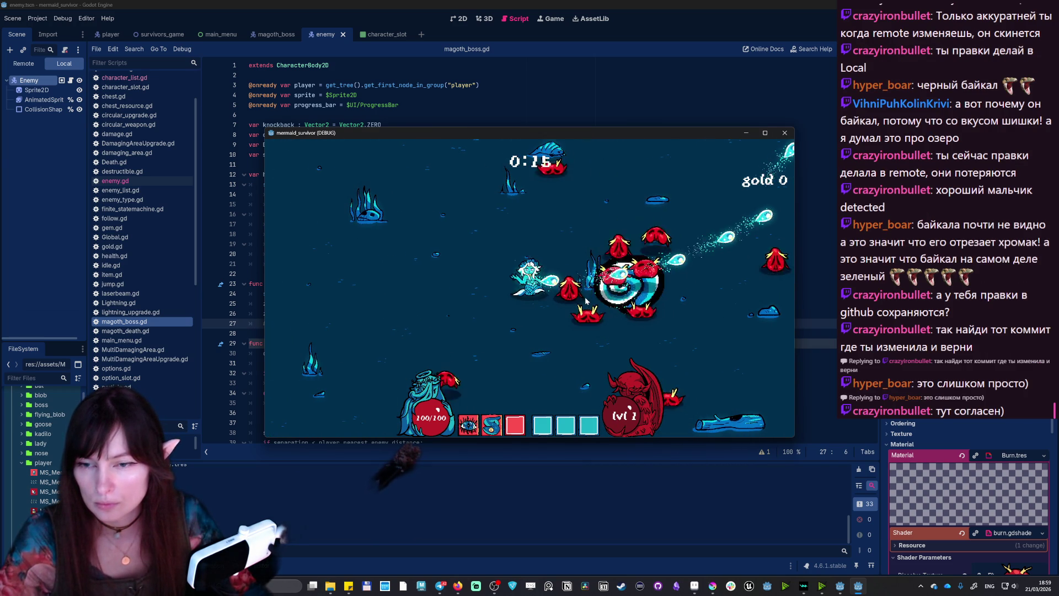
left_click(779, 133)
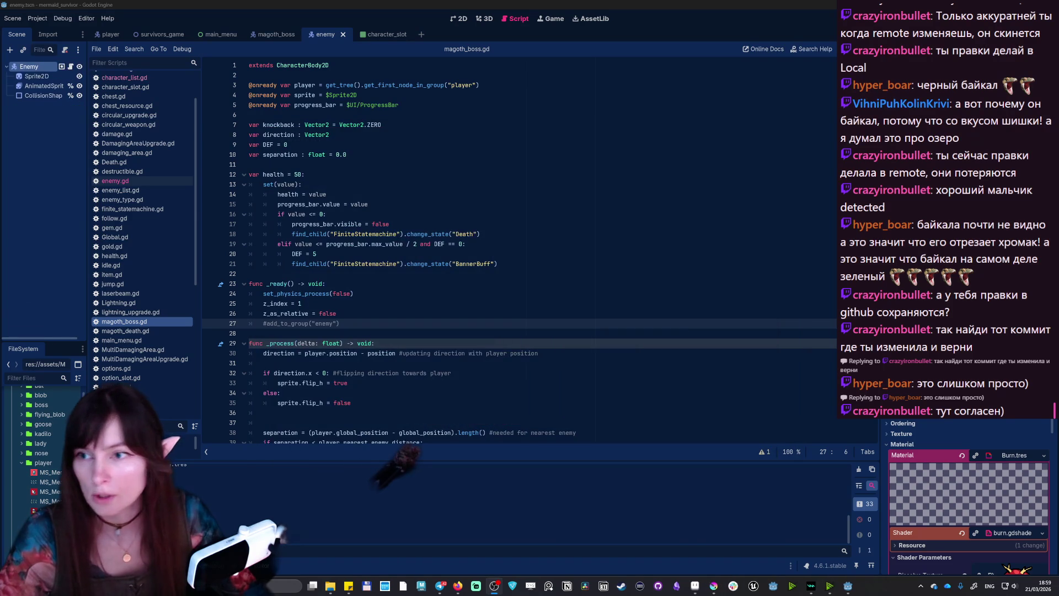
- In projectile.gd line 21, comment out the is_in_group("enemies") condition, then save and rerun
scroll(126, 349, "down", 5)
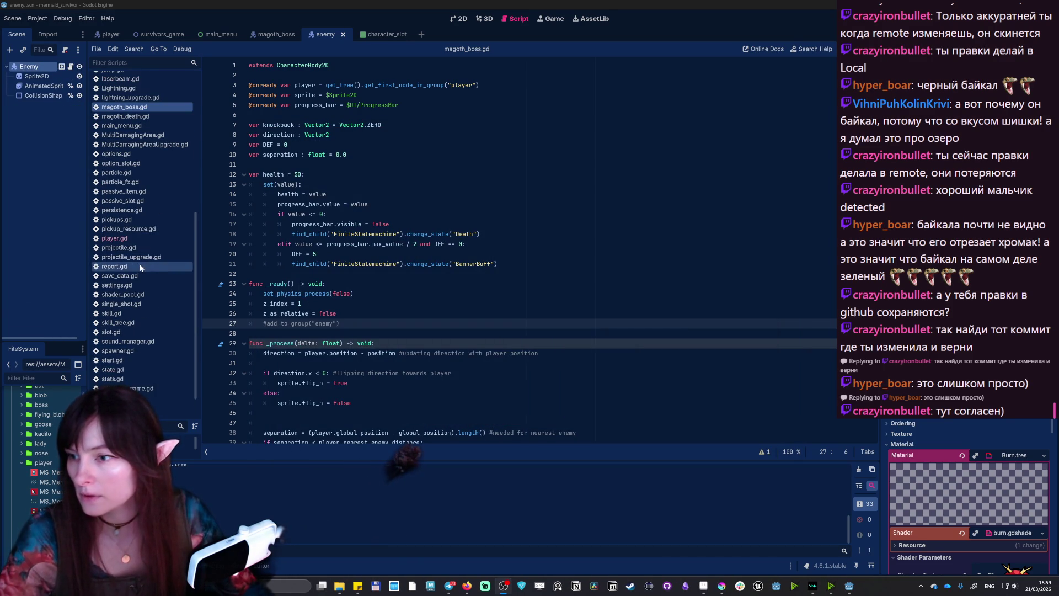
left_click(128, 249)
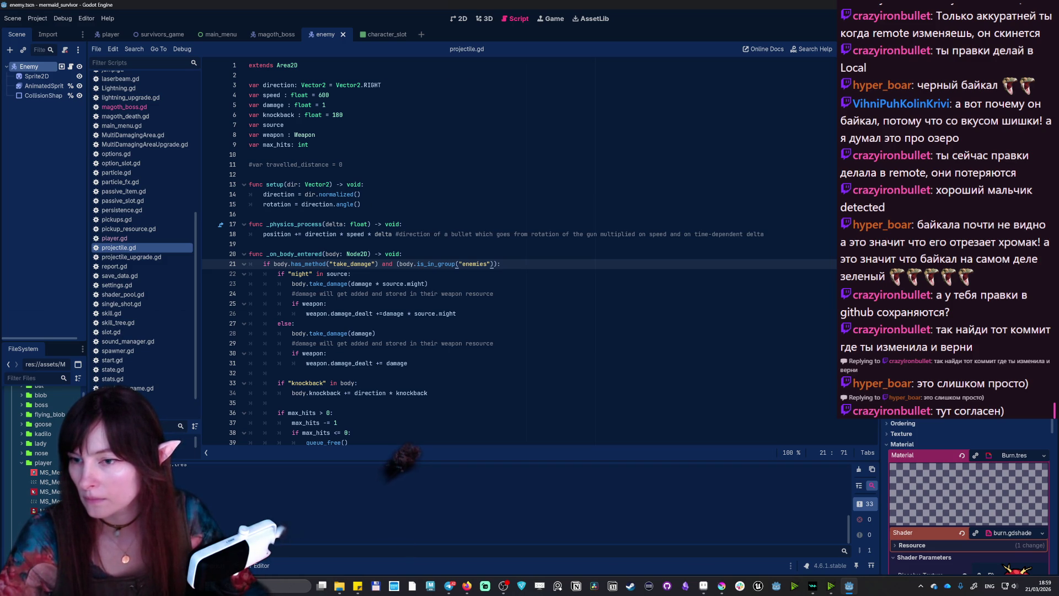
type(")")
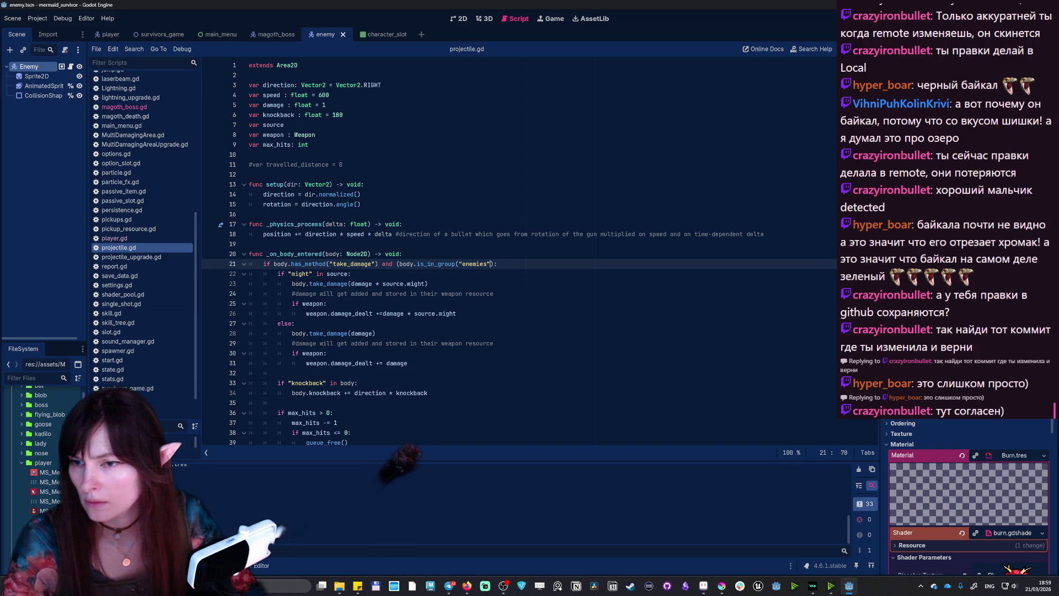
key("Left")
key("Left")
key("Left")
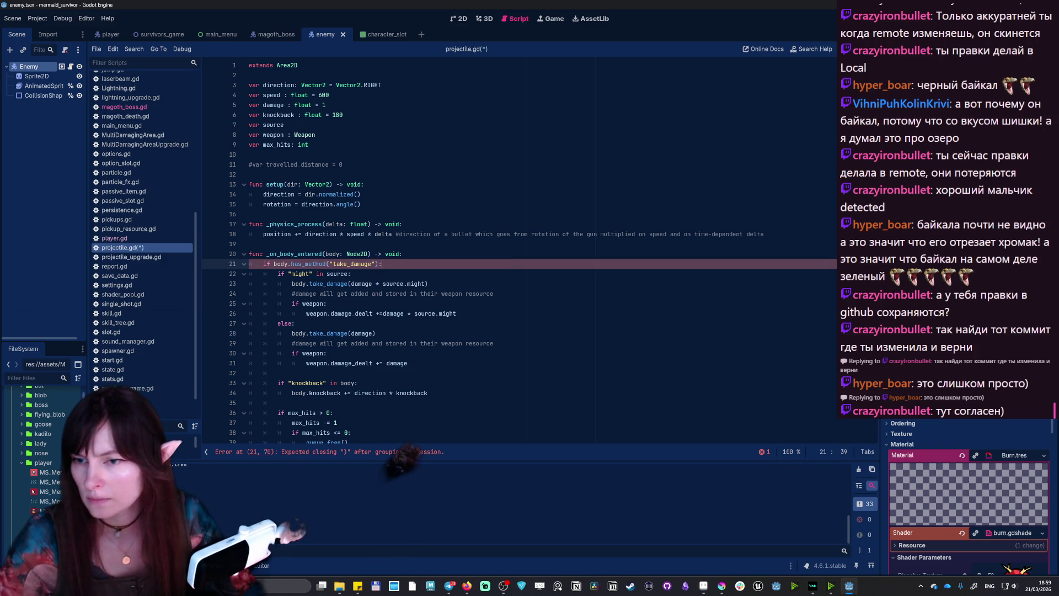
type(" #")
key("End")
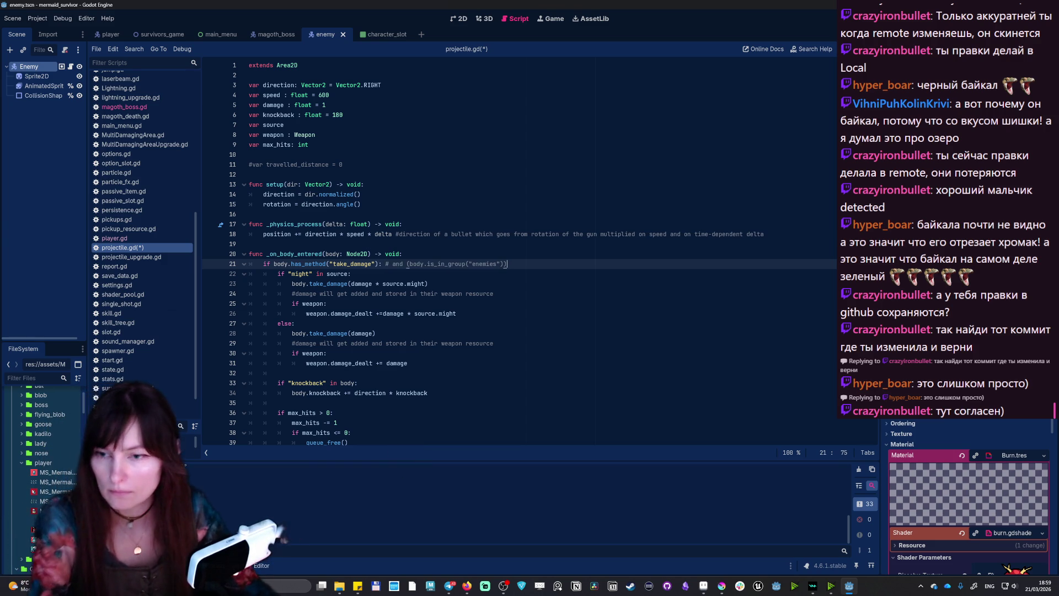
key("F5")
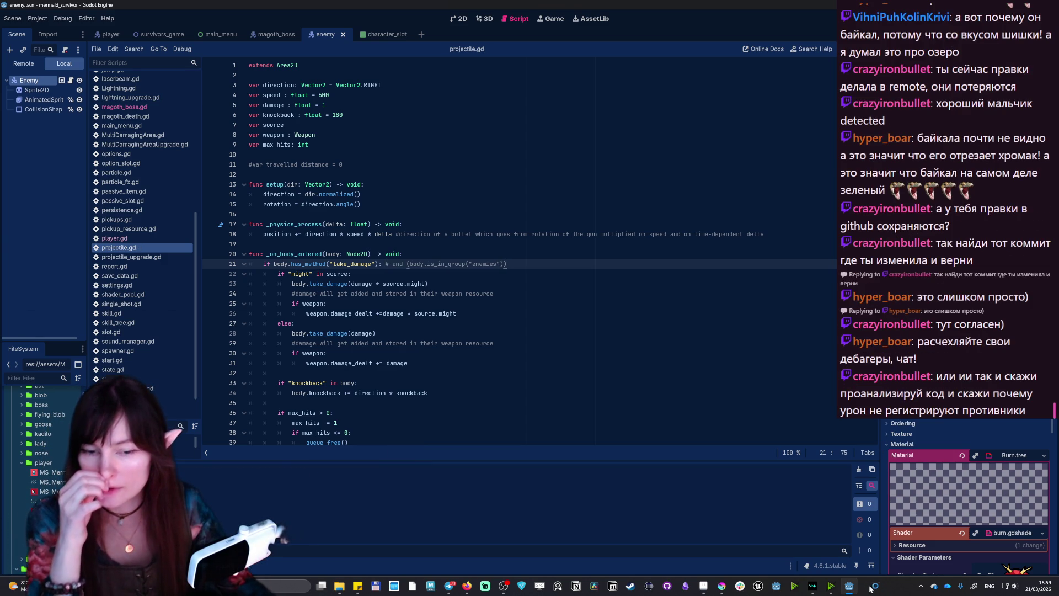
- Bring the game window forward and start a run with a chosen character and starting weapon
left_click(860, 590)
left_click(454, 185)
left_click(454, 231)
left_click(668, 307)
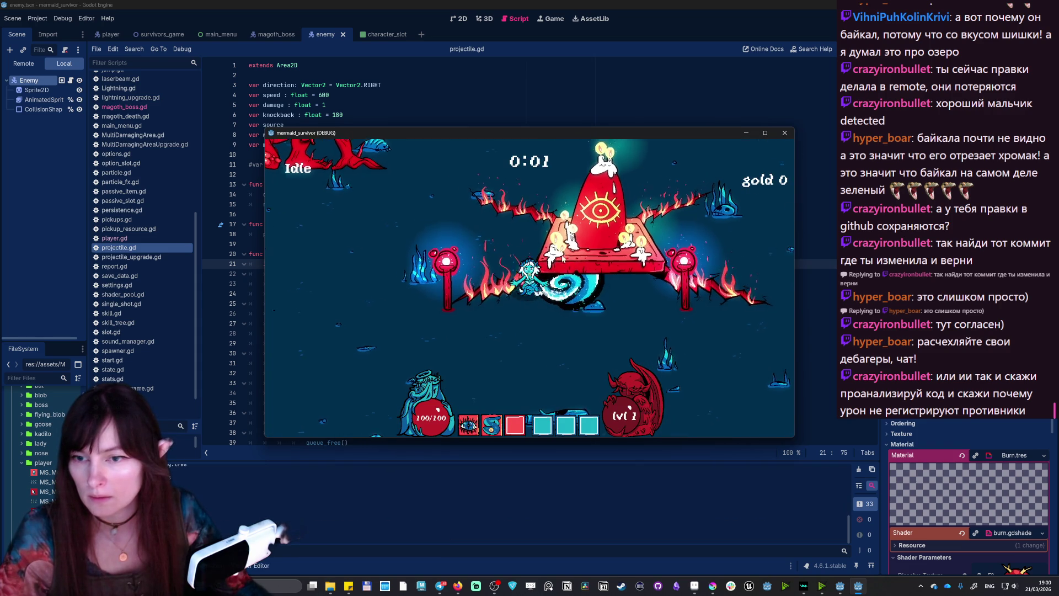
- Swim the mermaid around the Magoth boss and its enemies until levelling up
key("w")
key("d")
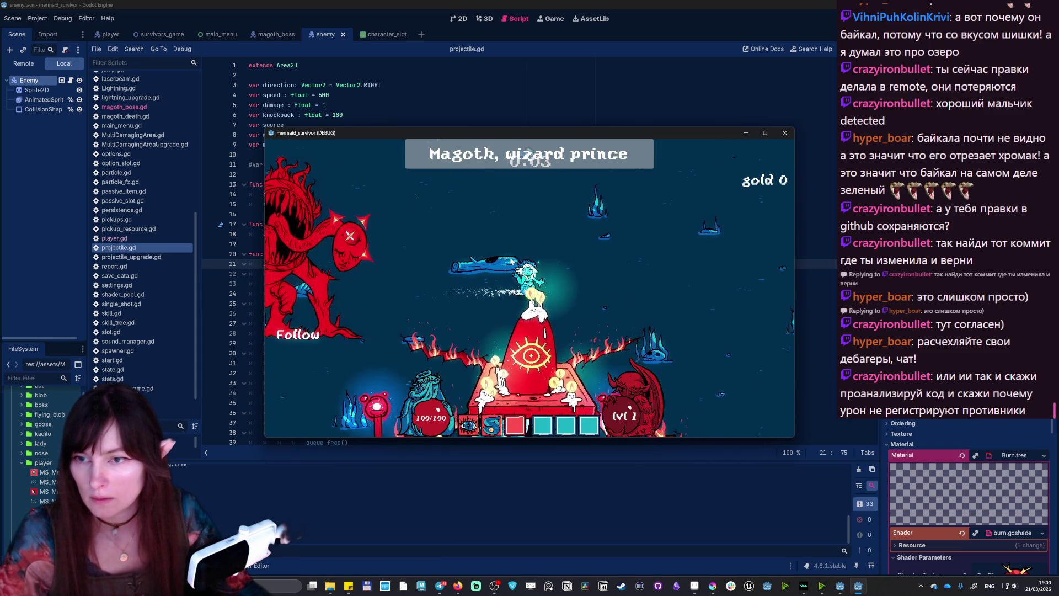
key("w")
key("a")
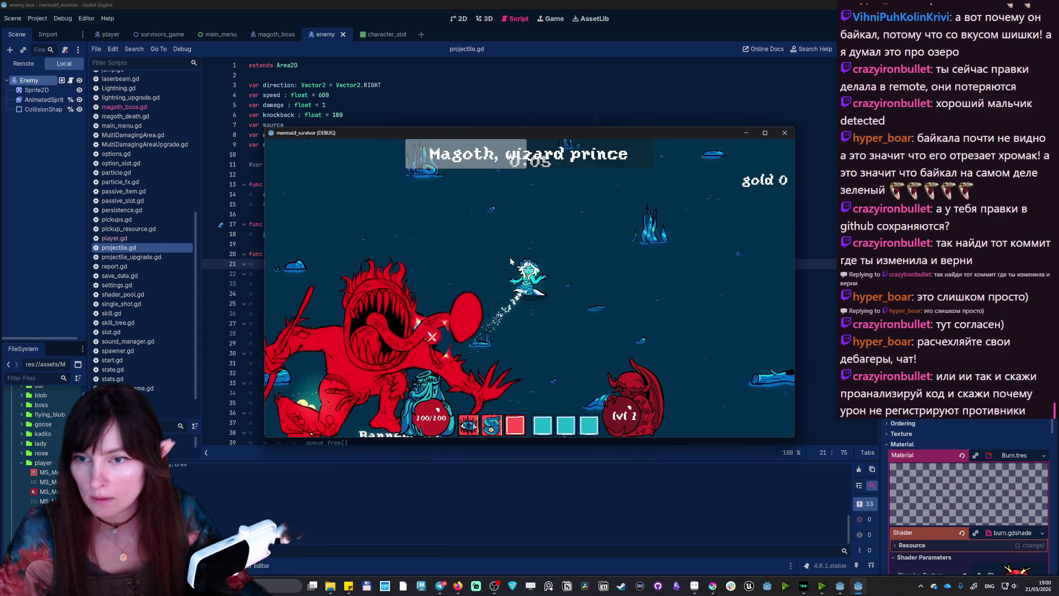
key("w")
key("d")
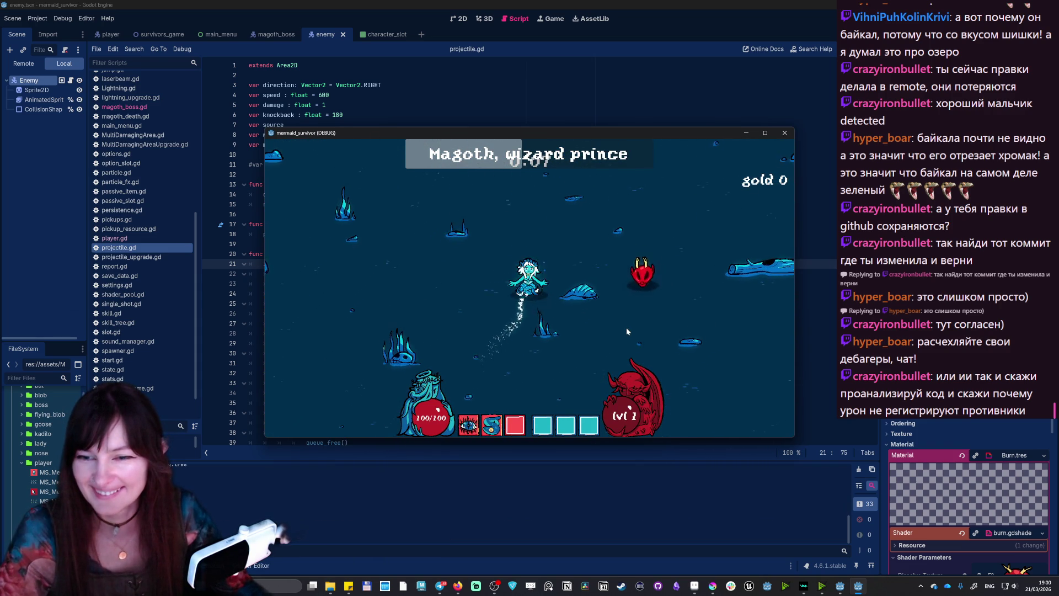
key("d")
key("s")
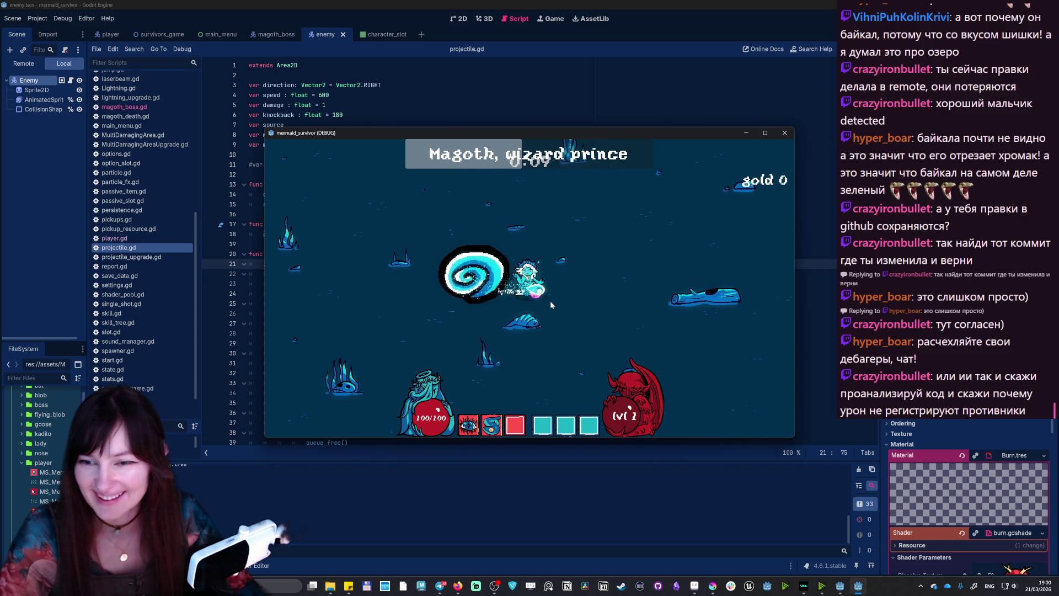
key("w")
key("d")
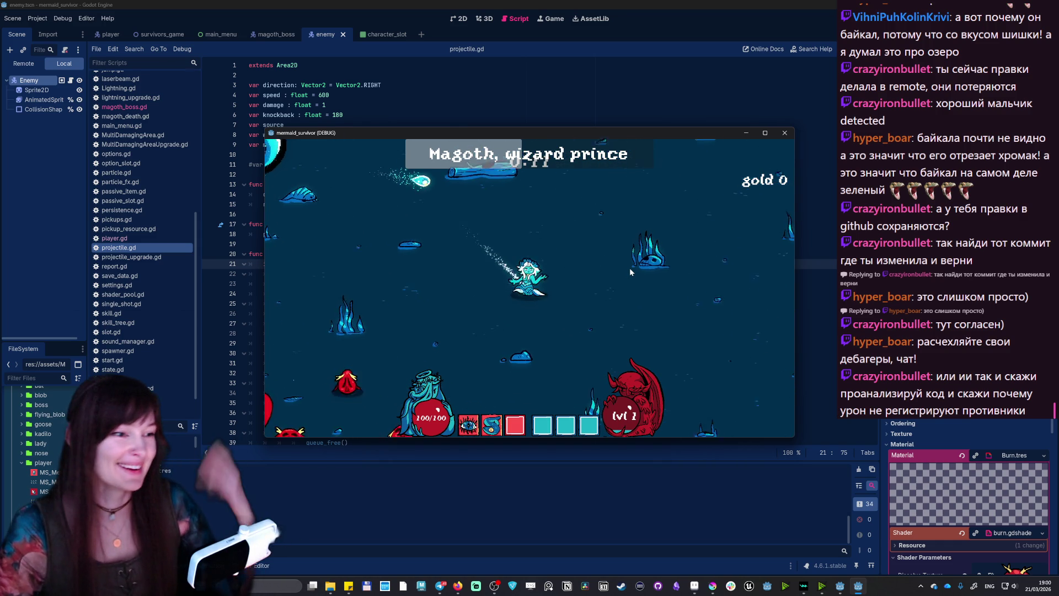
key("a")
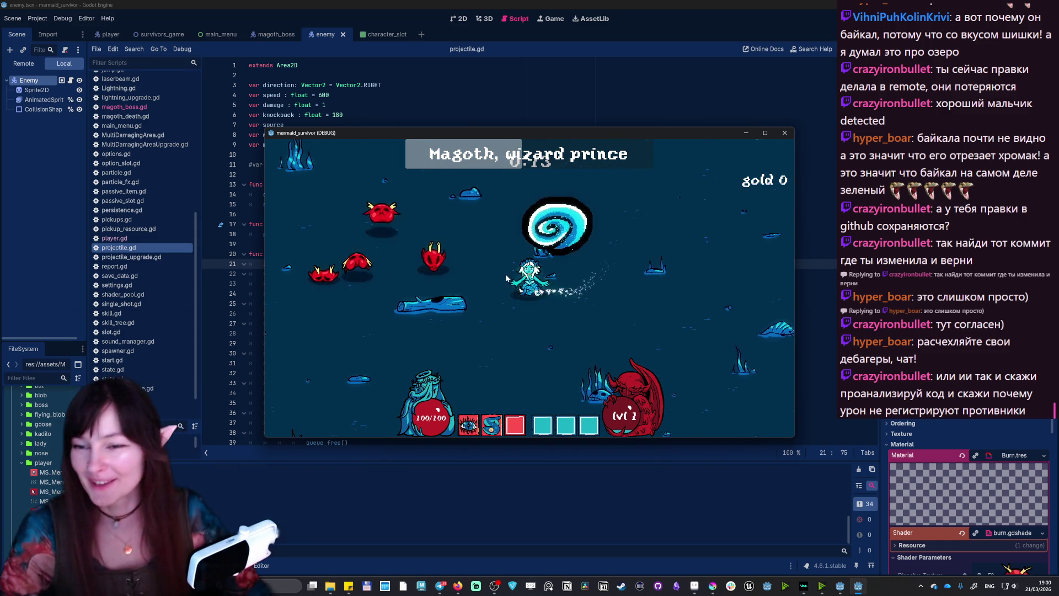
key("d")
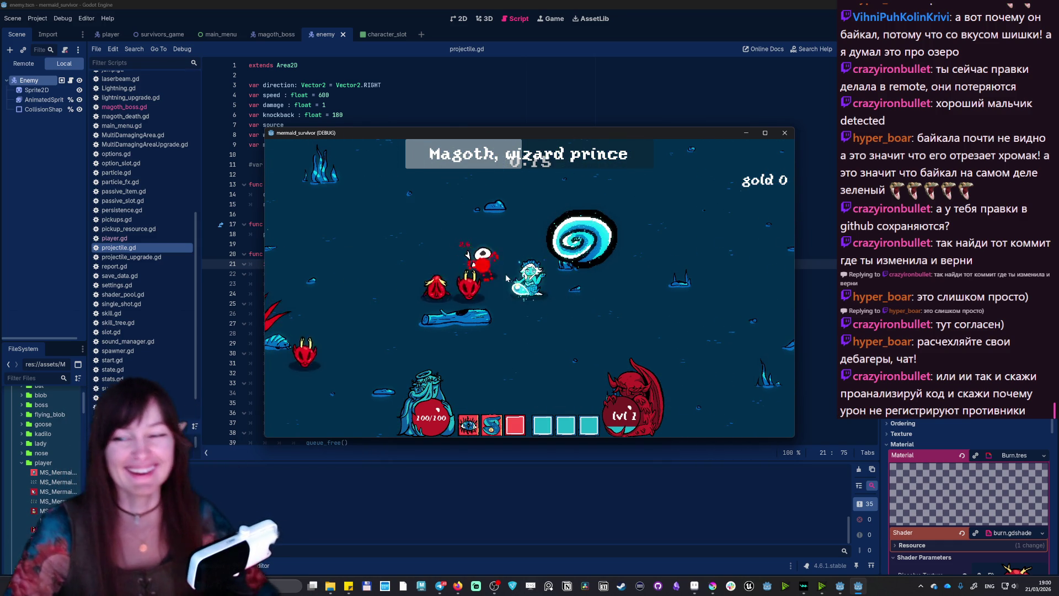
key("w")
key("w")
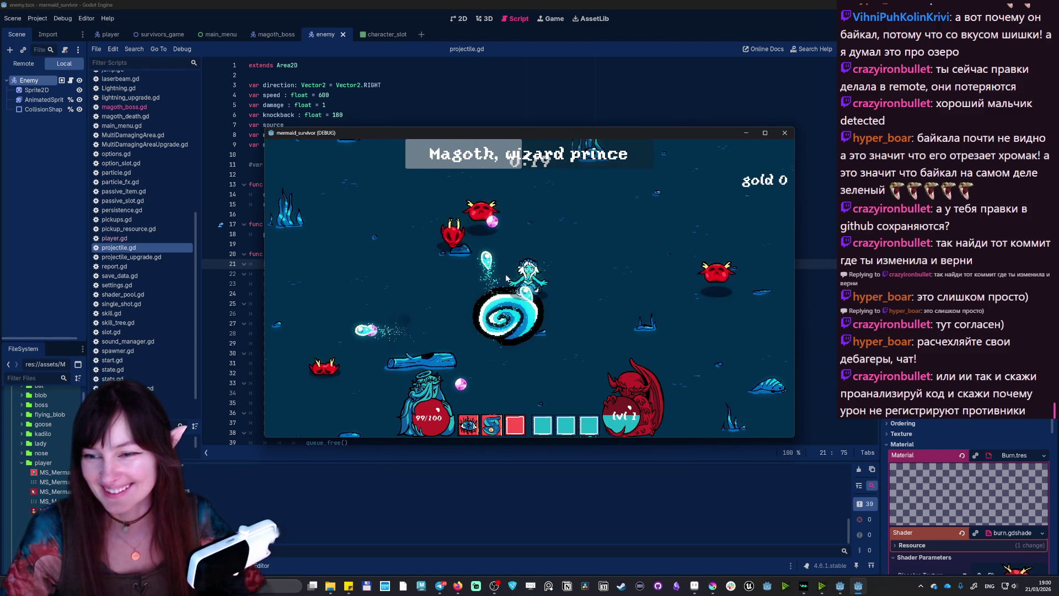
key("s")
key("s")
key("a")
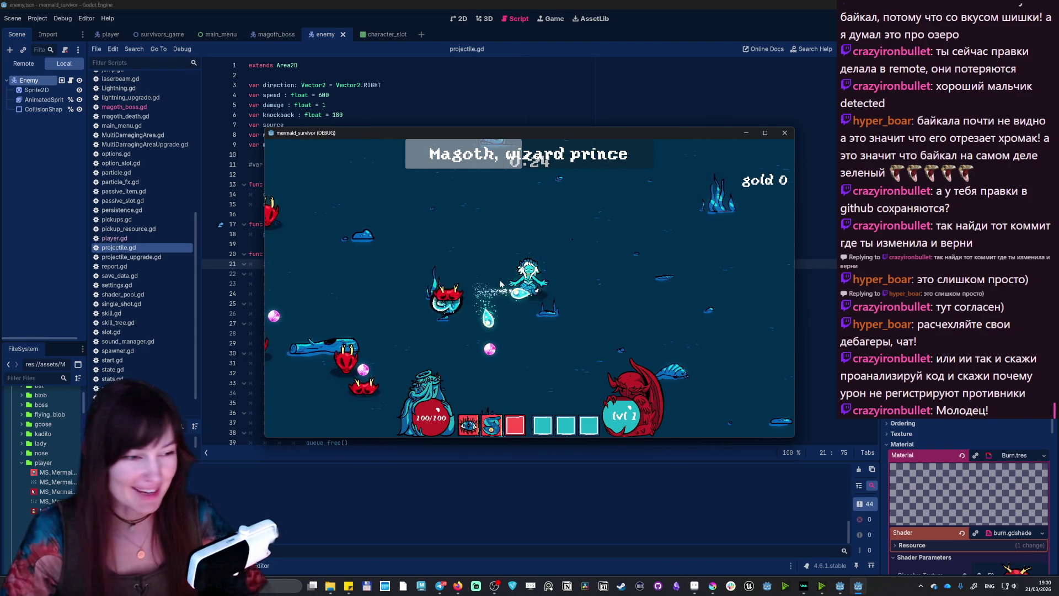
key("s")
key("a")
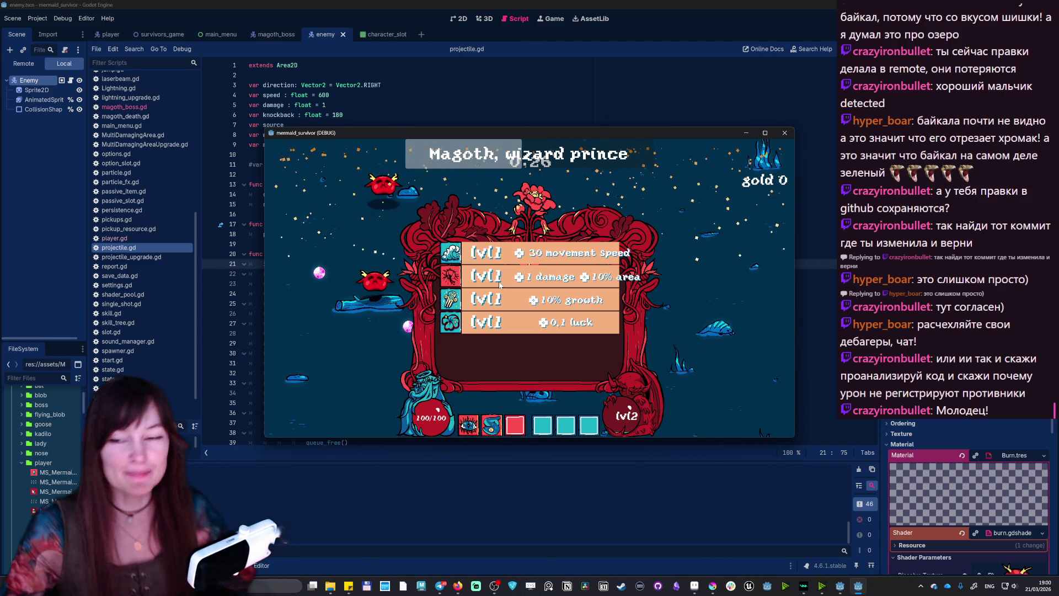
- Take the +1 damage +10% area upgrade and keep swimming between the altar and the boss
left_click(499, 282)
key("a")
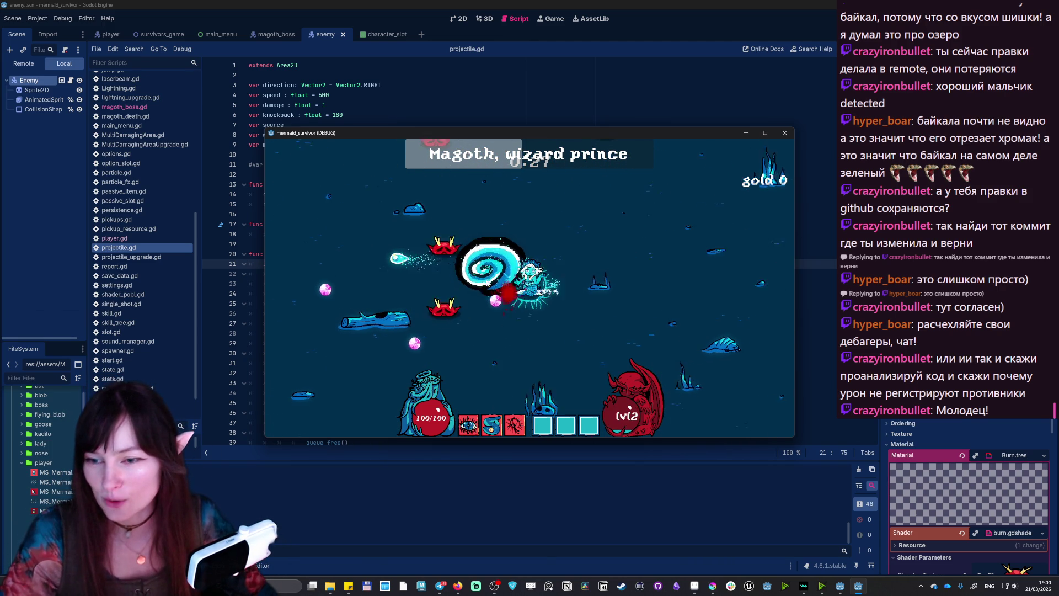
key("a")
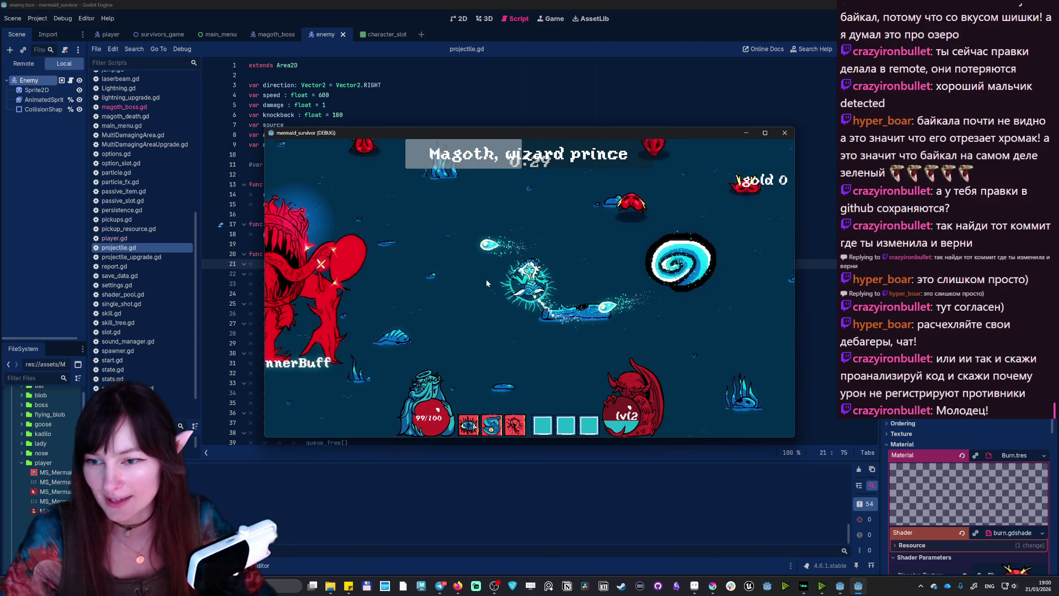
key("d")
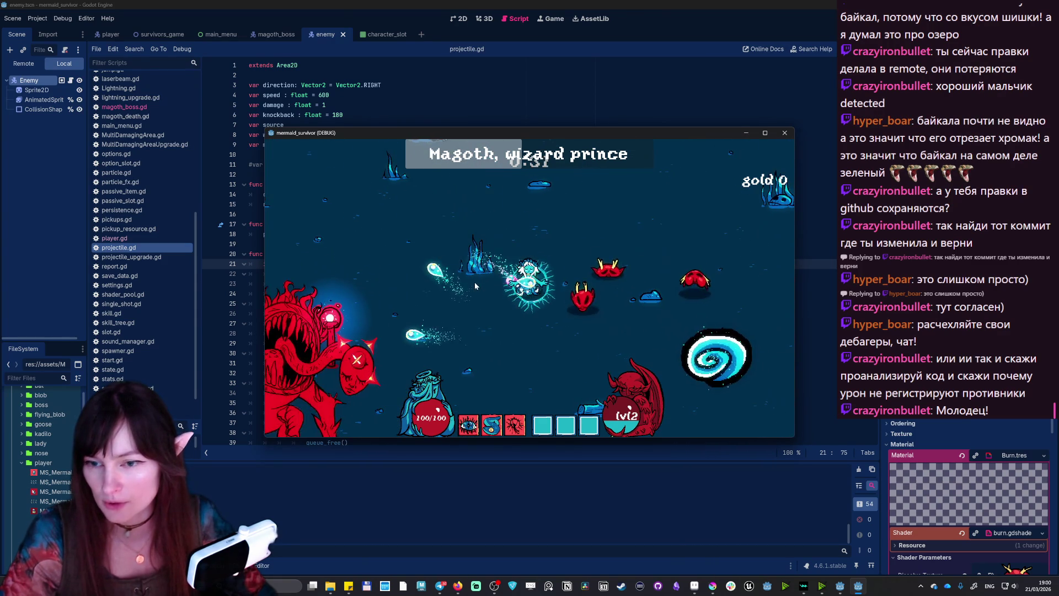
key("s")
key("a")
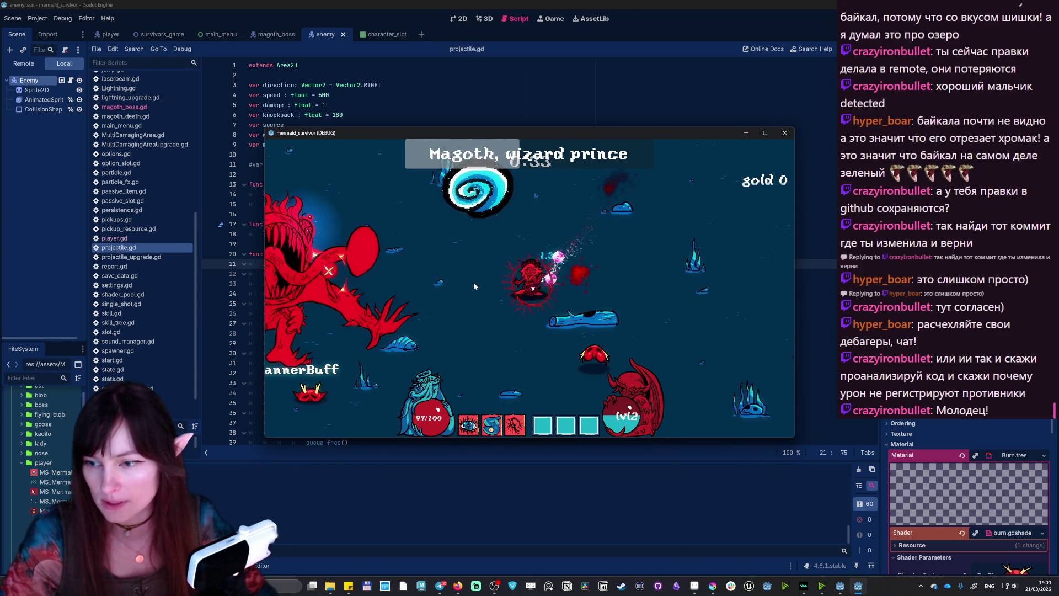
key("a")
key("s")
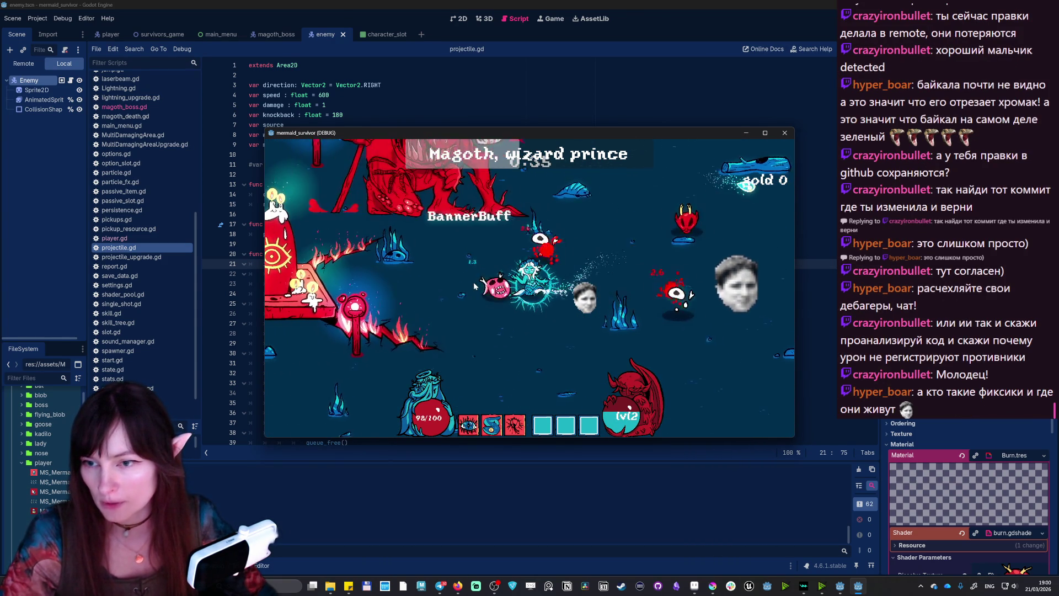
key("d")
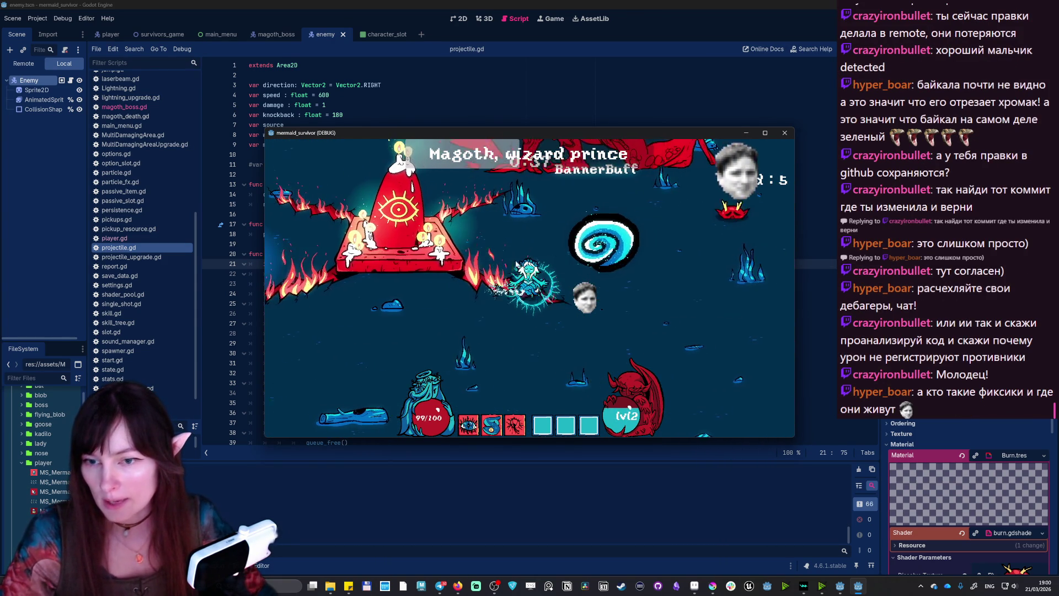
key("w")
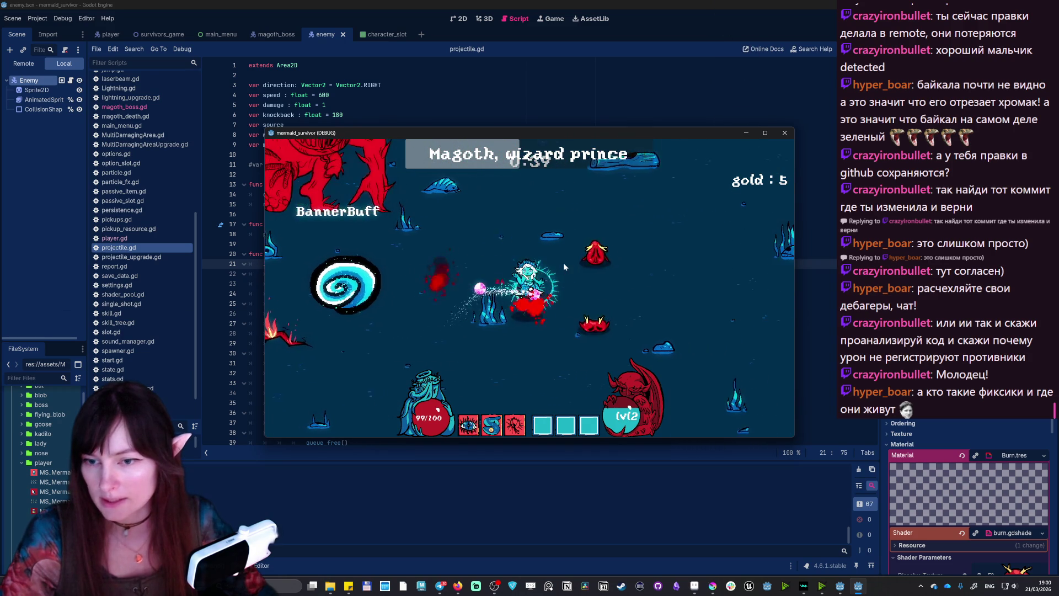
key("a")
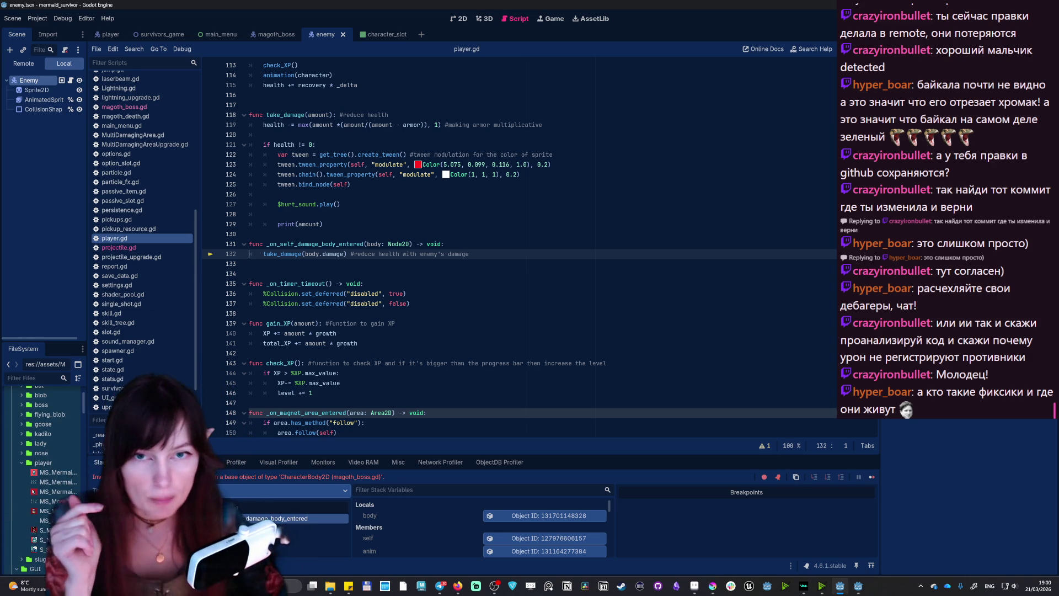
- Stop the game with F8 and open projectile.gd at its _on_body_entered hit handler
key("F8")
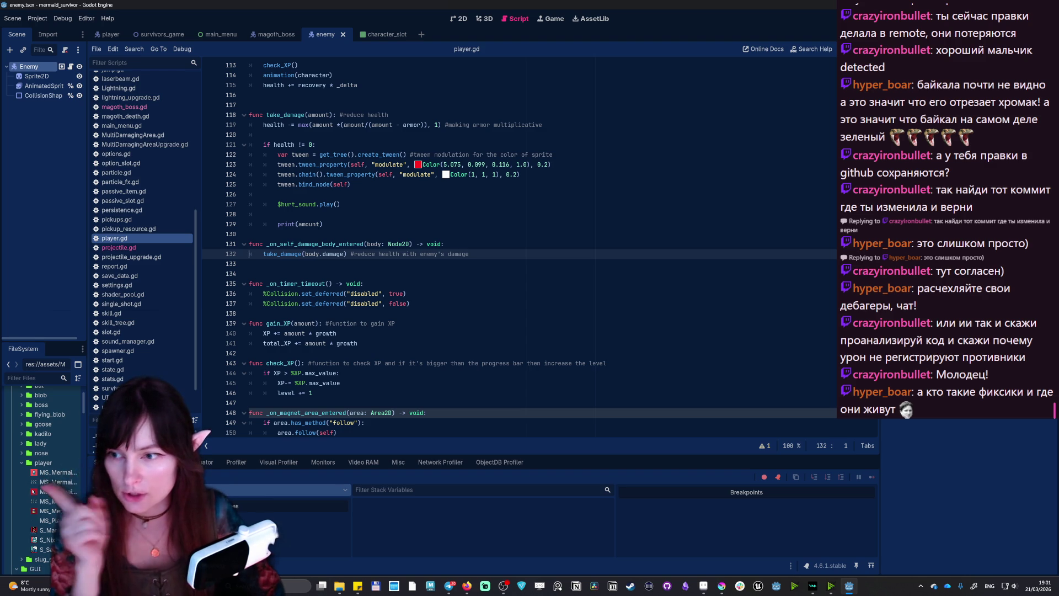
scroll(518, 248, "up", 10)
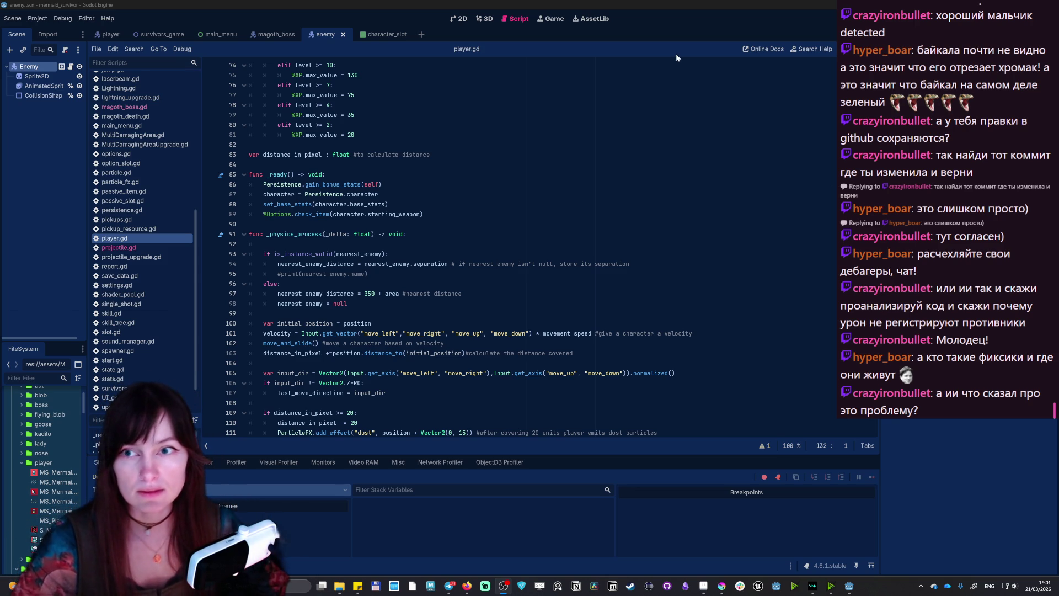
scroll(464, 248, "up", 2)
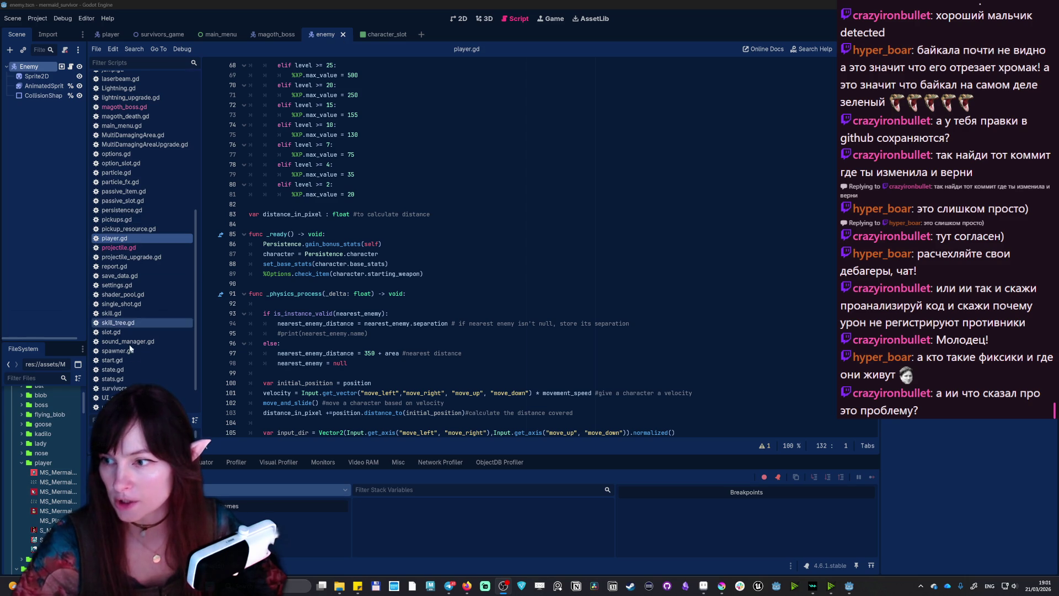
left_click(126, 249)
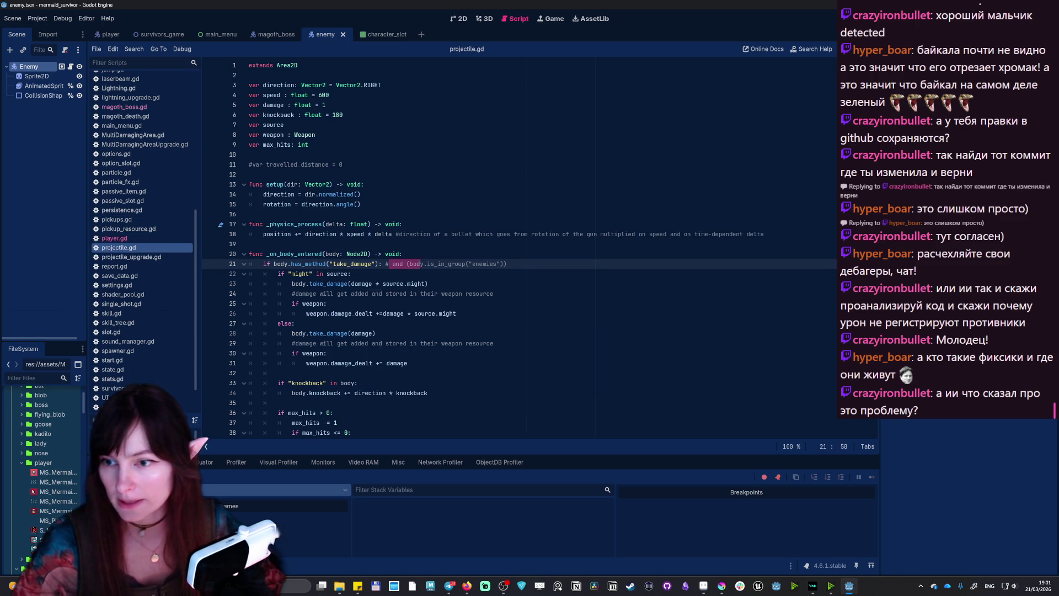
- In projectile.gd, re-enable the is_in_group("enemies") damage check on line 21
key("shift+End")
key("Right")
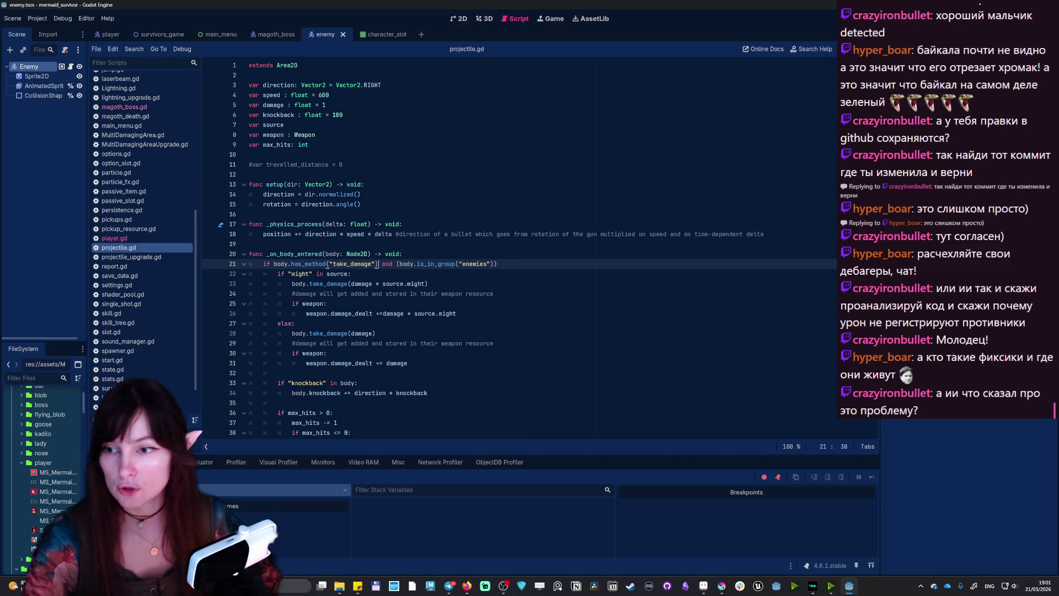
left_click(498, 264)
type("^")
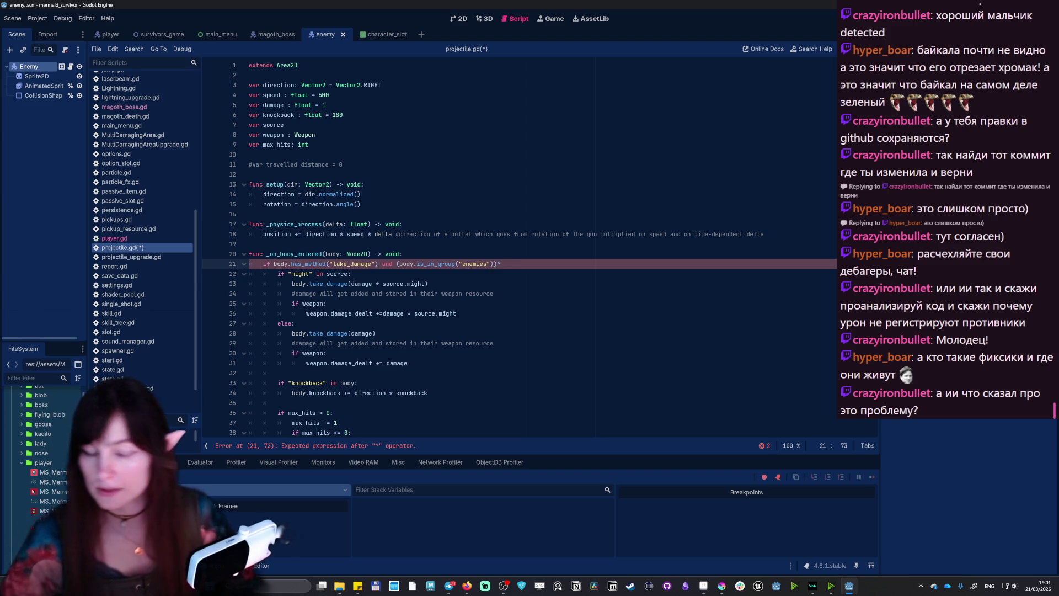
key("BackSpace")
type(":")
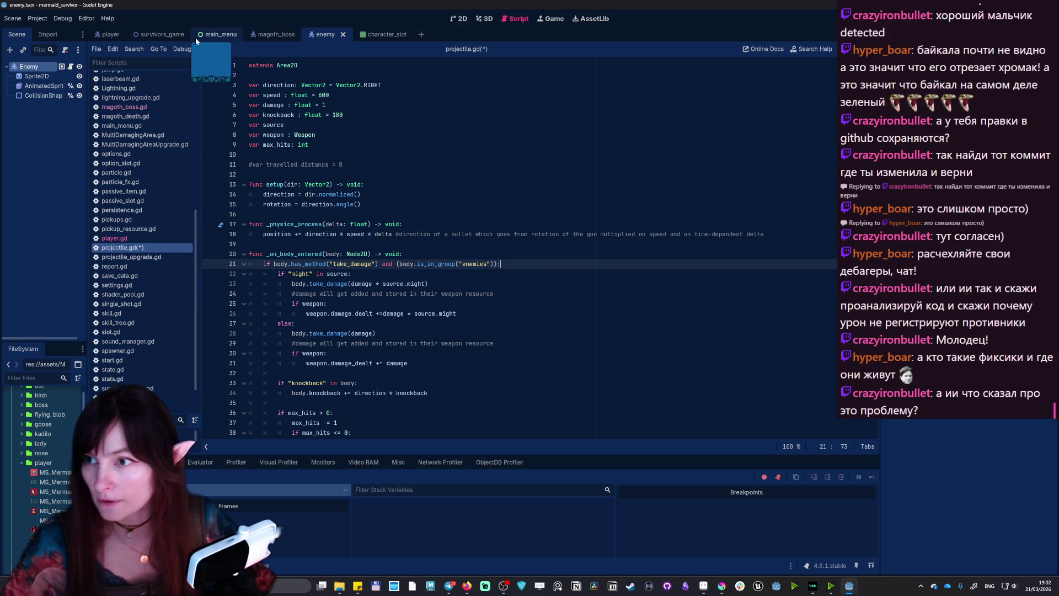
- In magoth_boss.gd, activate the add_to_group call with the group renamed to "enemies"
left_click(276, 34)
left_click(71, 66)
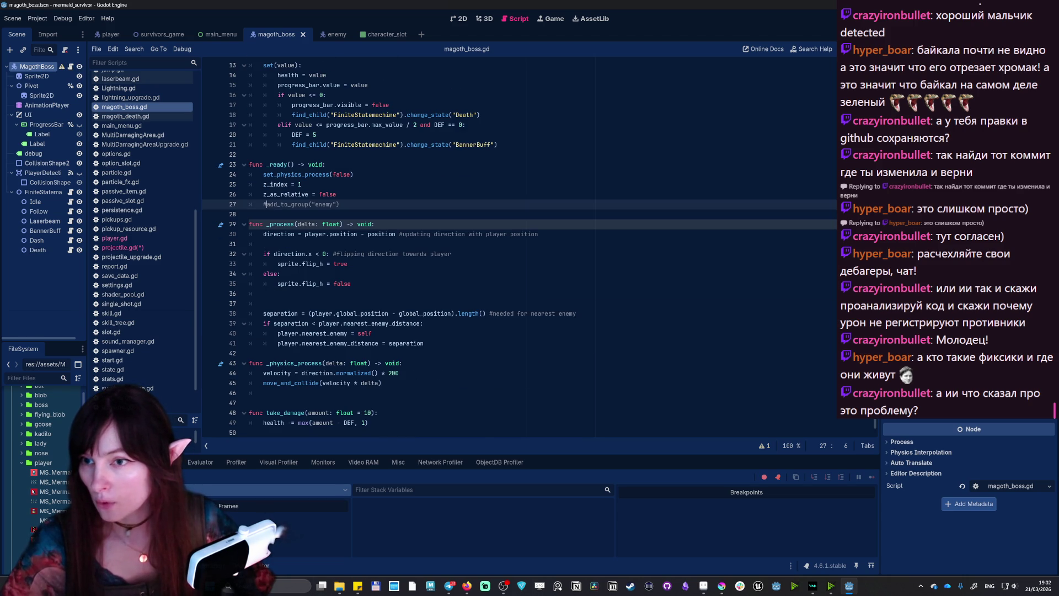
scroll(519, 248, "up", 4)
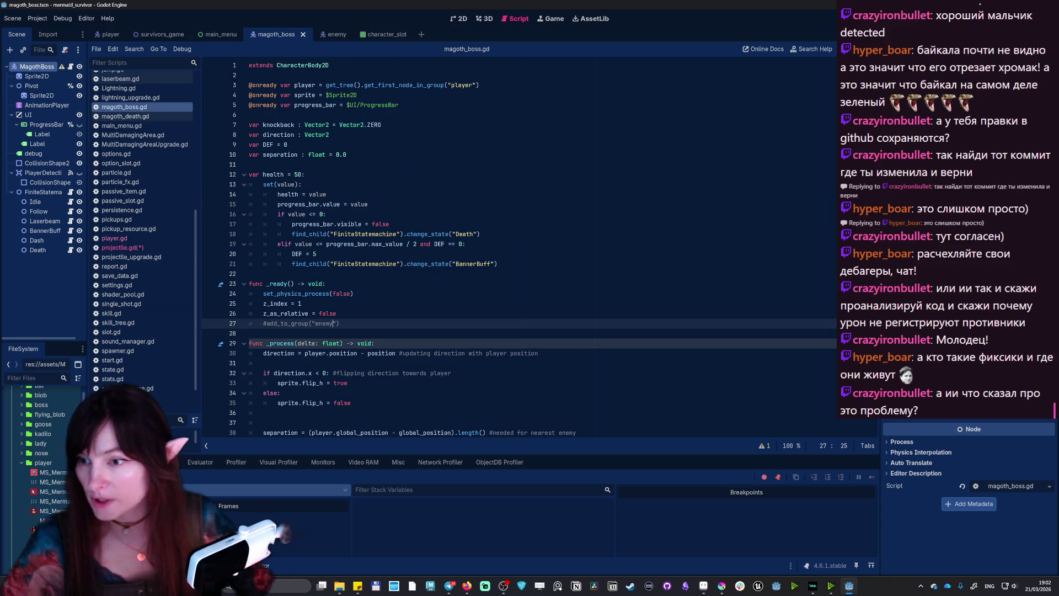
key("BackSpace")
type("ies")
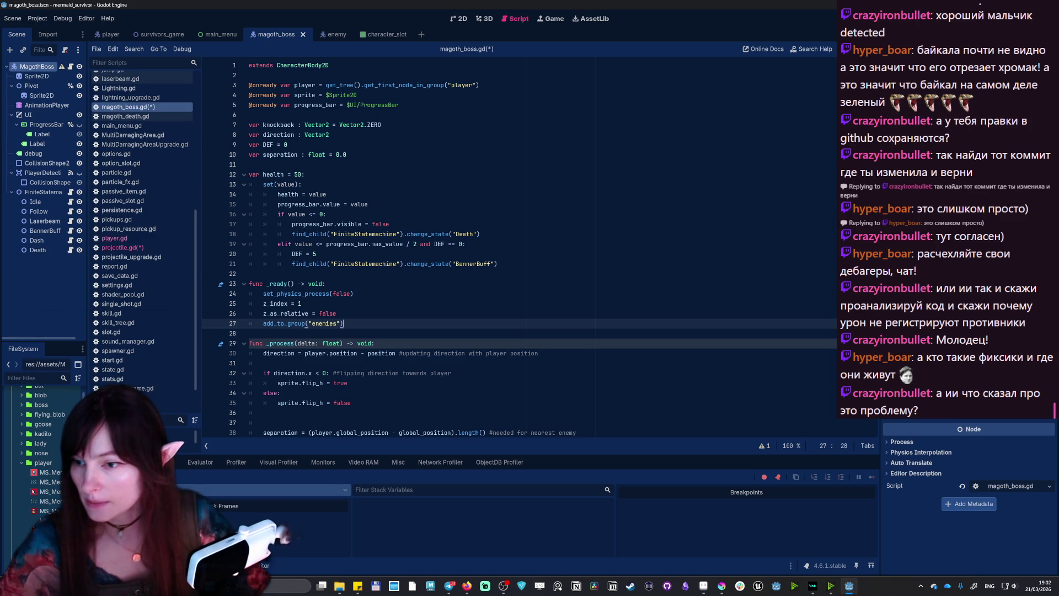
scroll(166, 128, "up", 10)
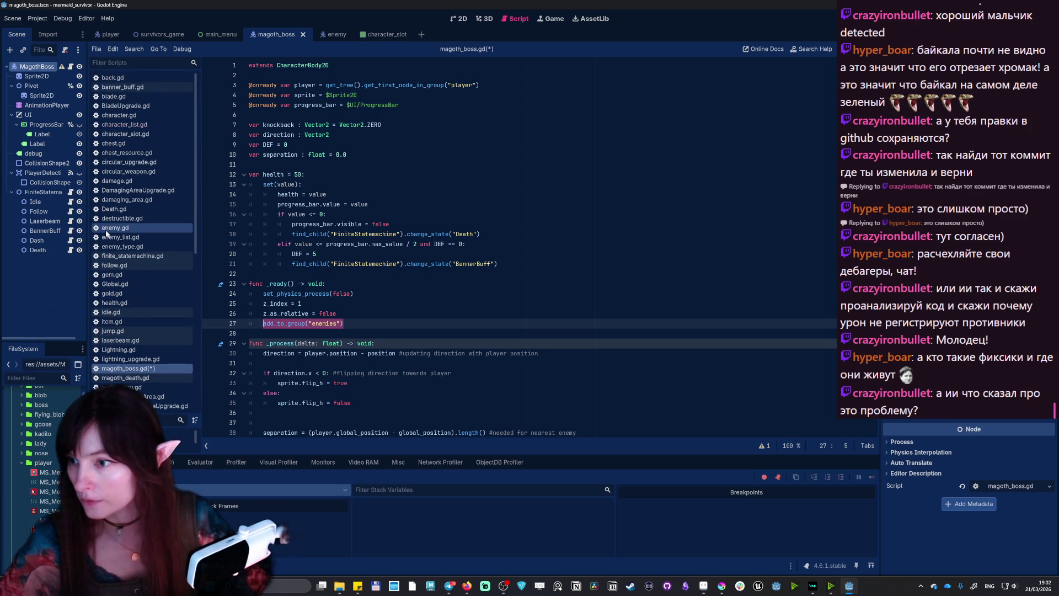
left_click(107, 230)
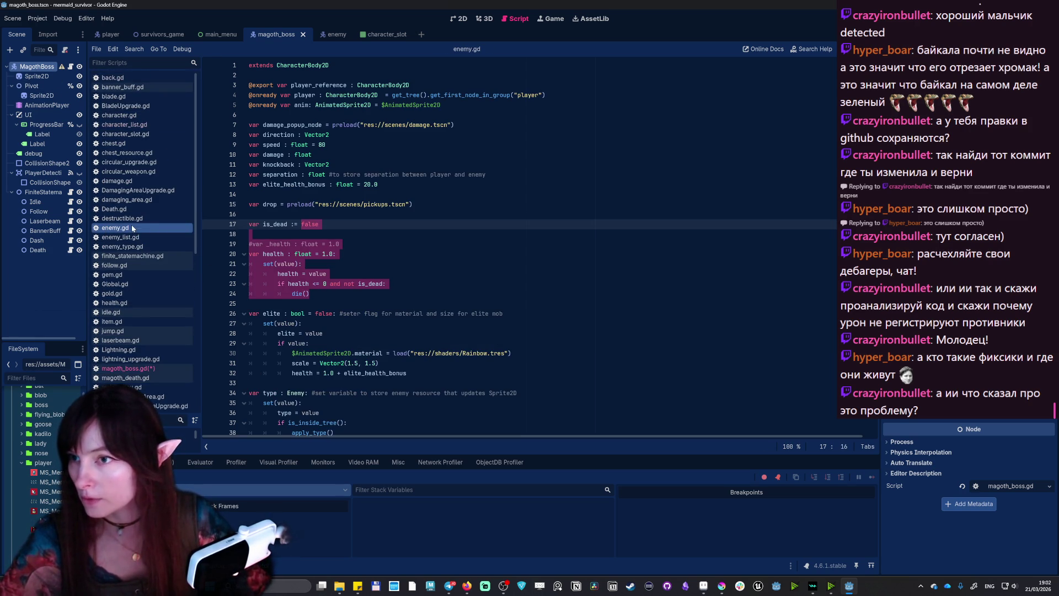
- Show the enemy scene and search its enemy.gd script for "ready"
left_click(330, 34)
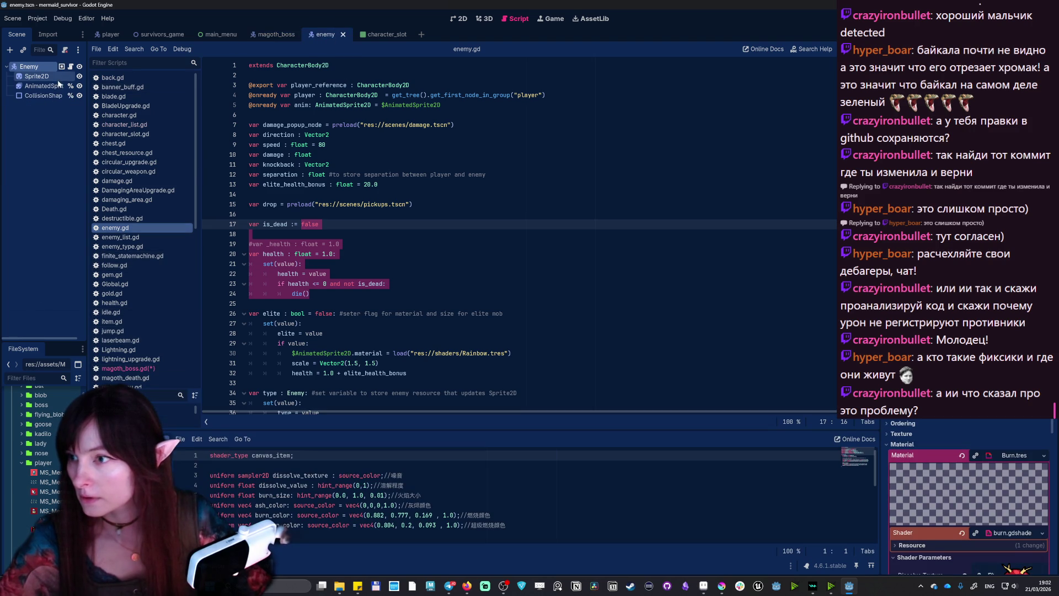
left_click(249, 234)
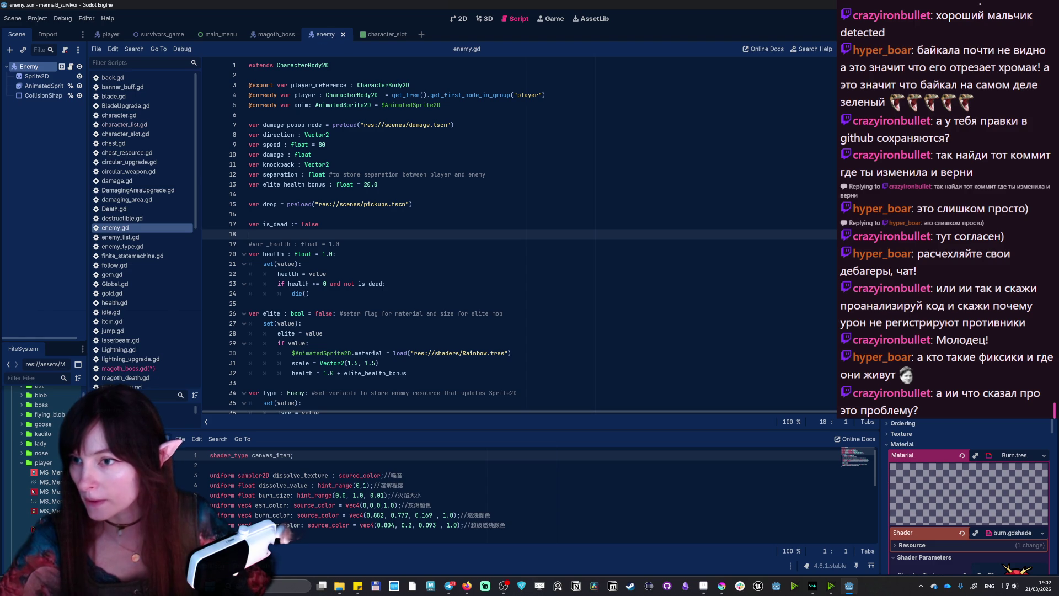
scroll(519, 237, "down", 12)
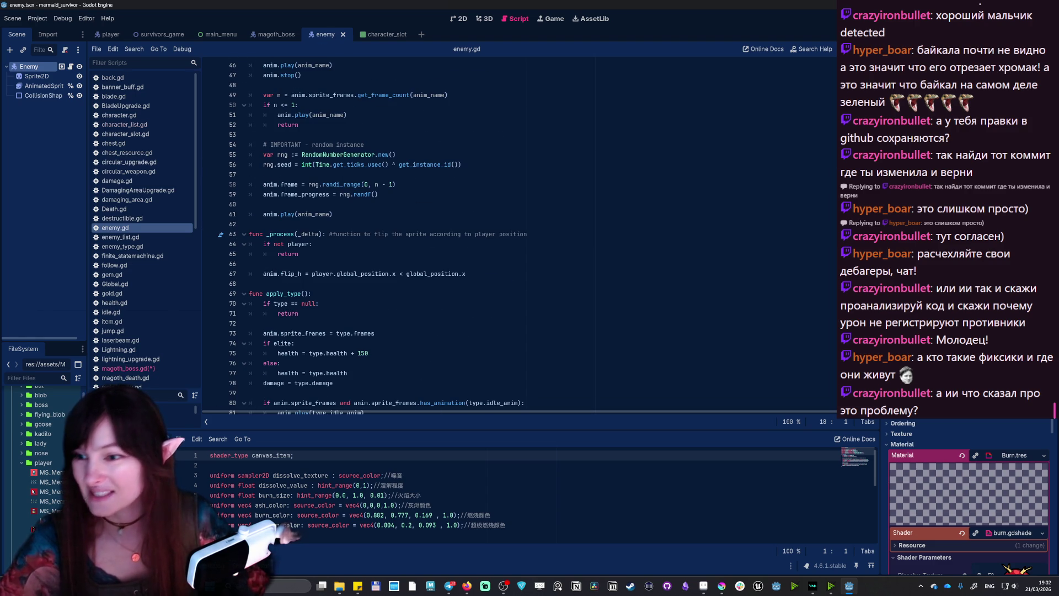
scroll(519, 238, "down", 8)
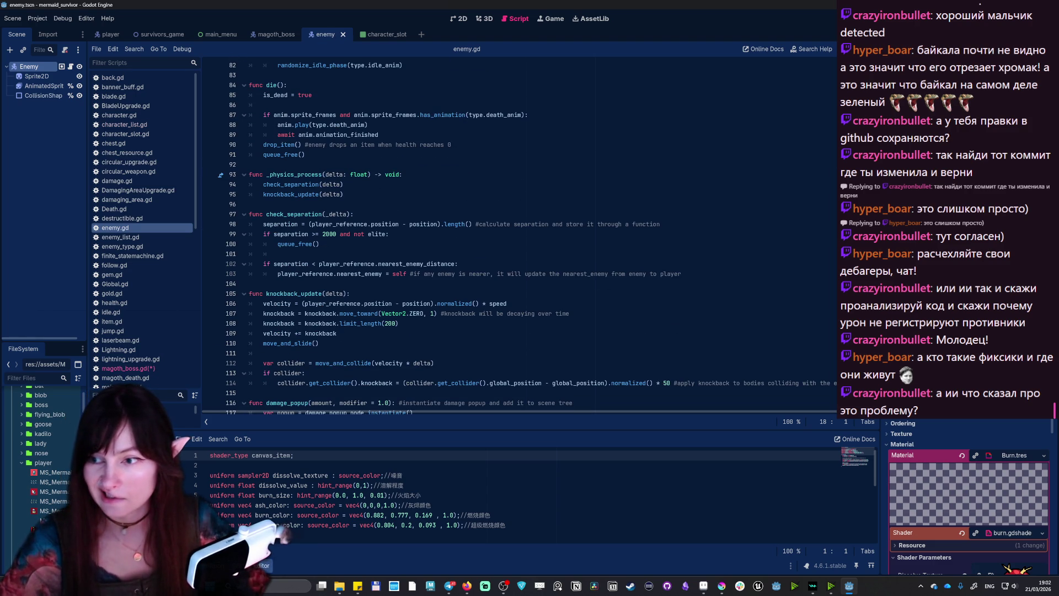
scroll(519, 237, "up", 3)
key("ctrl+f")
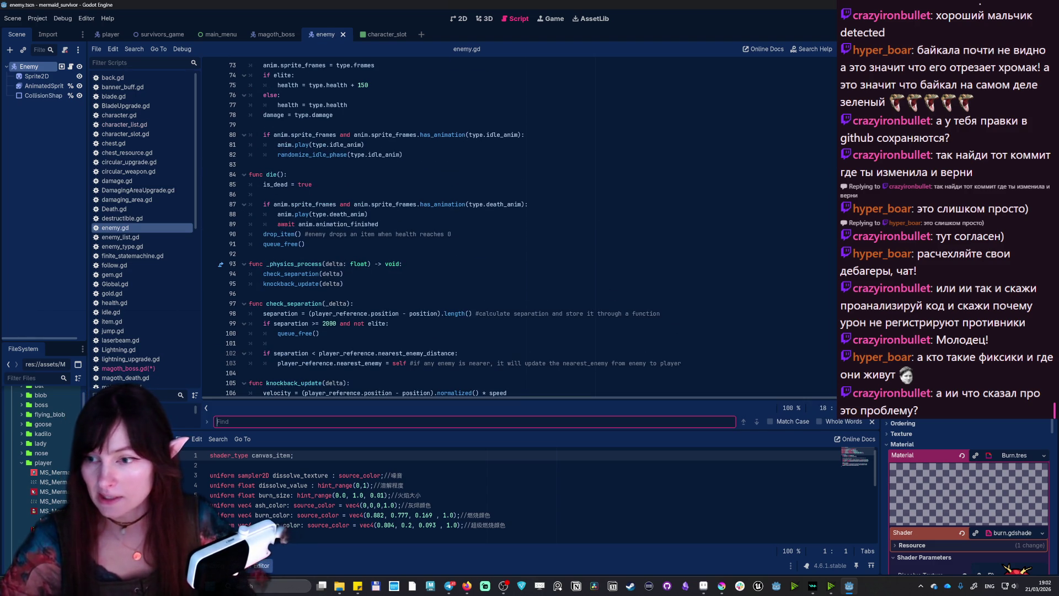
type("read")
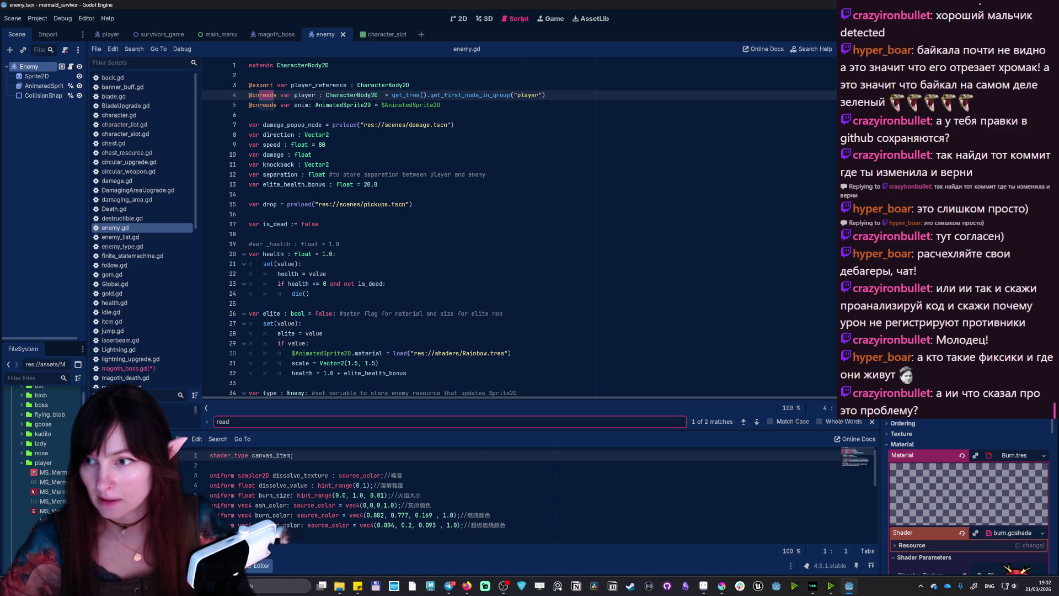
type("y")
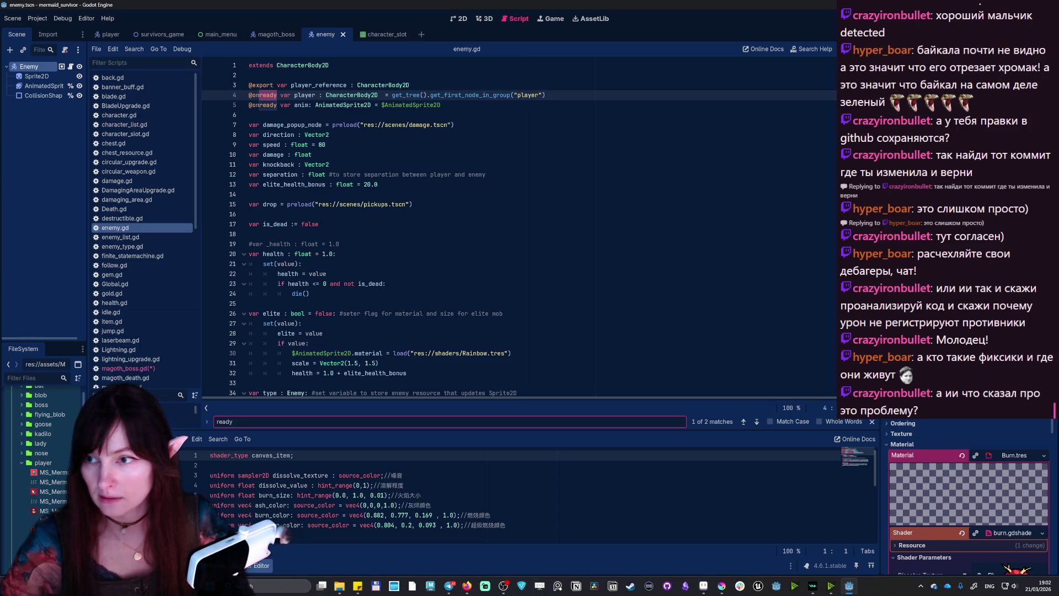
scroll(519, 226, "down", 15)
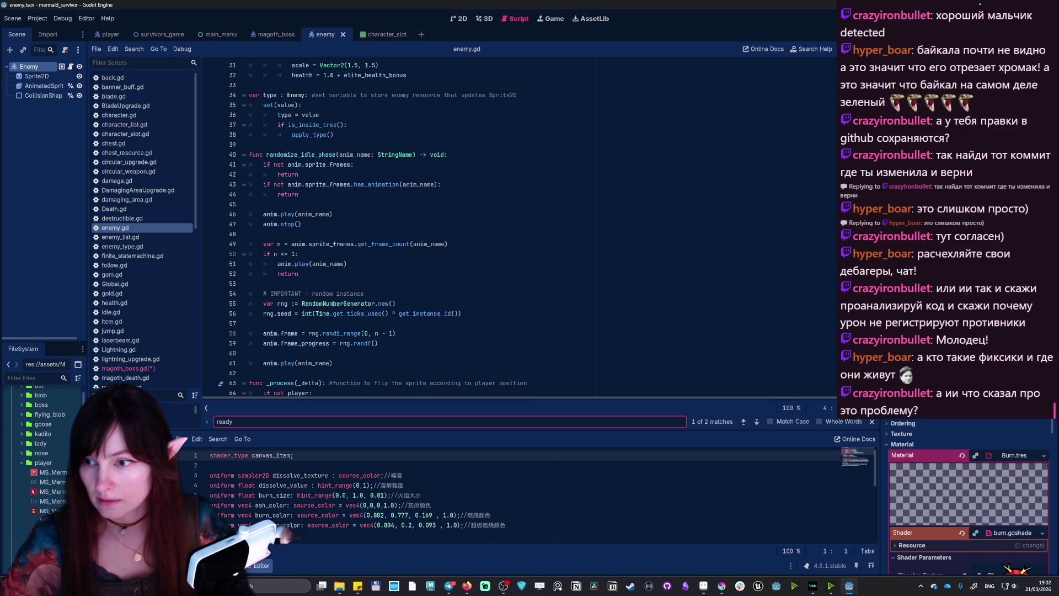
scroll(518, 226, "down", 9)
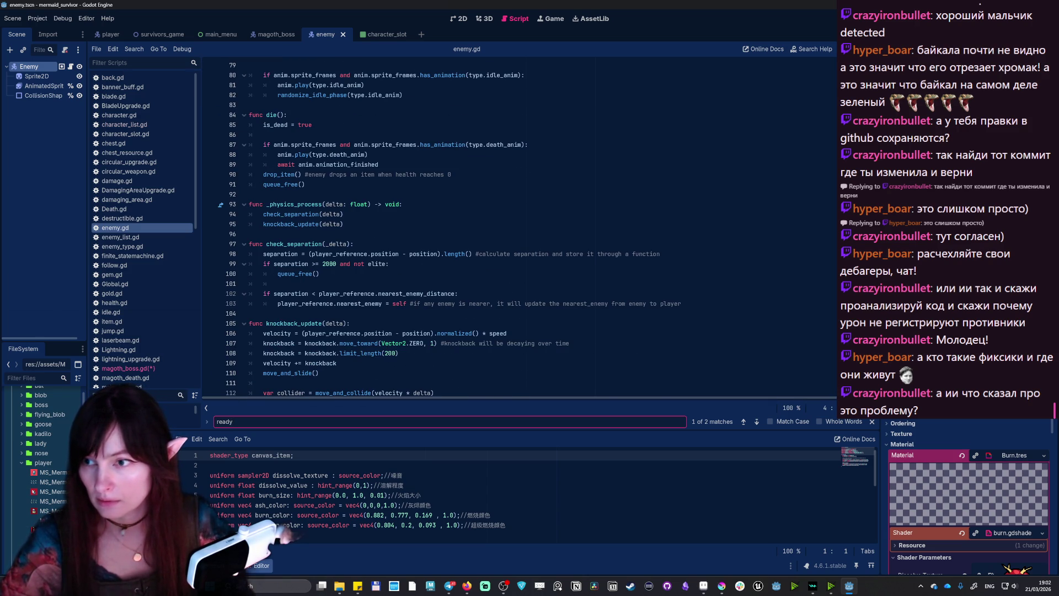
scroll(519, 227, "down", 11)
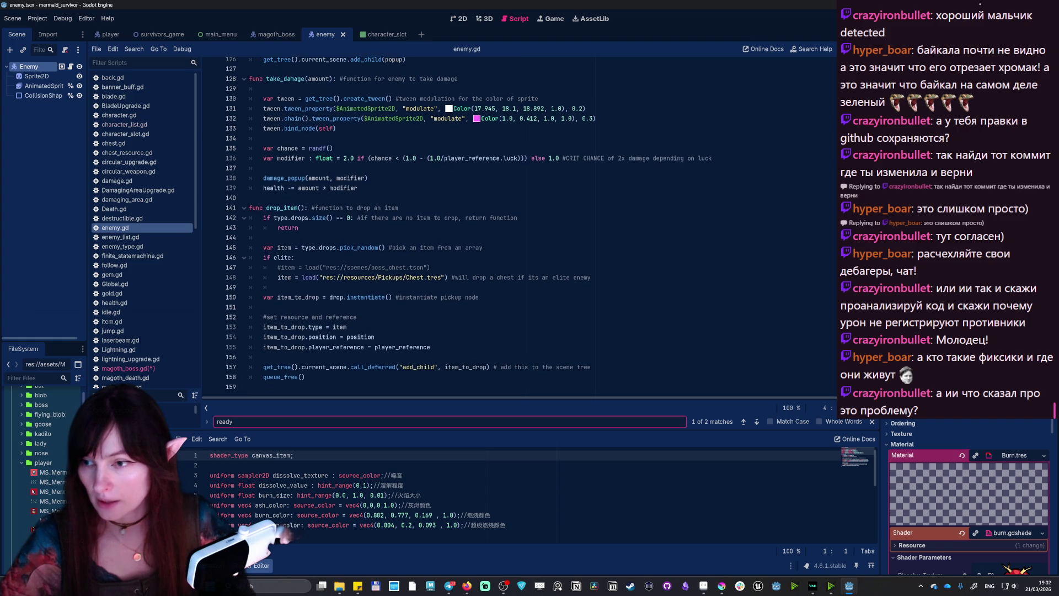
scroll(519, 226, "down", 10)
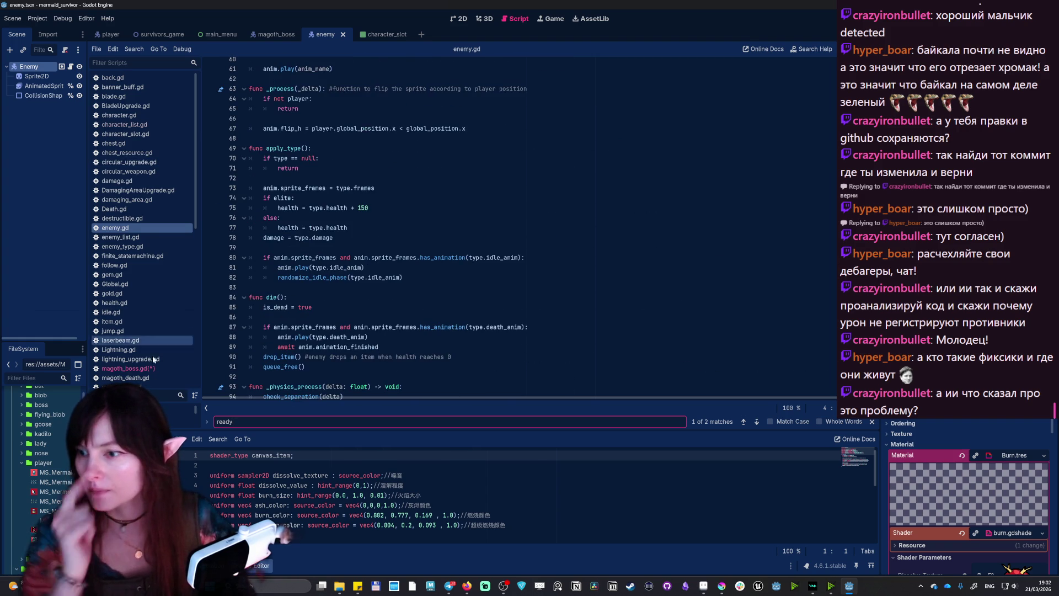
- Compare against magoth_boss.gd, then return to enemy.gd with the caret at the end of line 67
left_click(146, 369)
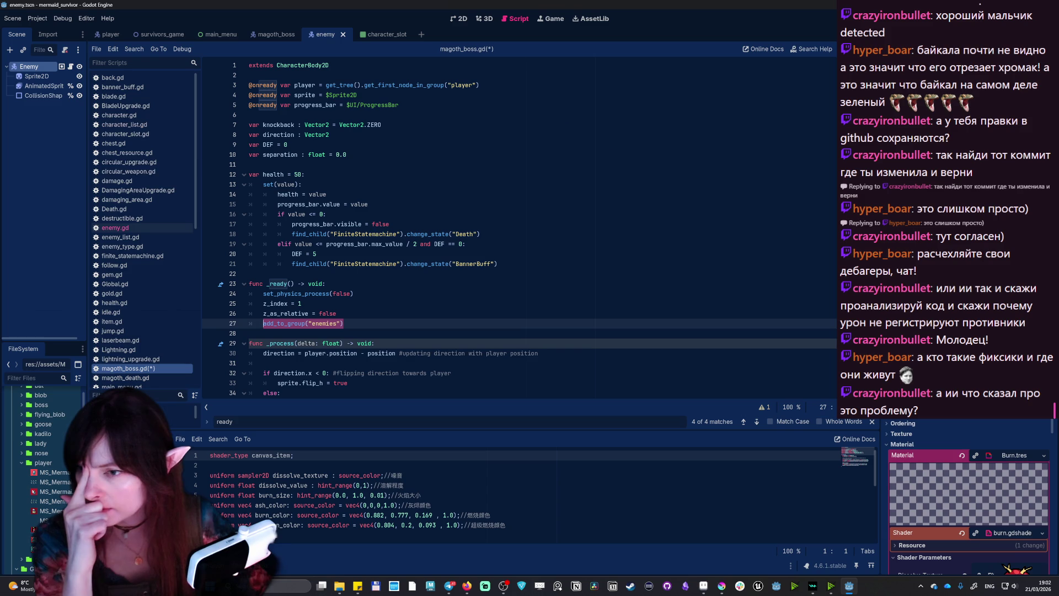
left_click(116, 228)
scroll(496, 221, "up", 3)
left_click(250, 175)
left_click(466, 224)
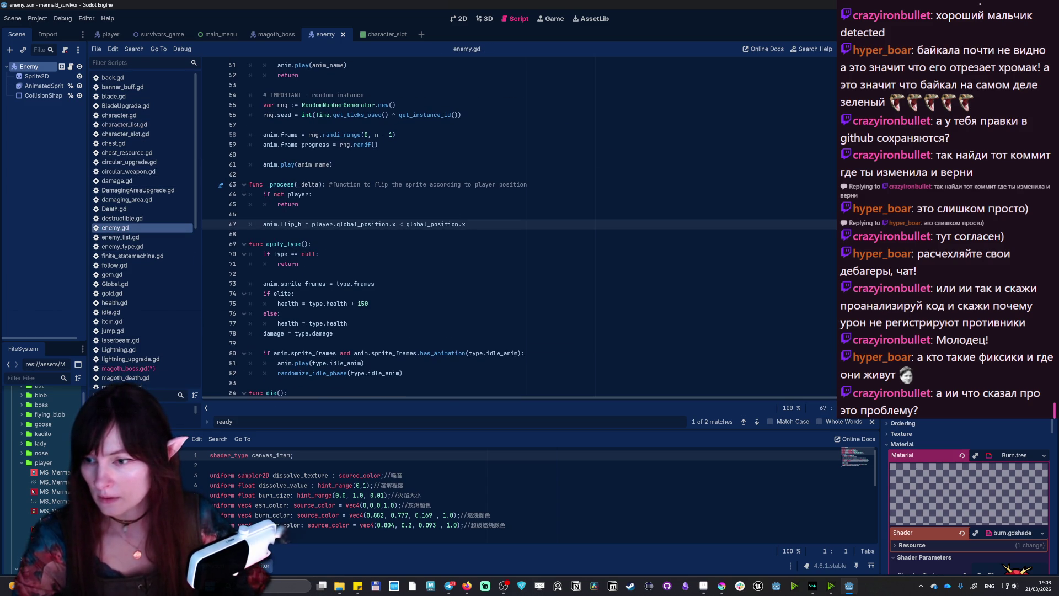
- Add a _ready() function to enemy.gd calling add_to_group("enemies"), then run the project with F5
key("Return")
key("Return")
key("BackSpace")
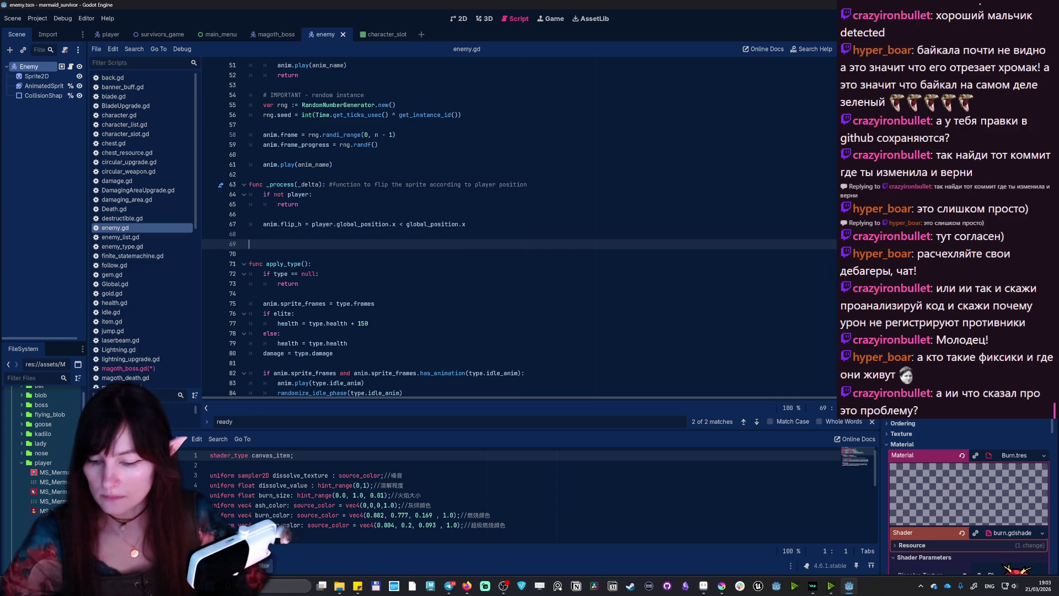
type("@")
key("BackSpace")
type("func _re")
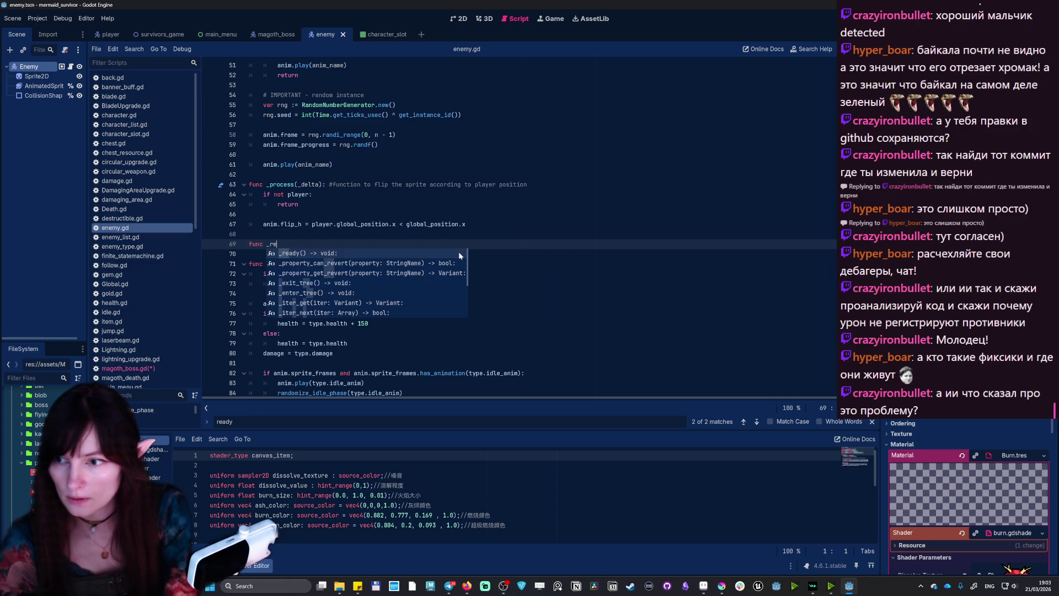
key("Return")
key("Return")
type("add_to_group(\"enemies\")")
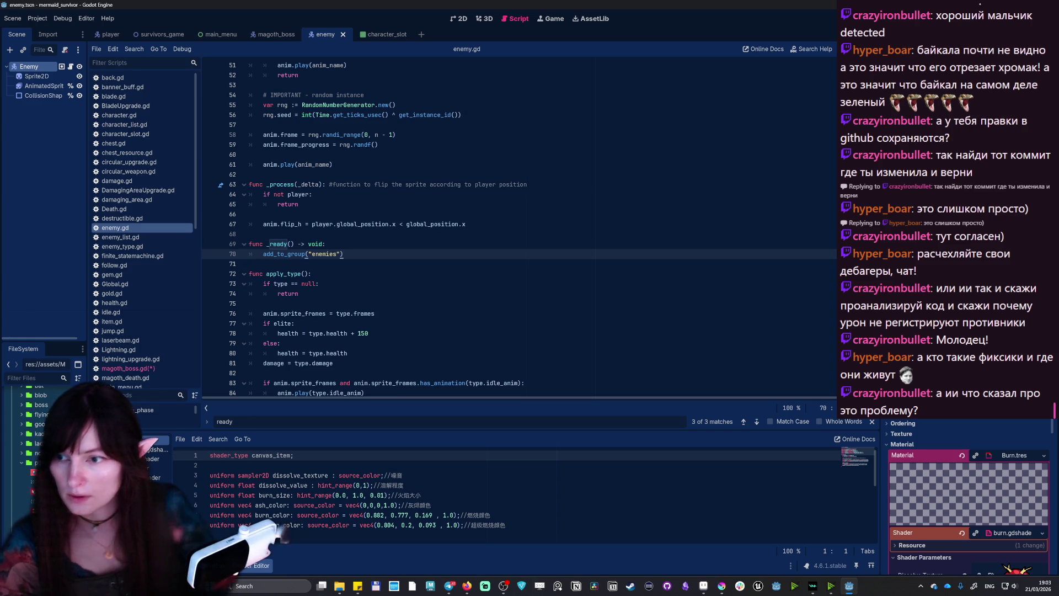
key("F5")
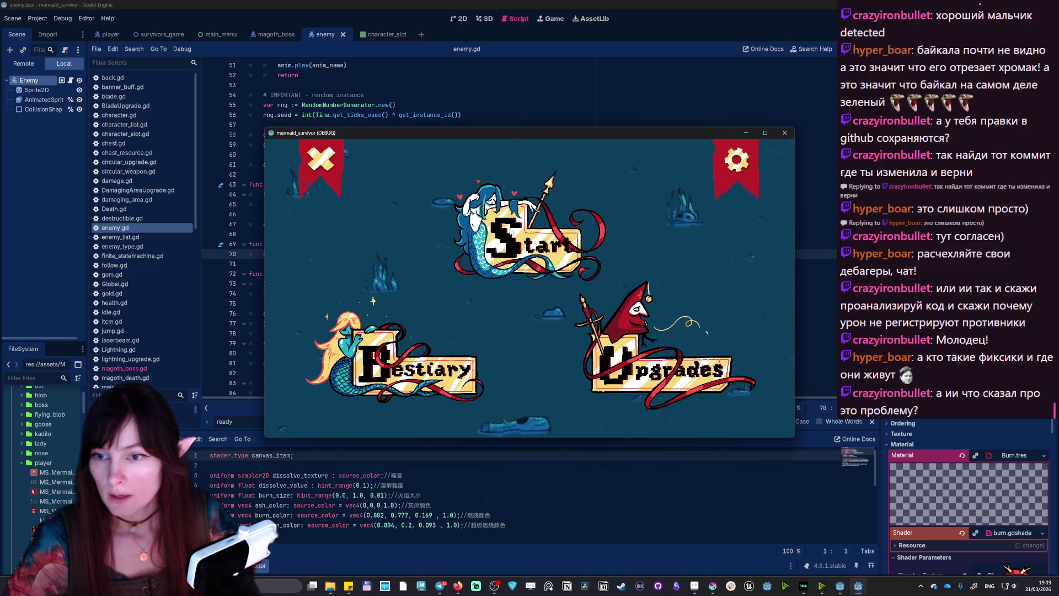
- Turn on Fullscreen in the game's settings and start a new run
left_click(495, 228)
left_click(305, 401)
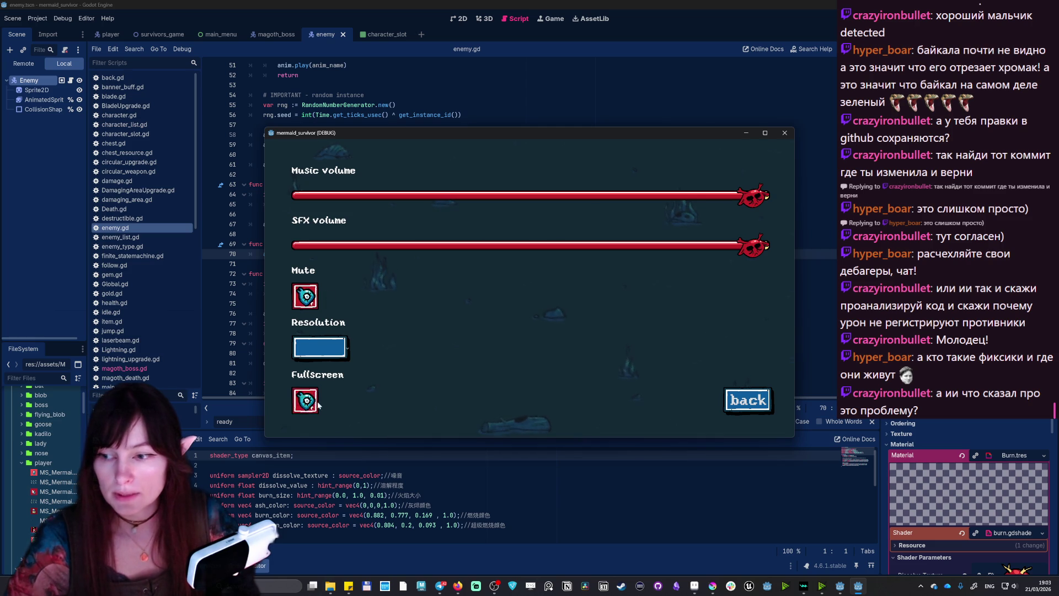
left_click(967, 520)
left_click(618, 331)
left_click(777, 387)
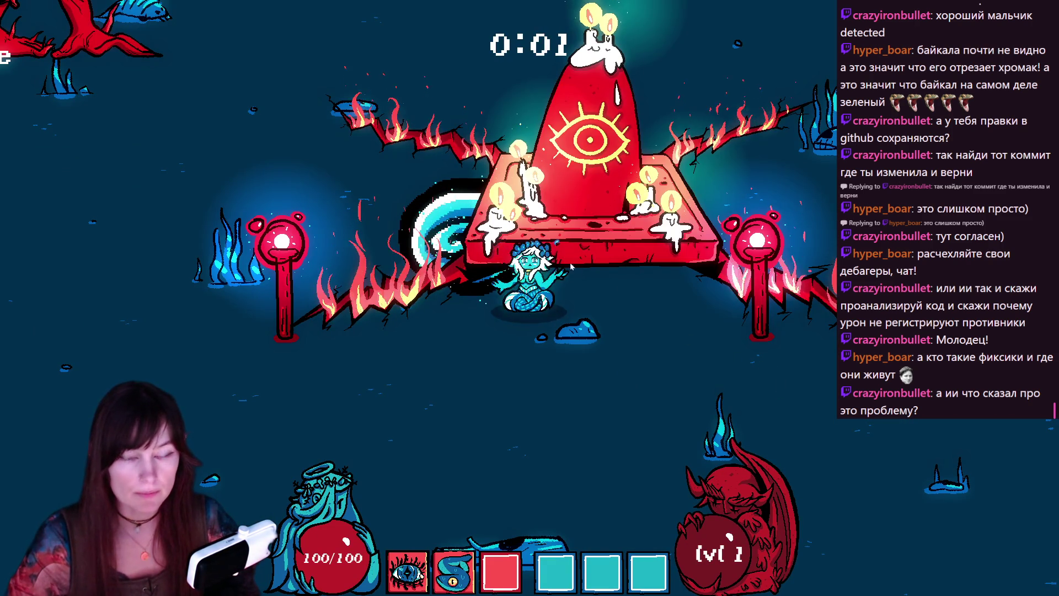
- Move the mermaid around the altar, firing projectiles at the red enemy
key("a")
key("w")
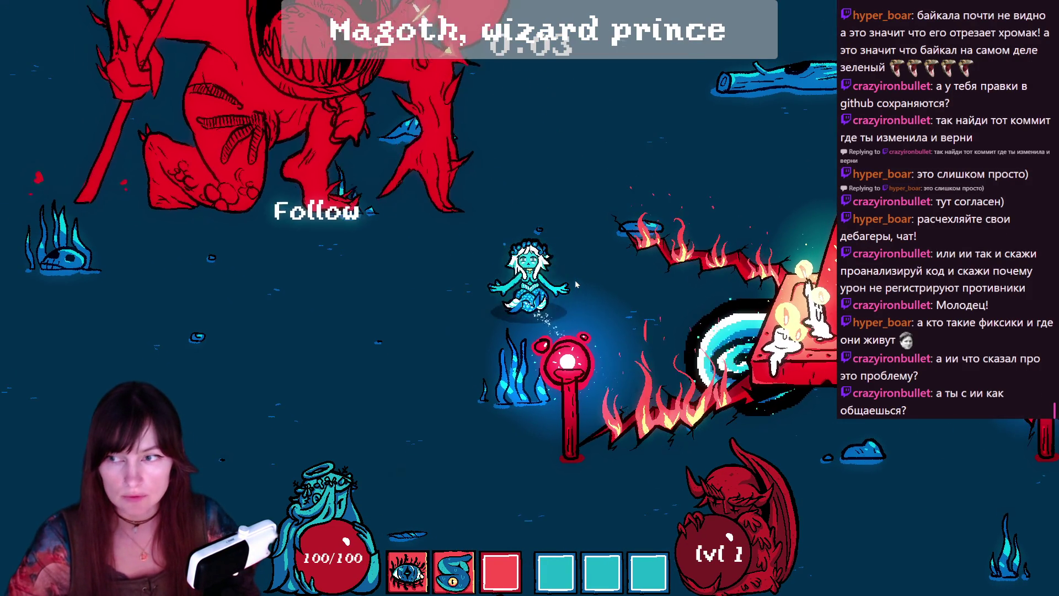
key("d")
key("s")
key("d")
key("s")
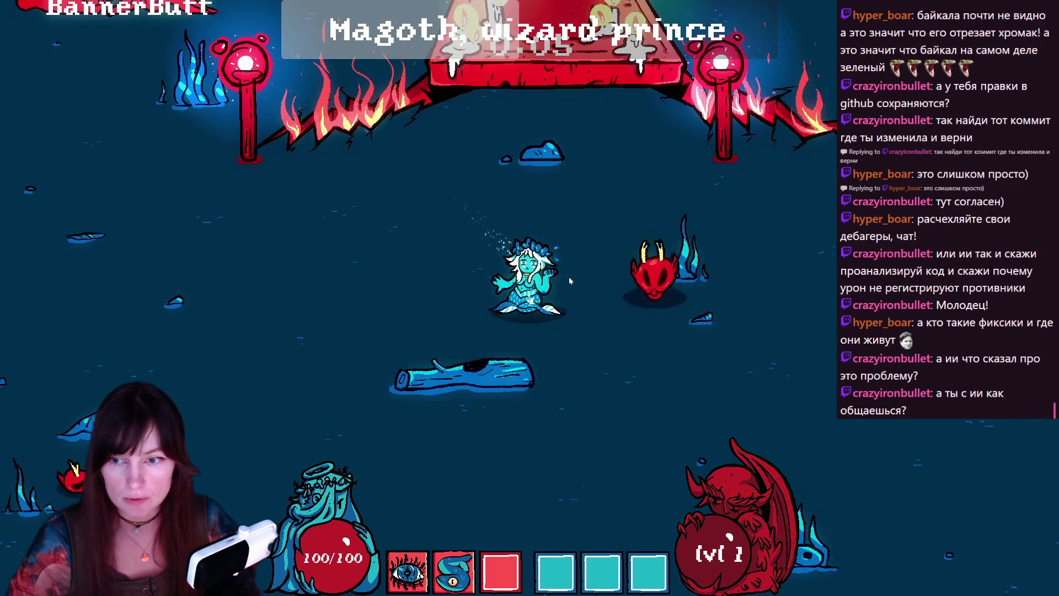
left_click(569, 280)
key("w")
key("a")
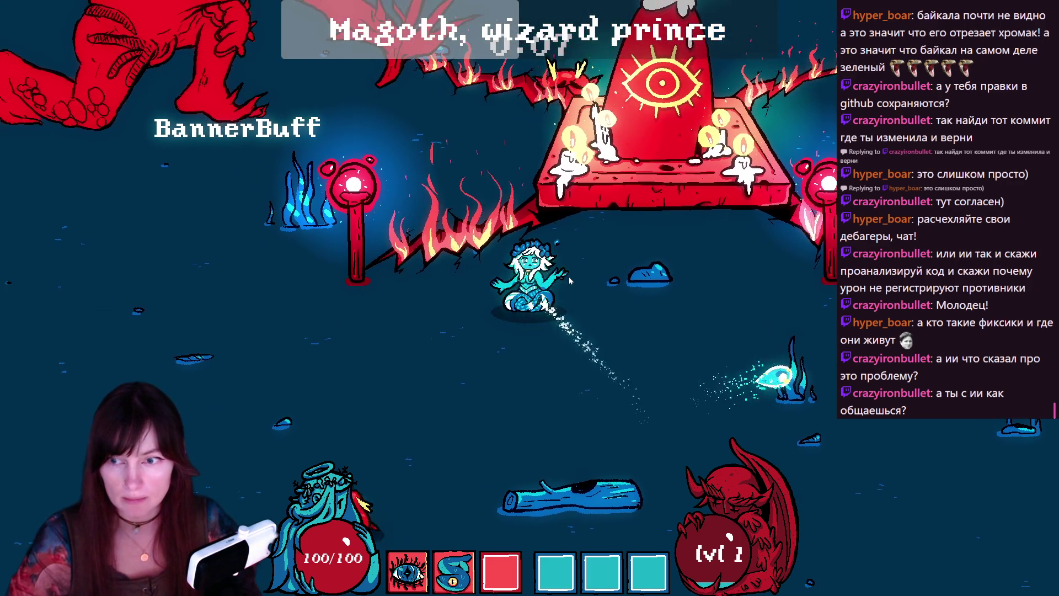
key("a")
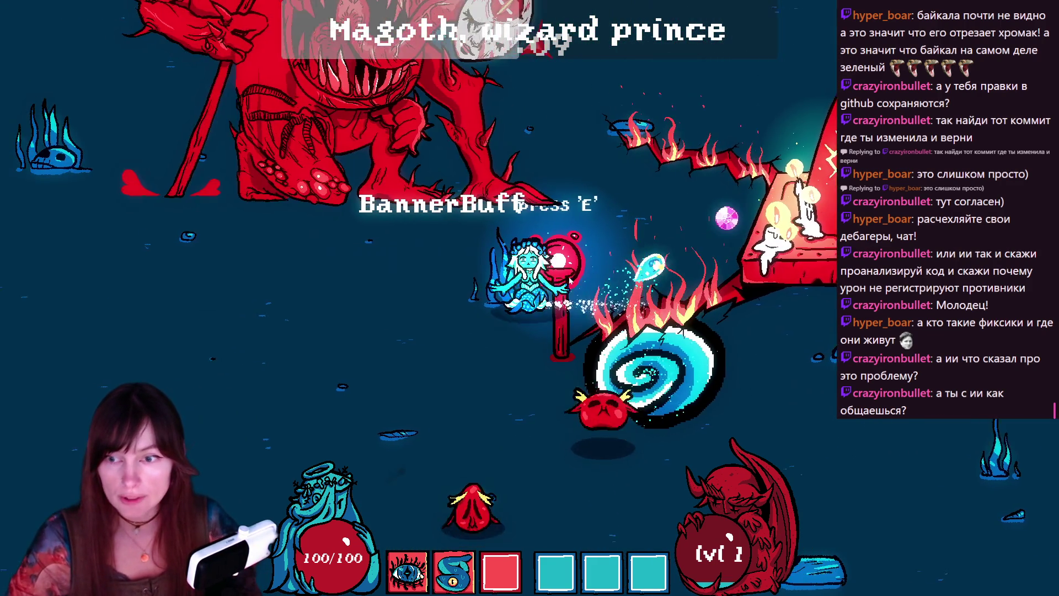
left_click(570, 283)
- Dodge the minions and steer the mermaid up toward the Magoth boss
key("s")
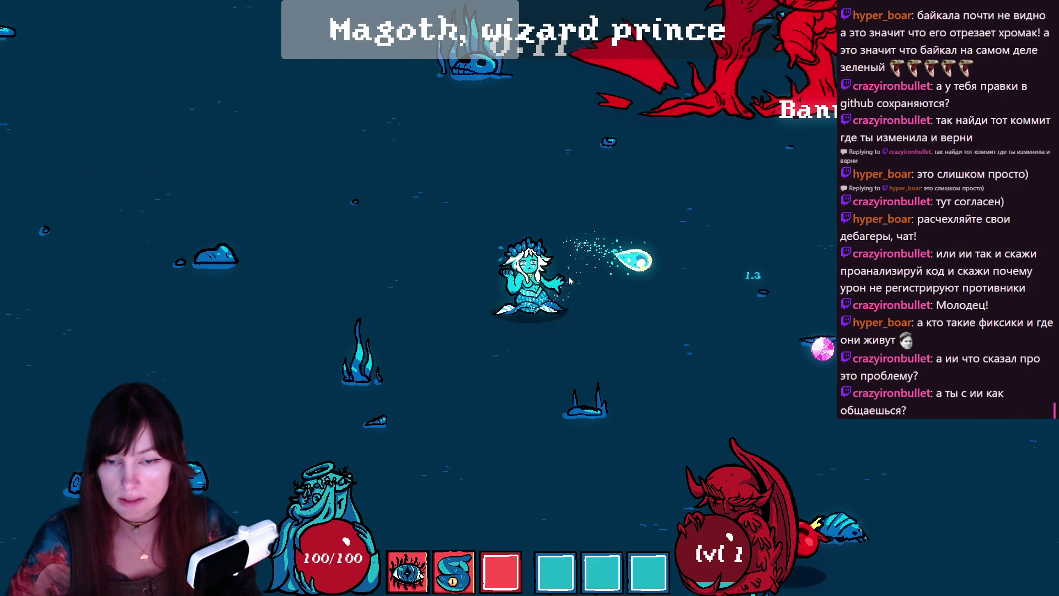
key("d")
key("w")
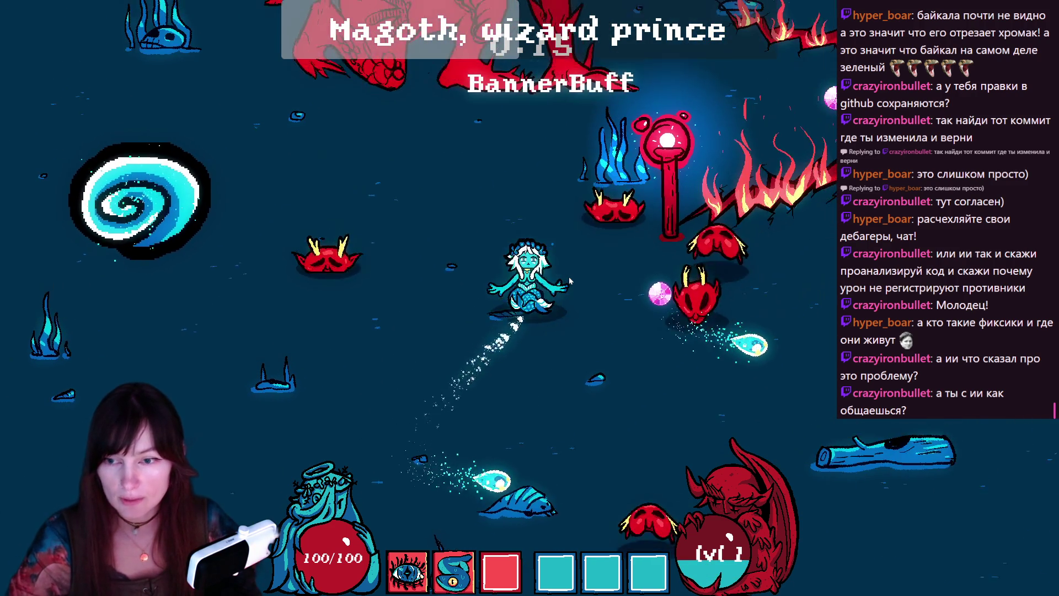
key("a")
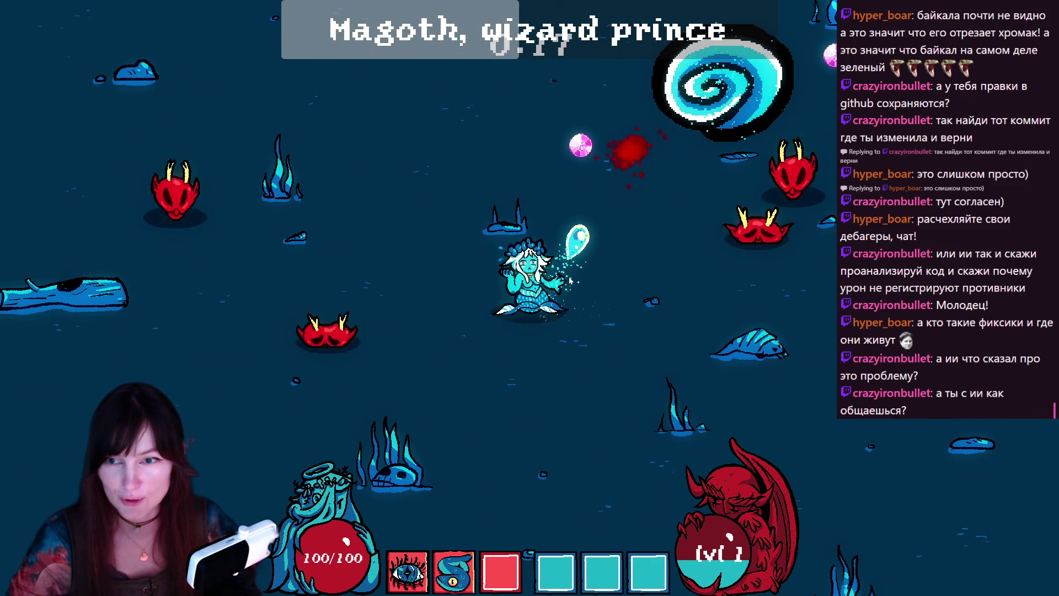
key("w")
key("a")
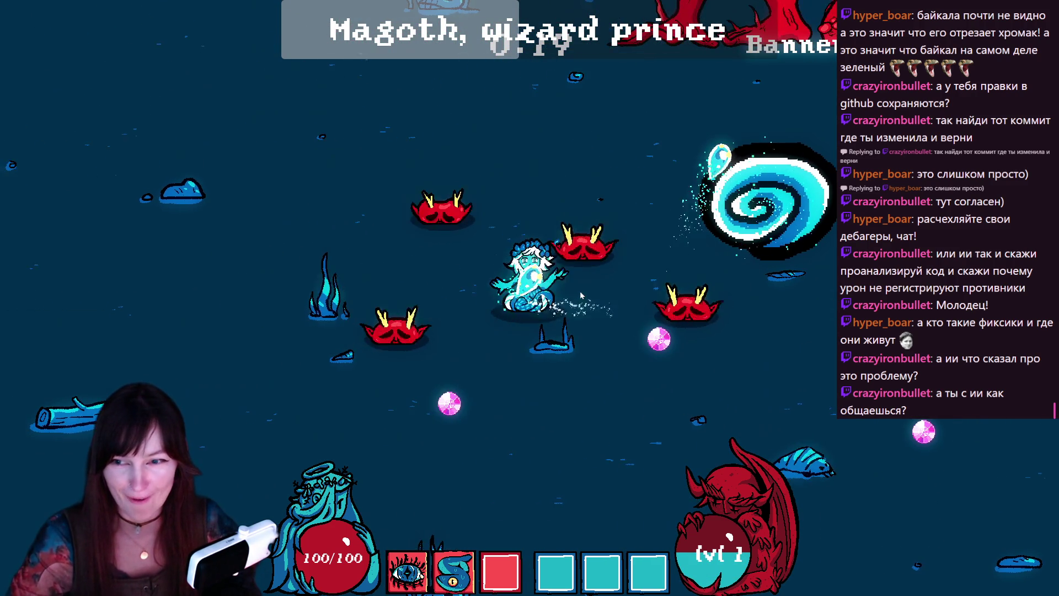
key("d")
key("s")
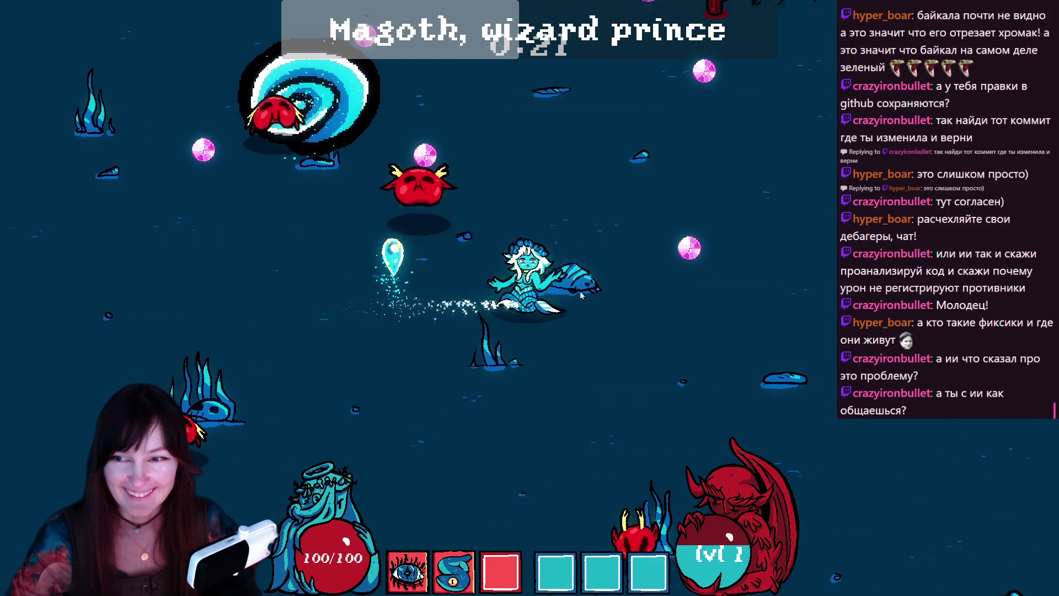
key("d")
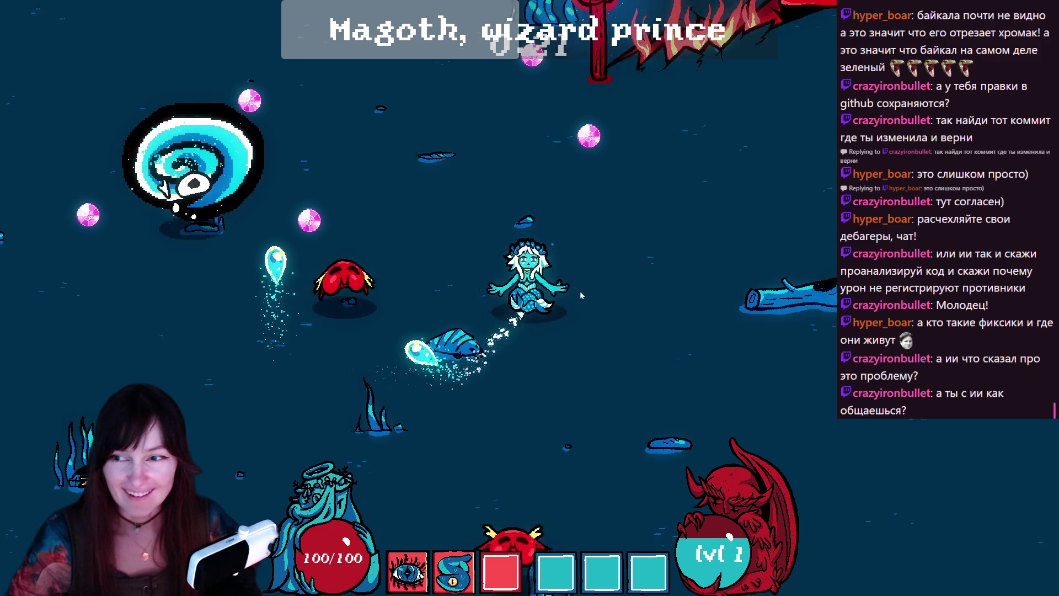
key("w")
key("a")
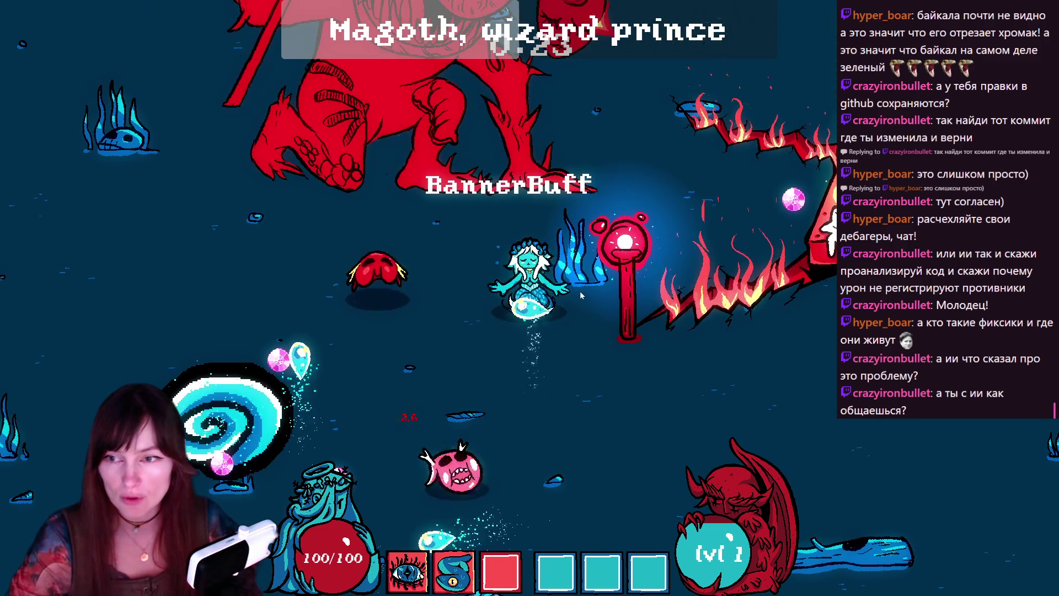
key("a")
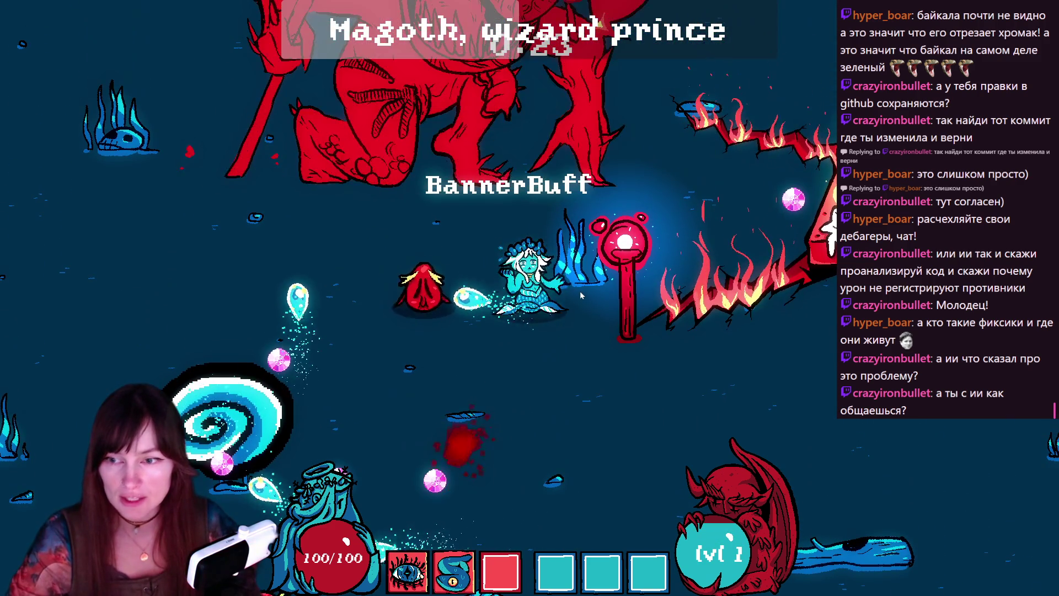
key("d")
key("s")
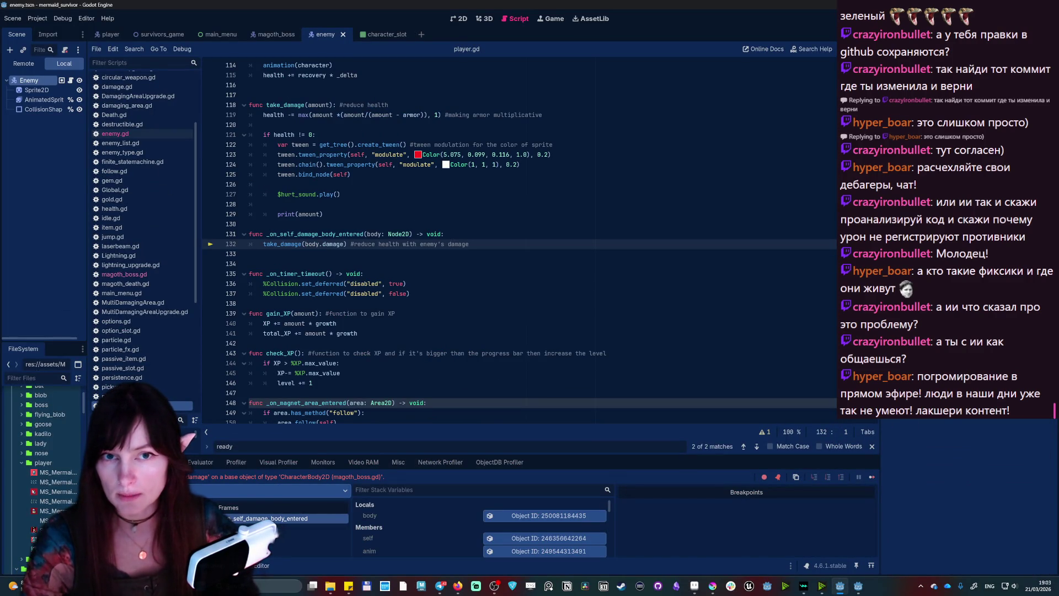
- Stop the game and search the player script for "near" to find nearest_enemy_distance
key("F8")
scroll(387, 242, "up", 12)
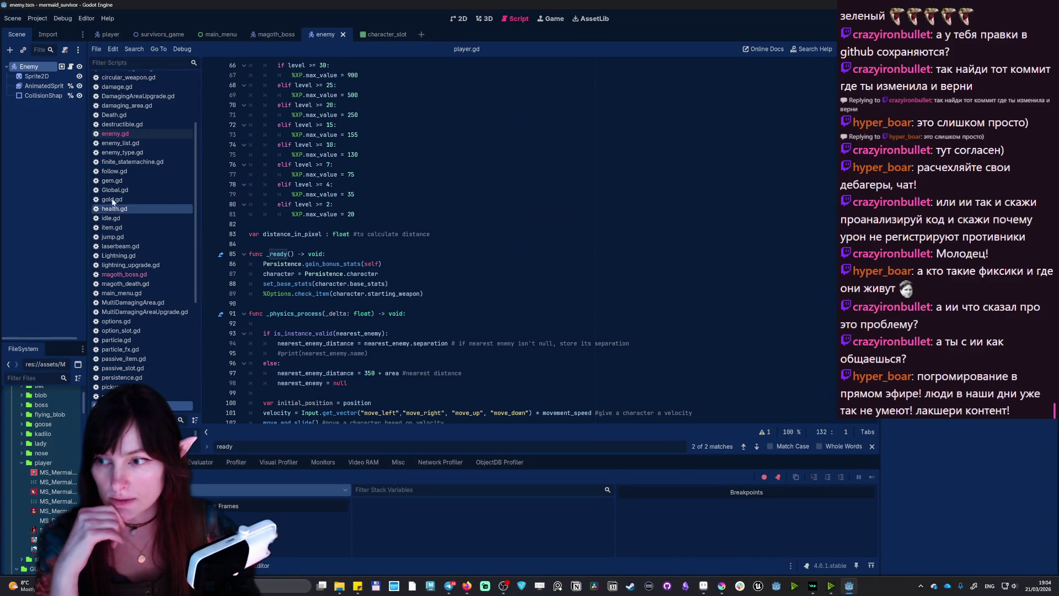
left_click(109, 34)
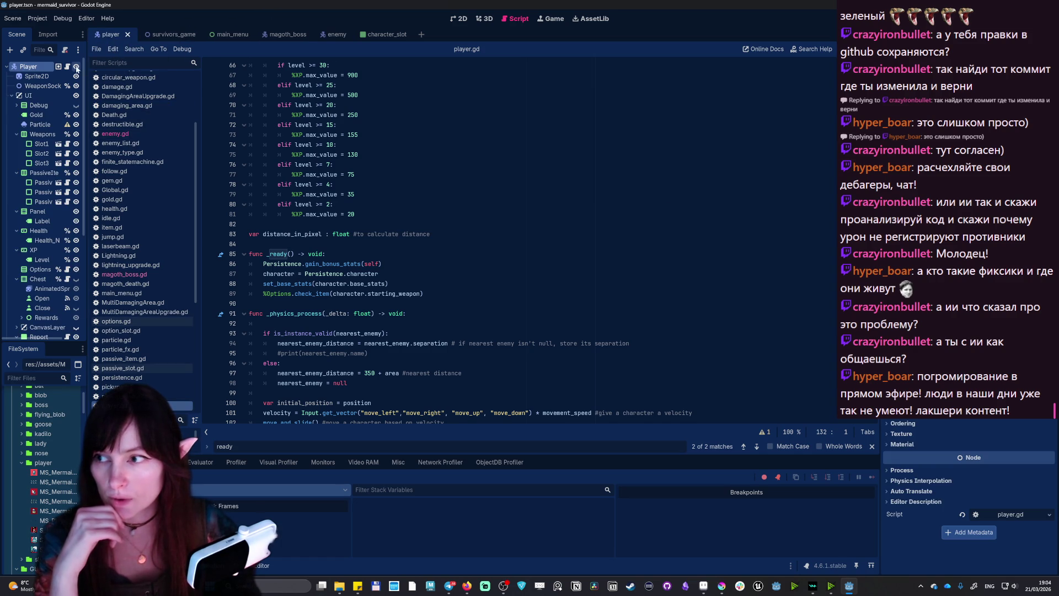
key("ctrl+f")
type("near")
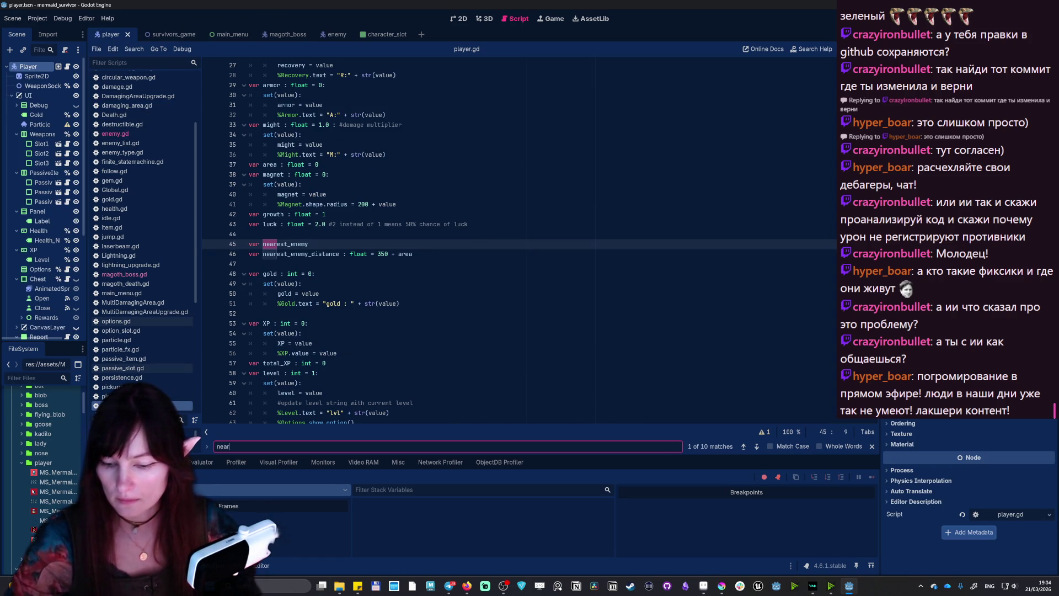
left_click(245, 247)
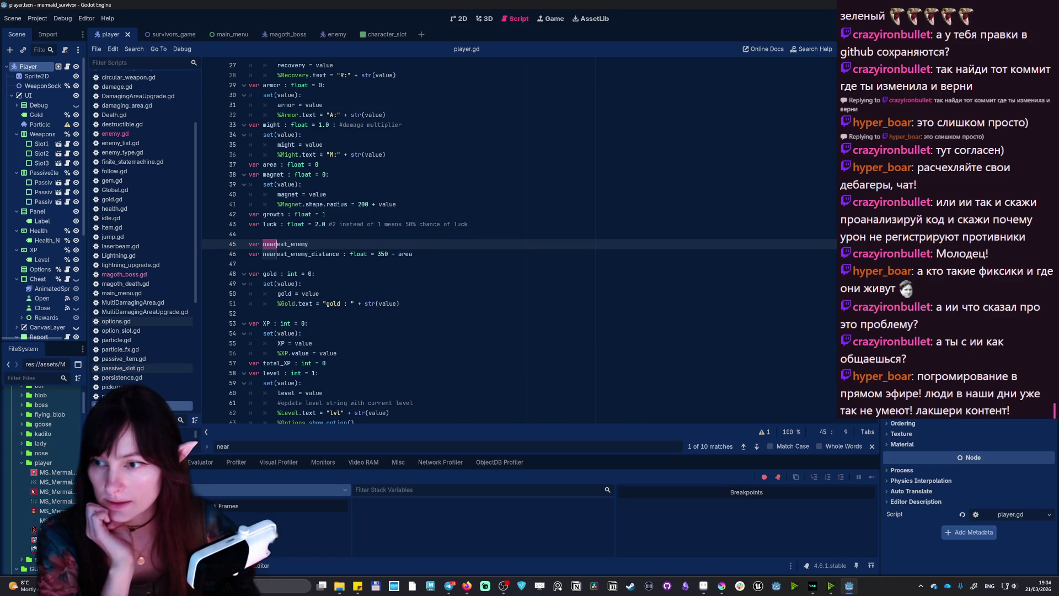
left_click_drag(247, 254, 416, 254)
key("Right")
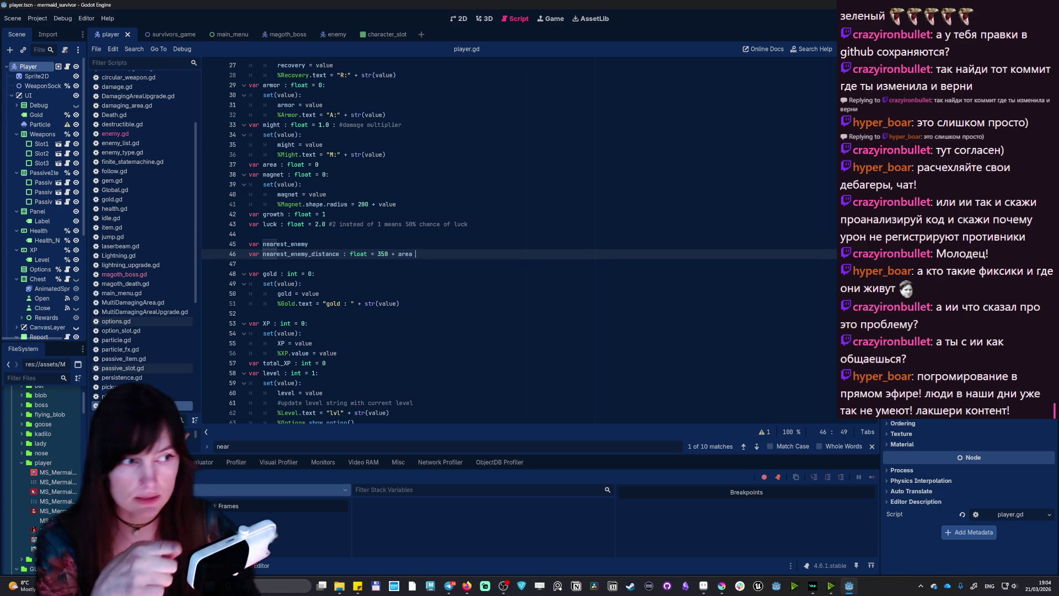
- Review the nearest-enemy checks in _physics_process, then bring up magoth_boss.gd
scroll(519, 240, "down", 15)
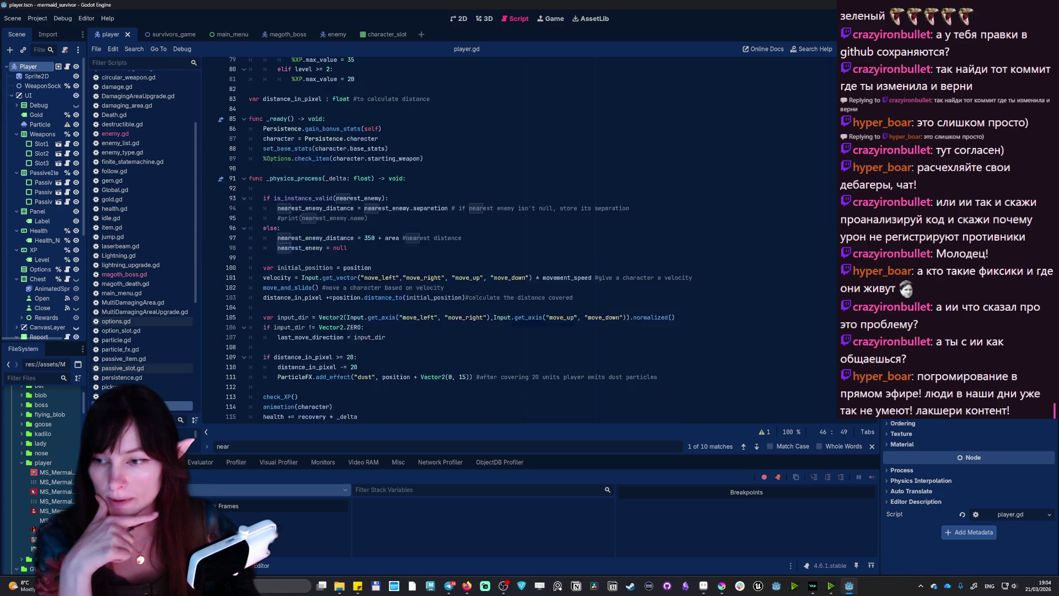
scroll(519, 240, "up", 2)
mouse_move(263, 274)
left_mouse_down()
mouse_move(386, 289)
mouse_move(372, 315)
mouse_move(348, 324)
left_mouse_up()
left_click(347, 324)
mouse_move(263, 333)
left_mouse_down()
mouse_move(299, 283)
mouse_move(276, 313)
mouse_move(349, 324)
left_mouse_up()
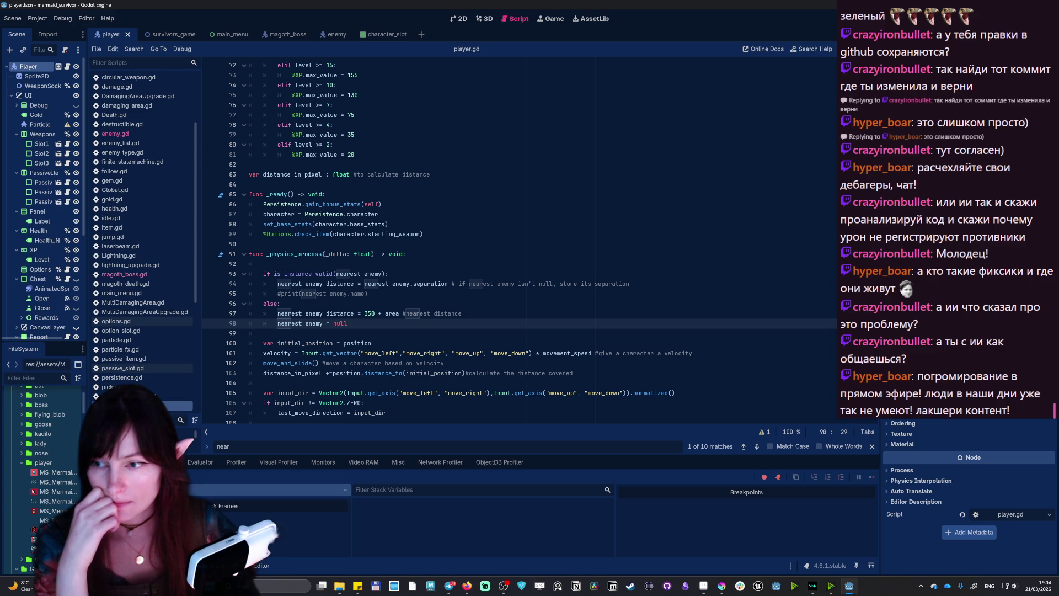
mouse_move(349, 323)
left_mouse_down()
mouse_move(265, 263)
mouse_move(287, 283)
left_mouse_up()
left_click(264, 334)
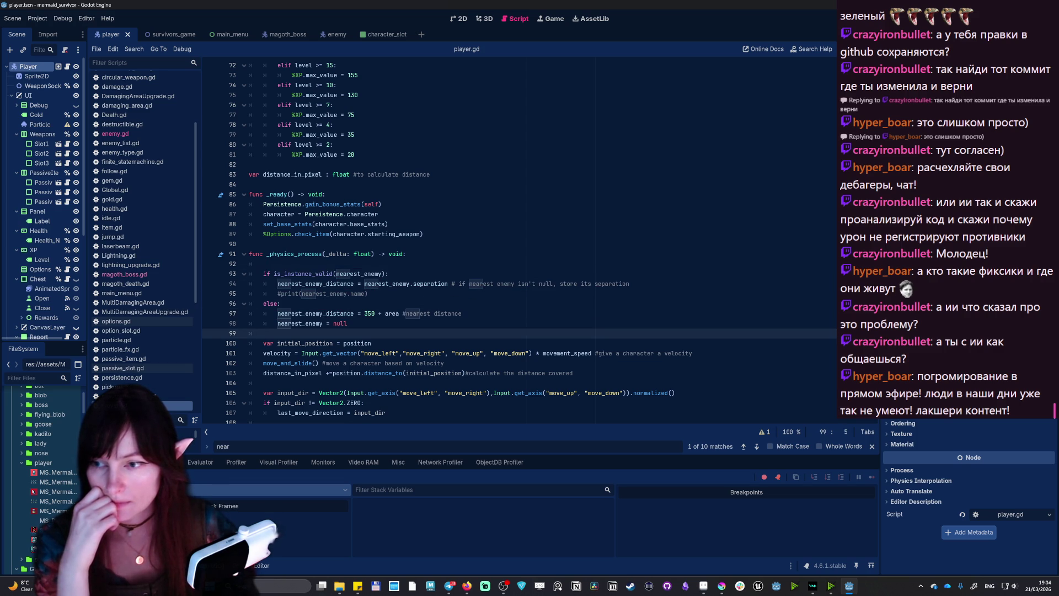
scroll(519, 240, "down", 8)
left_click(332, 244)
scroll(518, 240, "down", 9)
scroll(518, 242, "down", 6)
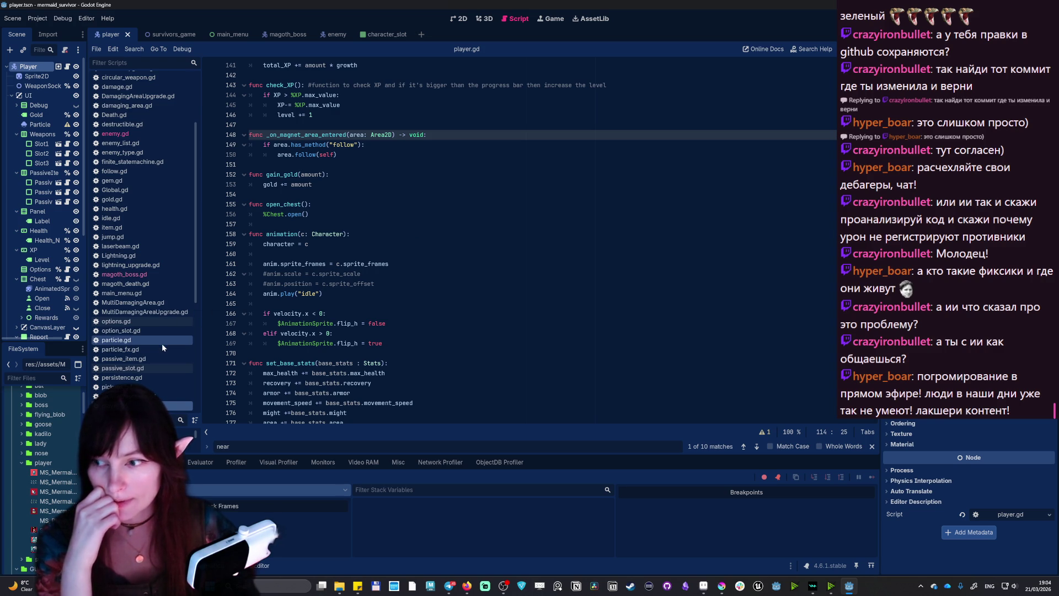
left_click(113, 276)
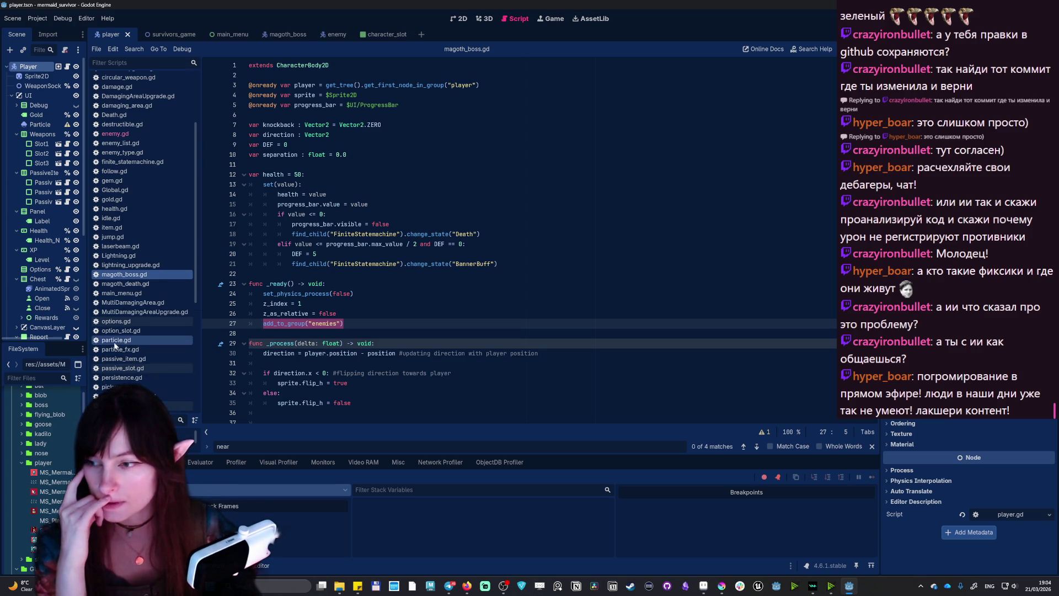
- Open single_shot.gd from the script list to inspect how it aims at its target
scroll(134, 371, "down", 3)
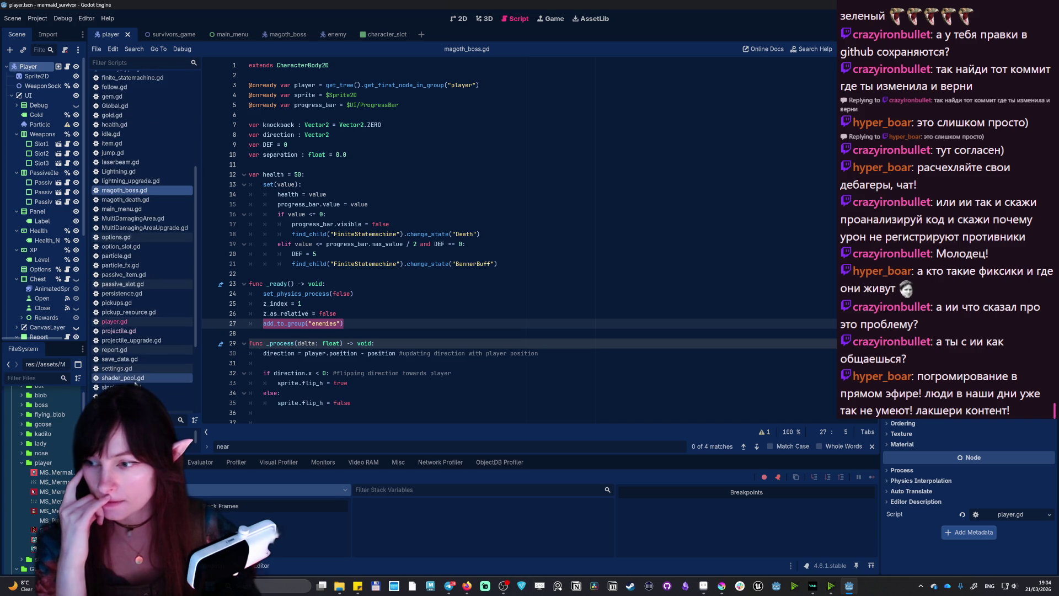
left_click(133, 387)
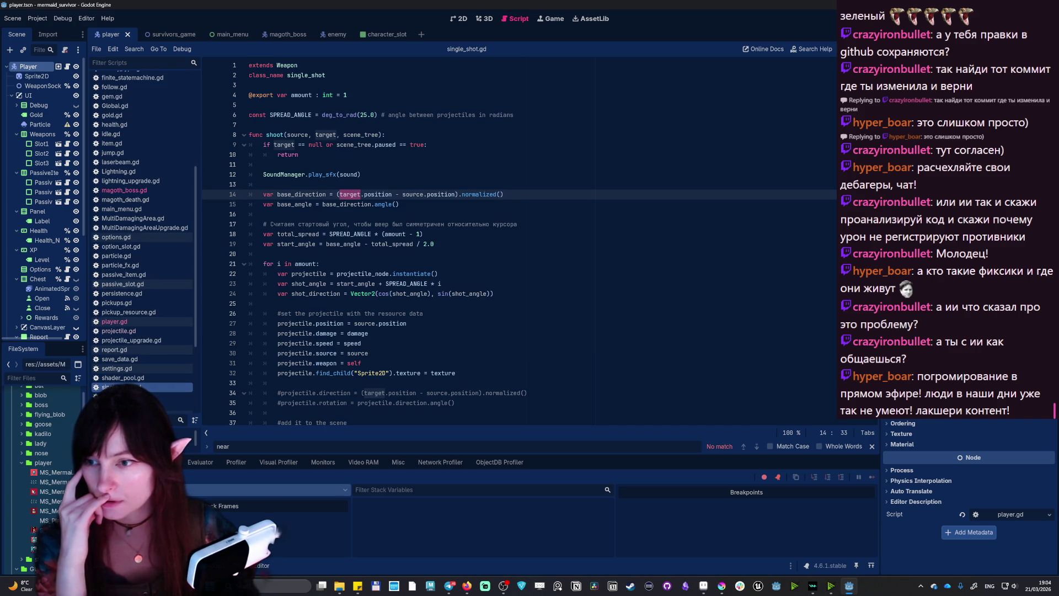
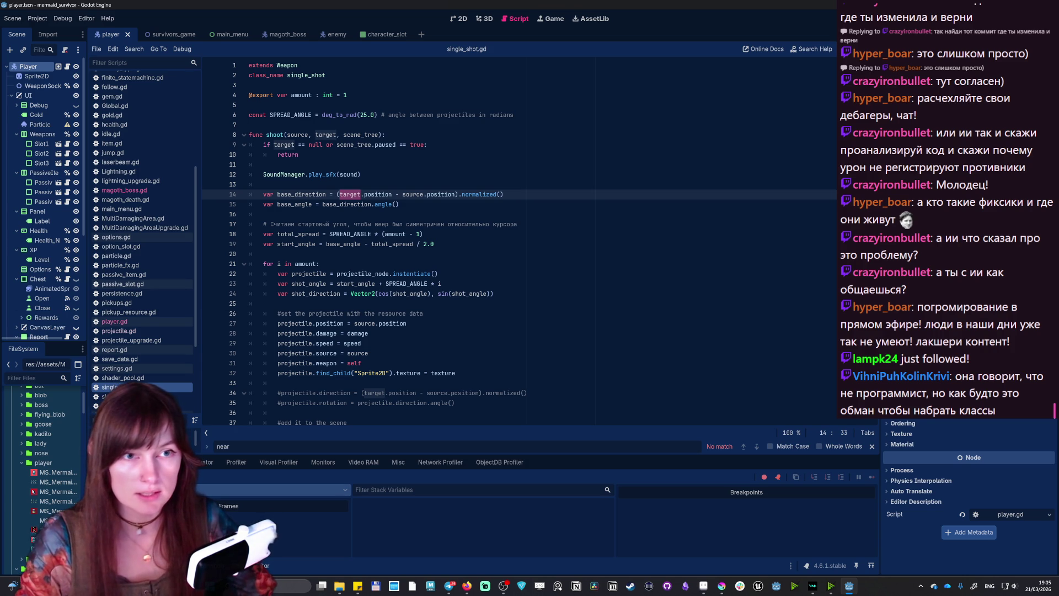
- Read projectile.gd's _on_body_entered damage code, then switch to player.gd
scroll(519, 242, "down", 8)
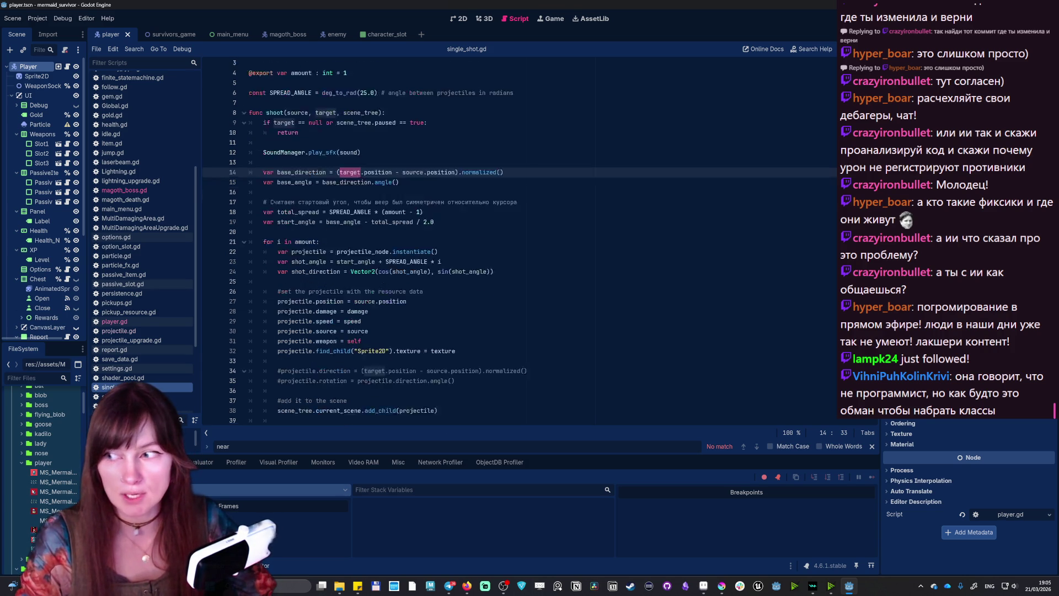
scroll(419, 241, "up", 7)
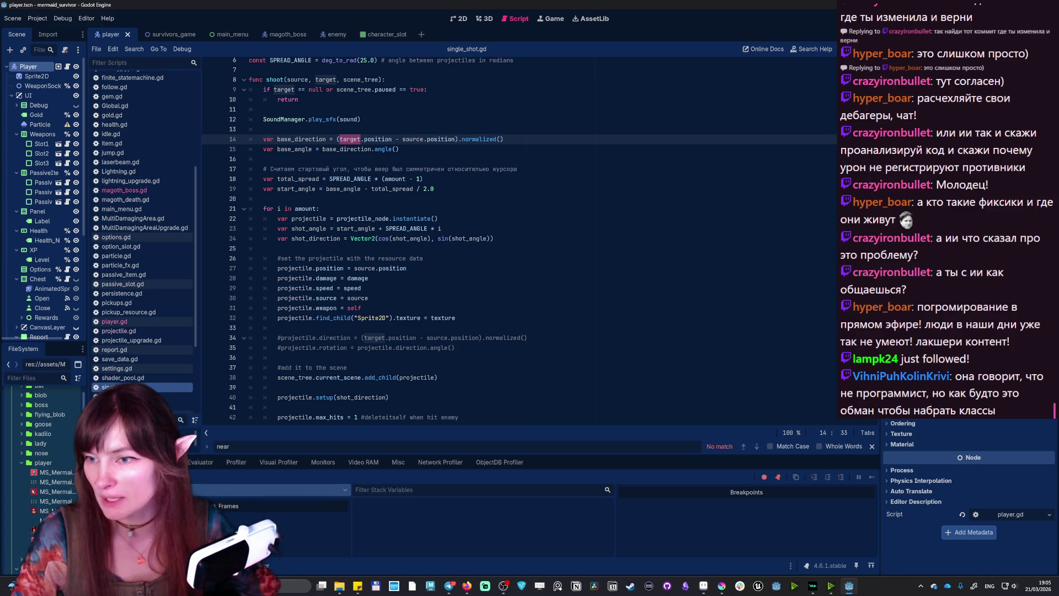
scroll(519, 237, "down", 5)
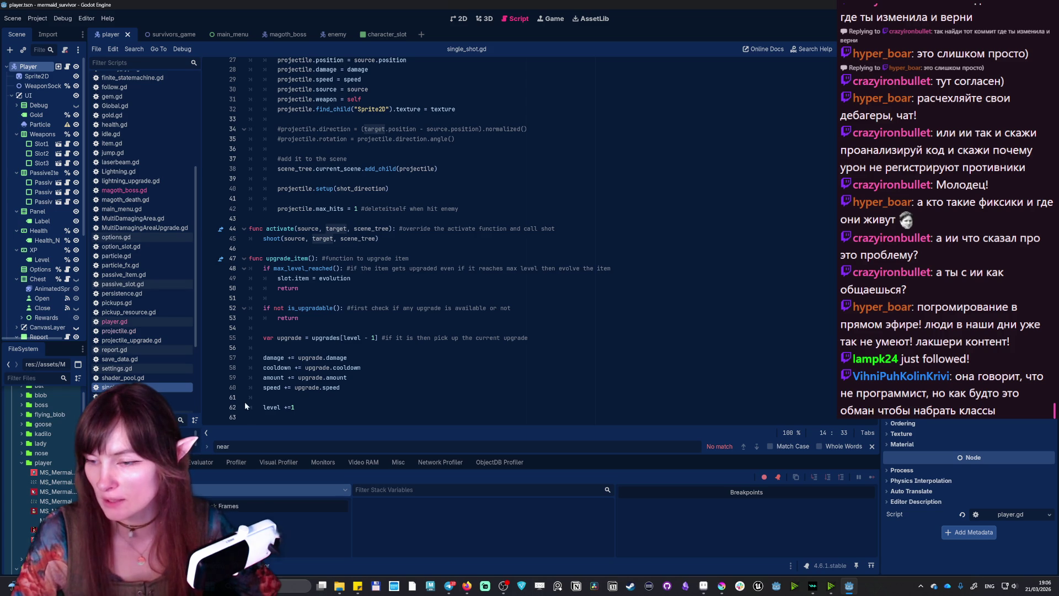
scroll(246, 409, "up", 7)
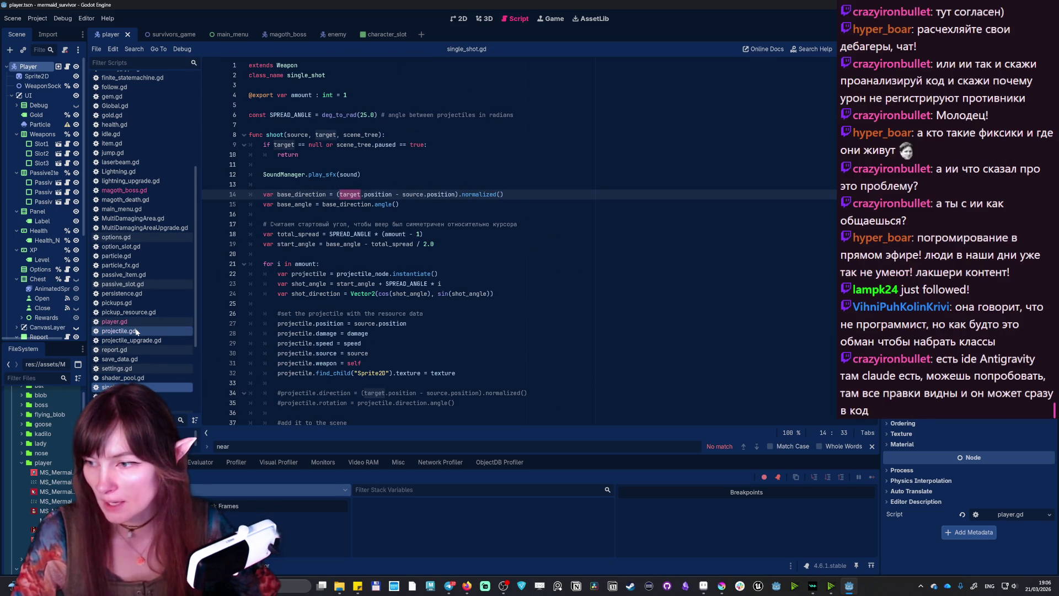
left_click(137, 332)
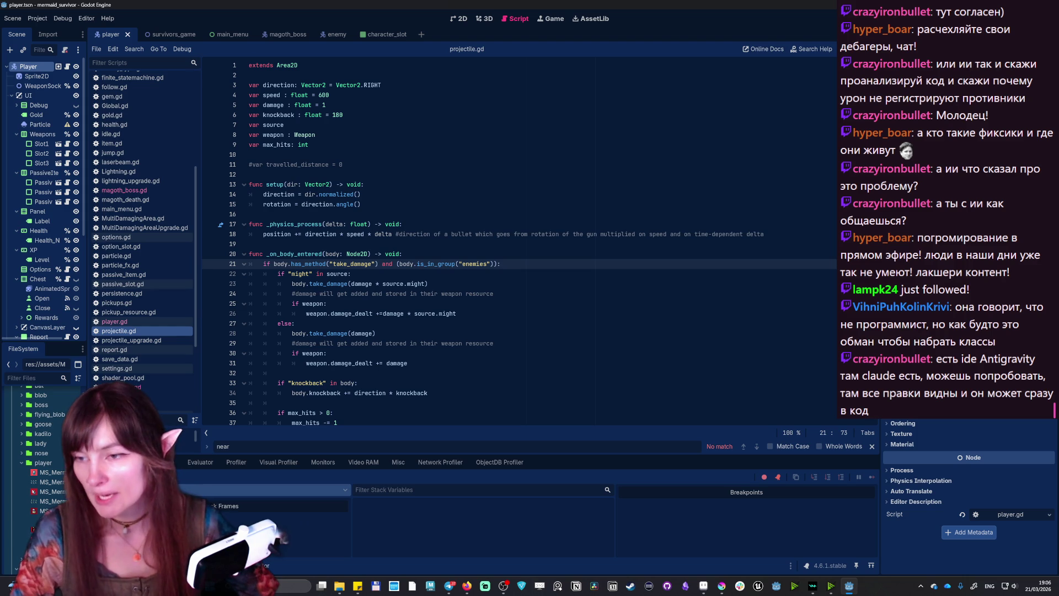
scroll(519, 243, "down", 4)
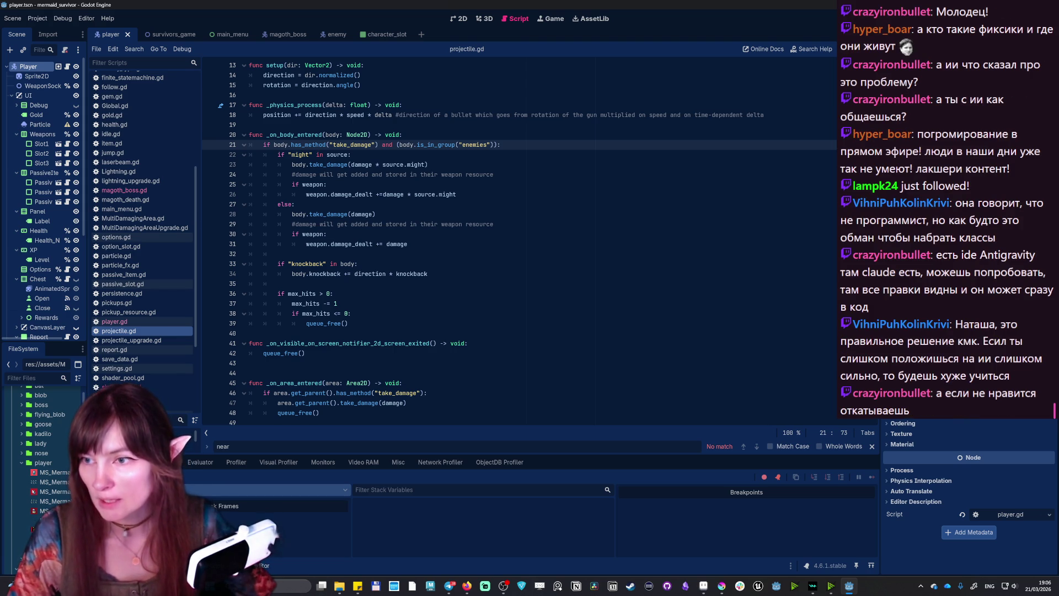
scroll(520, 242, "up", 4)
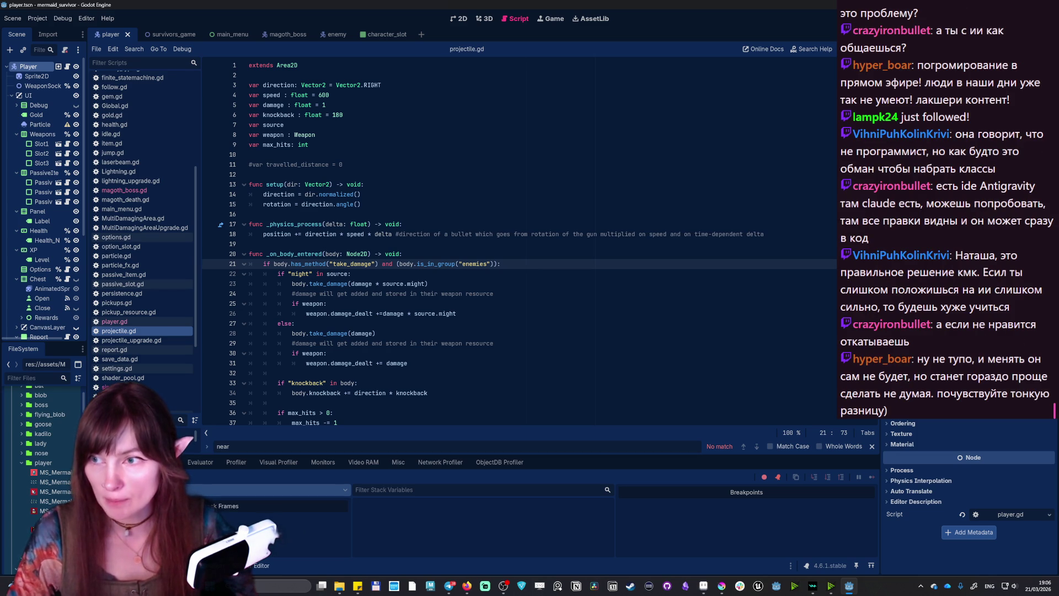
scroll(520, 242, "down", 4)
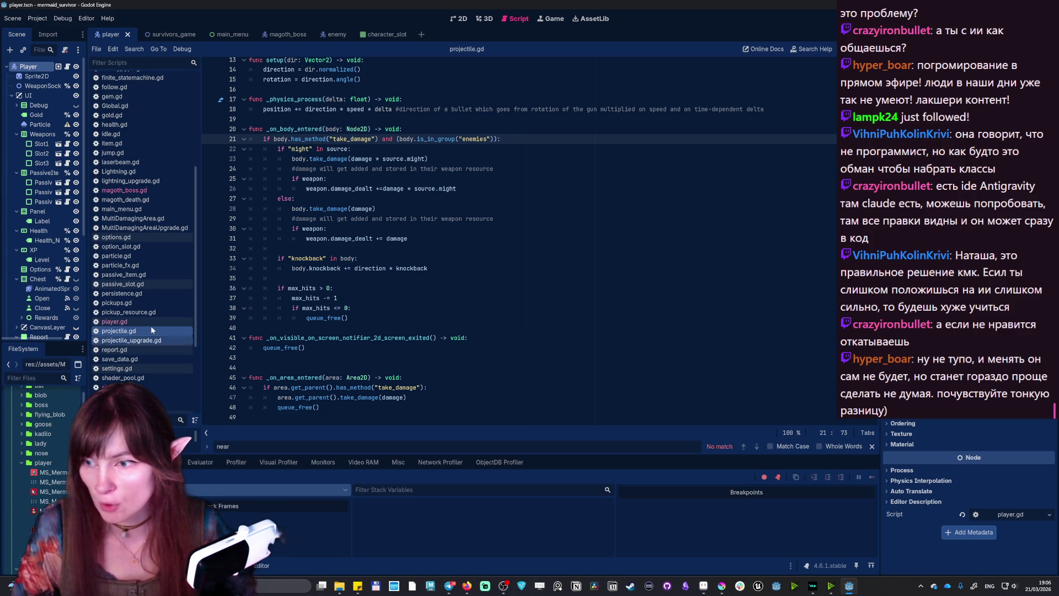
left_click(117, 322)
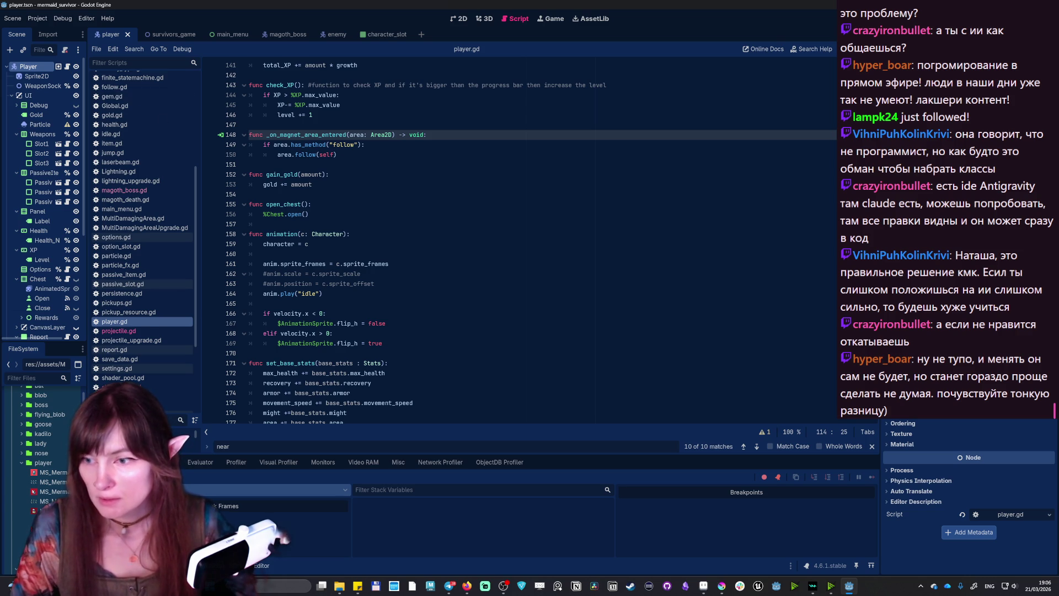
- Scroll player.gd up to _physics_process and uncomment line 95's print(nearest_enemy.name)
scroll(527, 242, "down", 2)
scroll(527, 237, "up", 1)
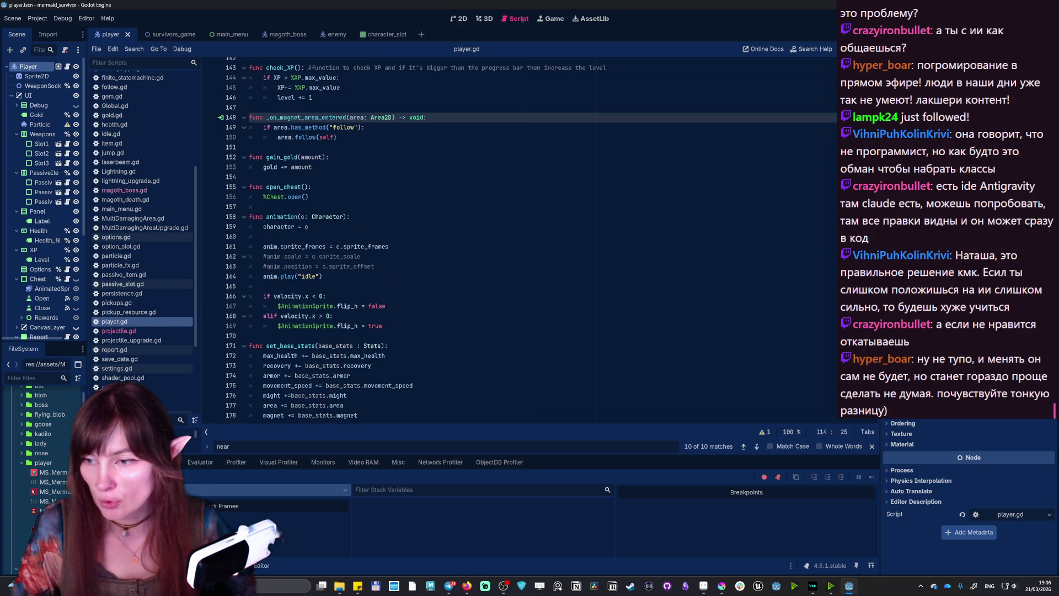
scroll(527, 240, "up", 7)
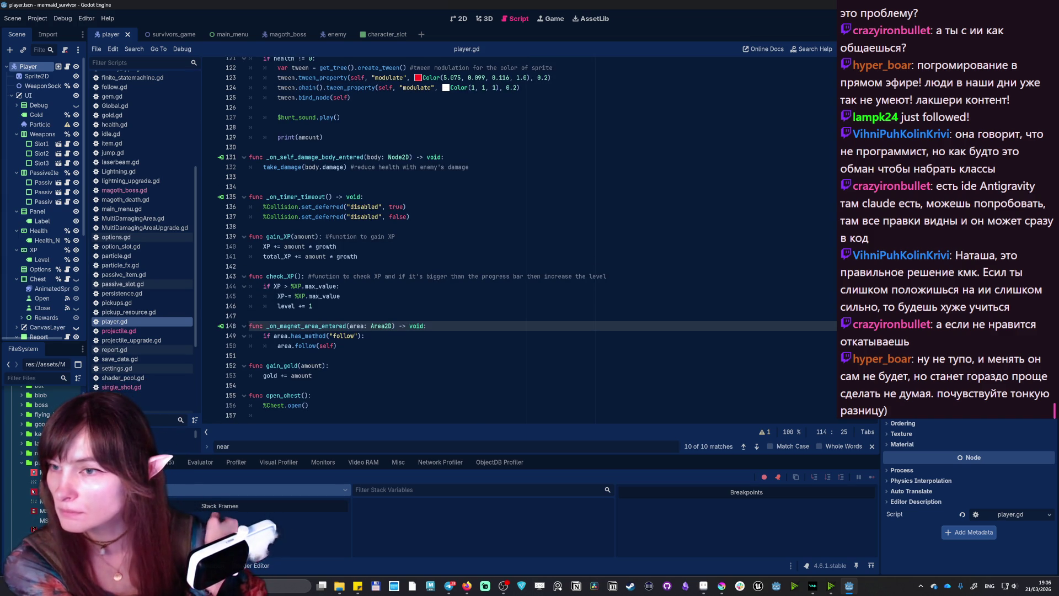
scroll(519, 240, "up", 6)
scroll(520, 240, "up", 5)
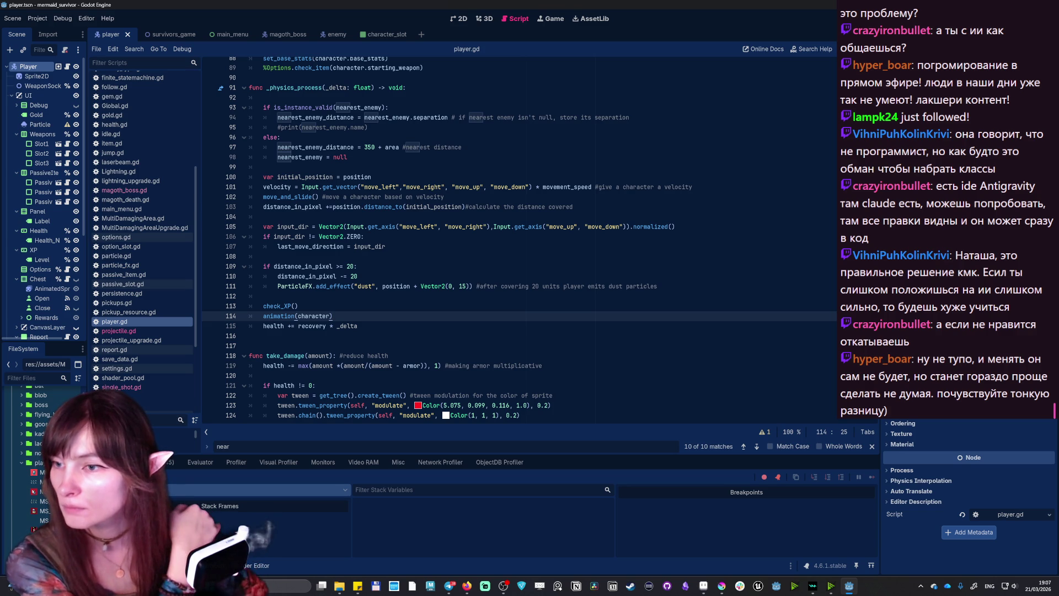
left_click(280, 127)
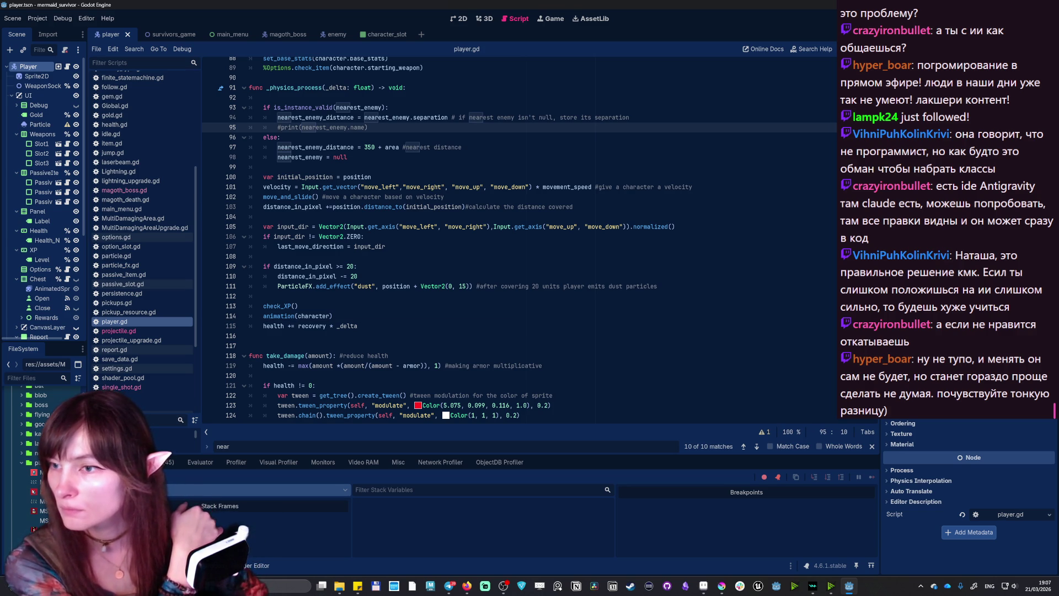
scroll(520, 237, "up", 2)
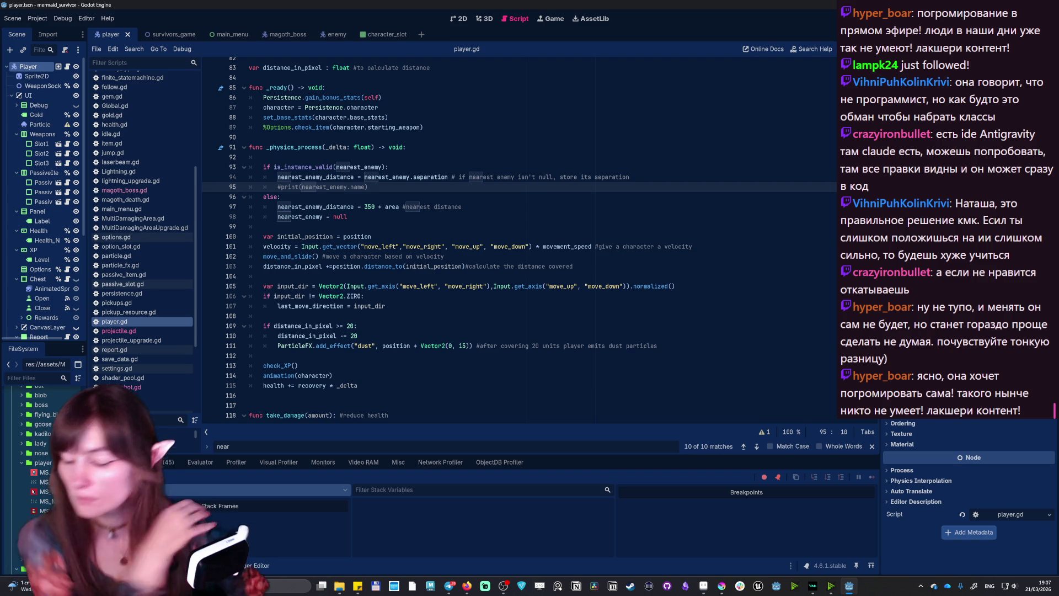
key("BackSpace")
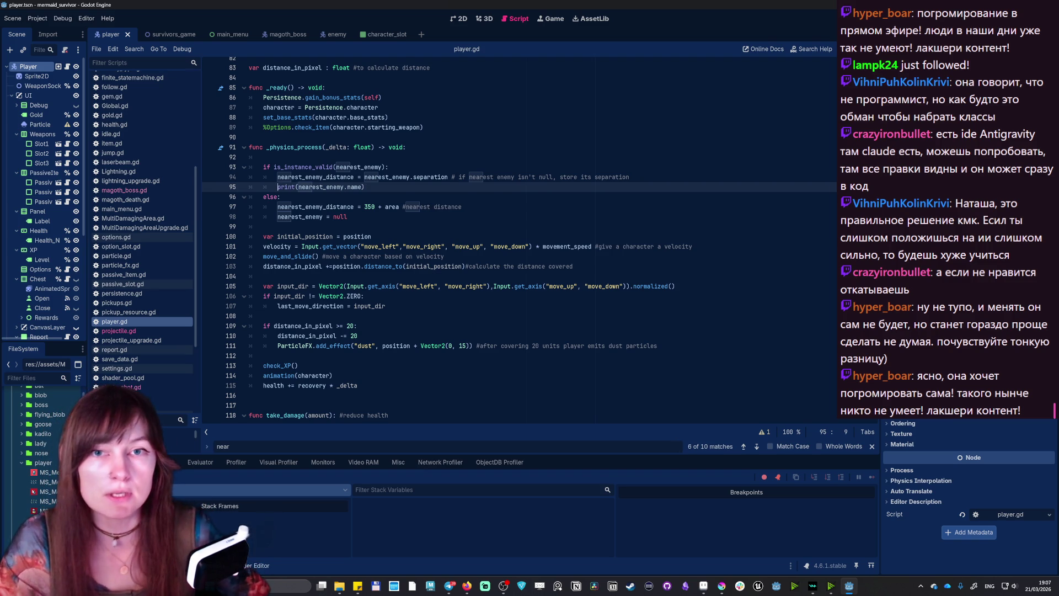
- Run the game with F5 and start a run from character selection
key("F5")
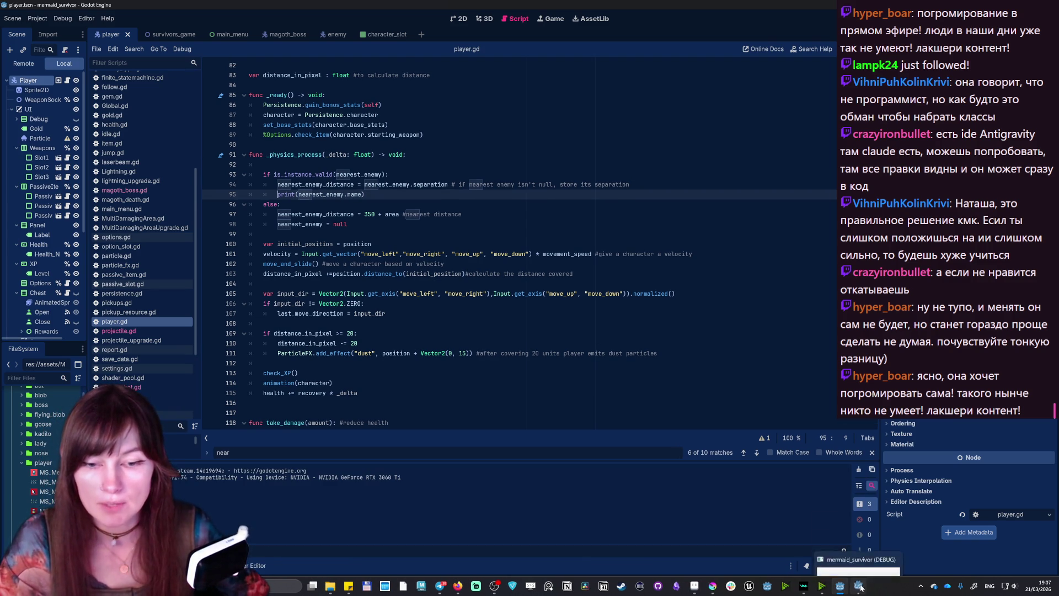
left_click(736, 161)
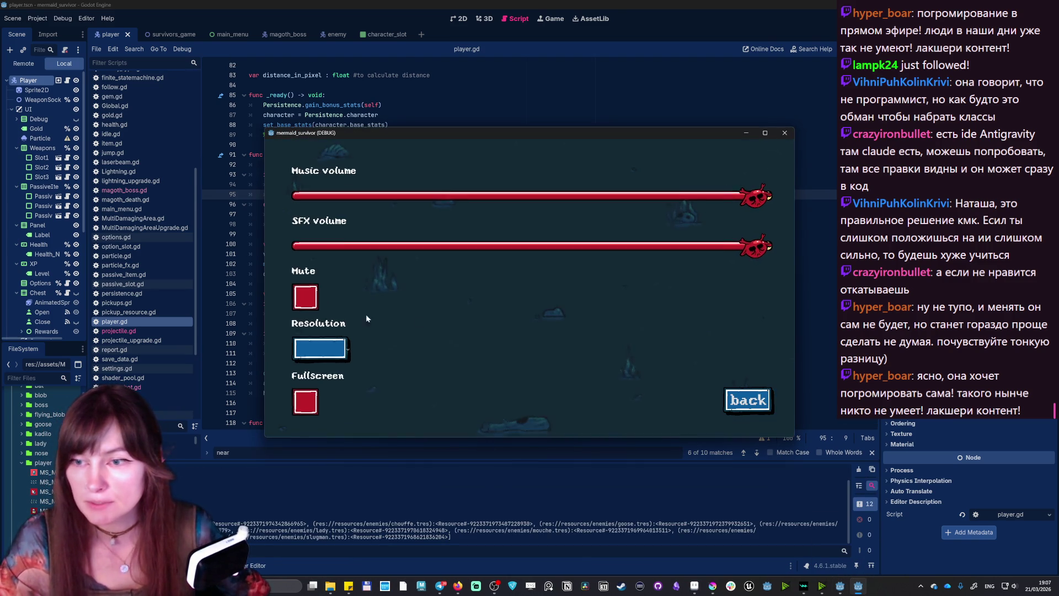
left_click(749, 400)
left_click(539, 237)
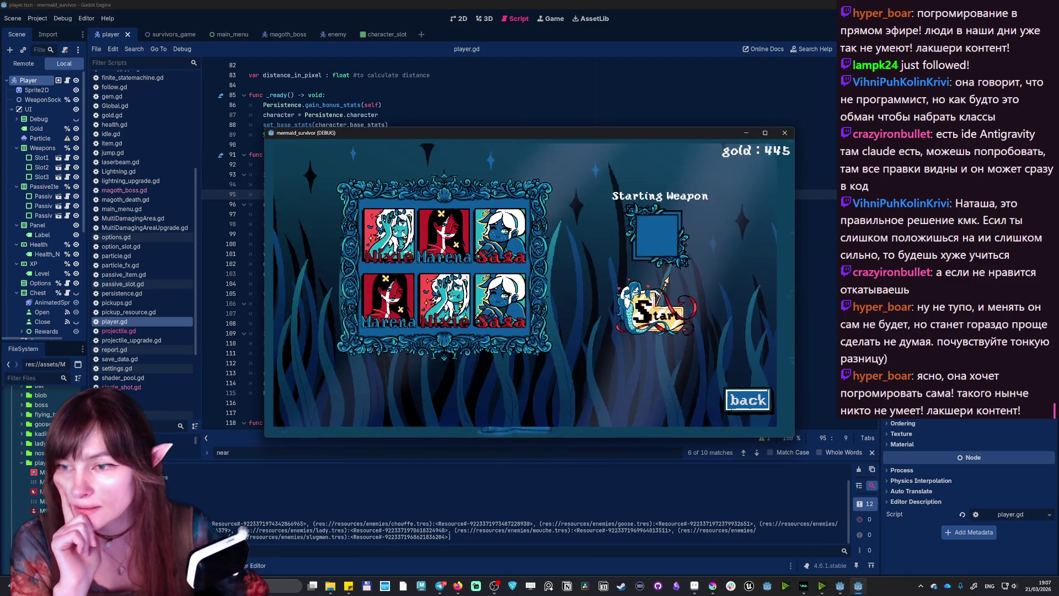
left_click(657, 313)
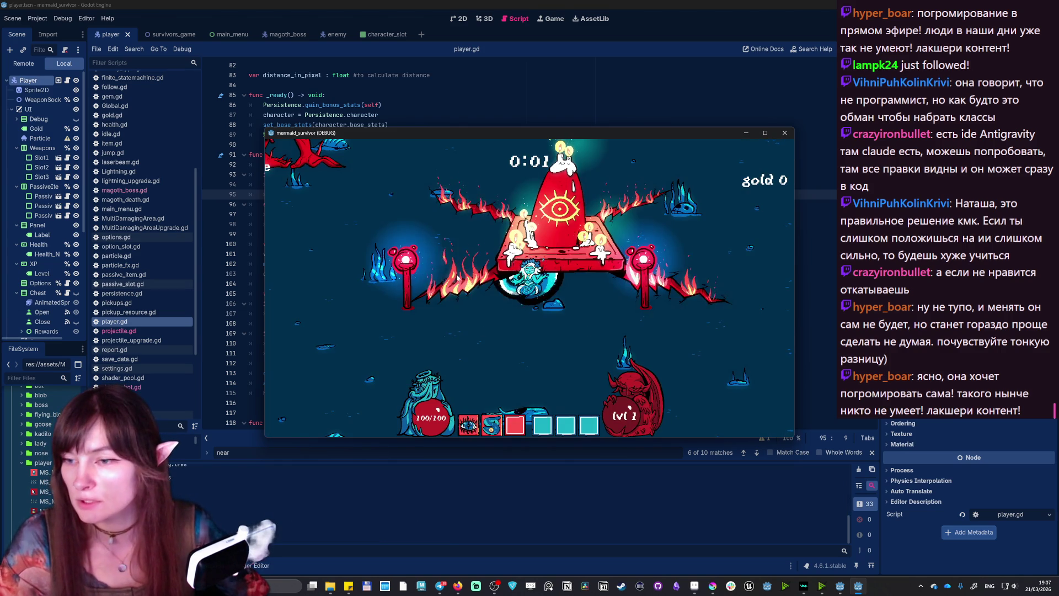
- Swim the mermaid around with WASD, close the game, and re-comment line 95 with #
key("a")
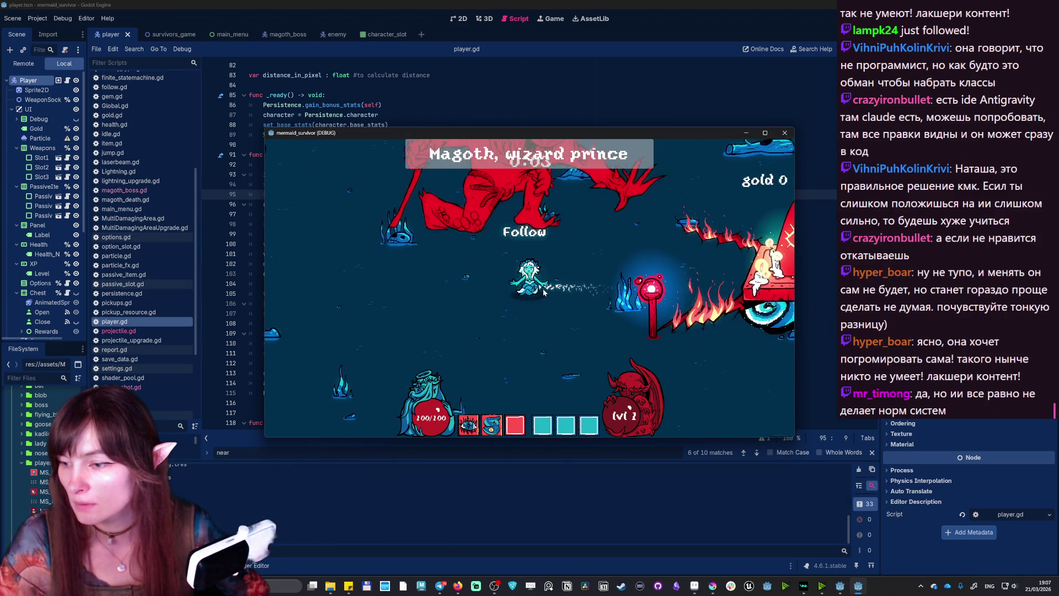
key("s")
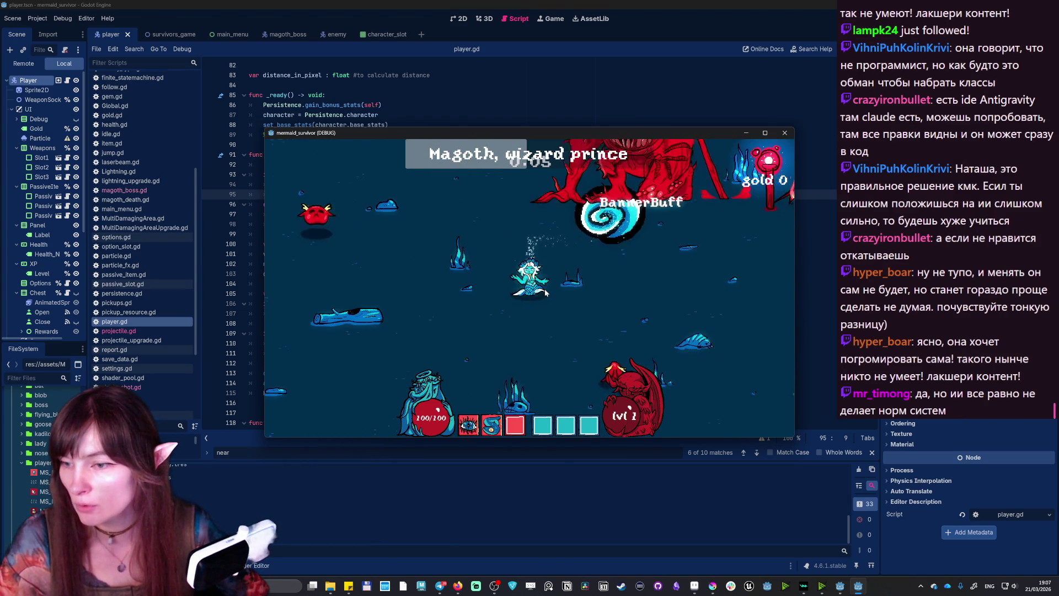
key("a")
key("s")
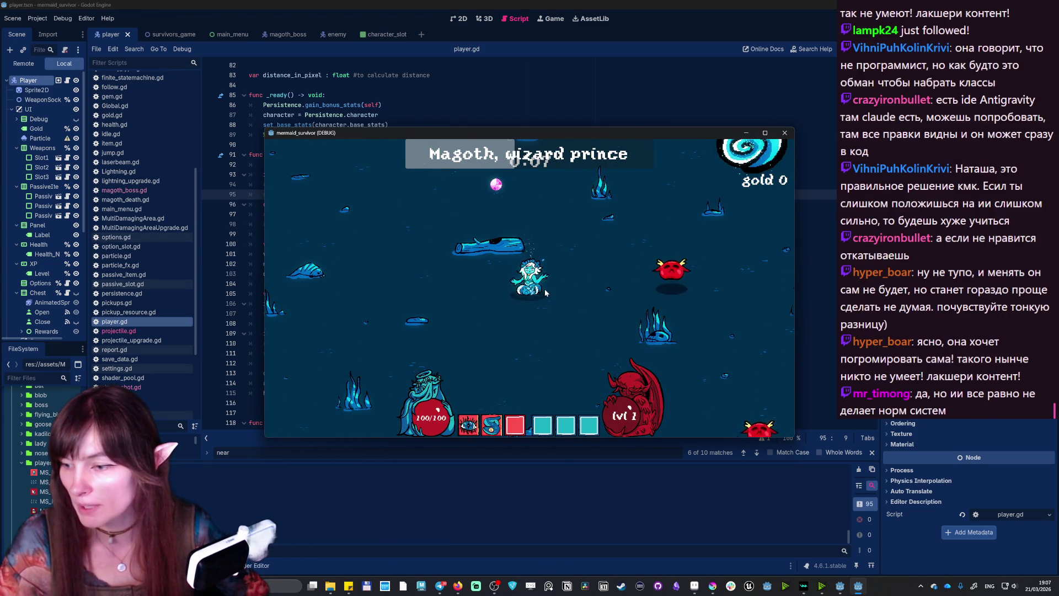
key("d")
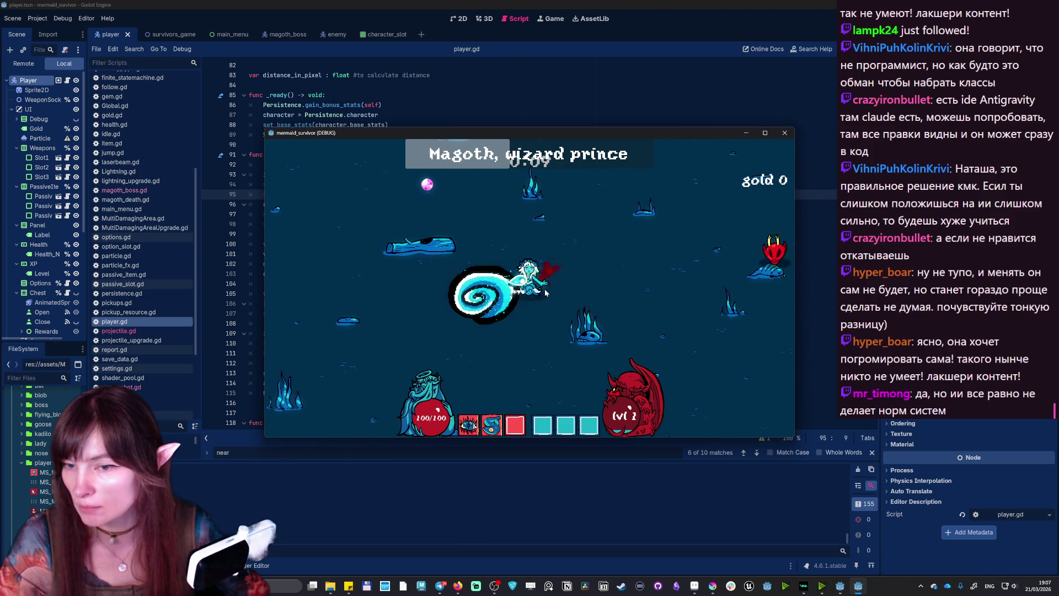
key("d")
key("s")
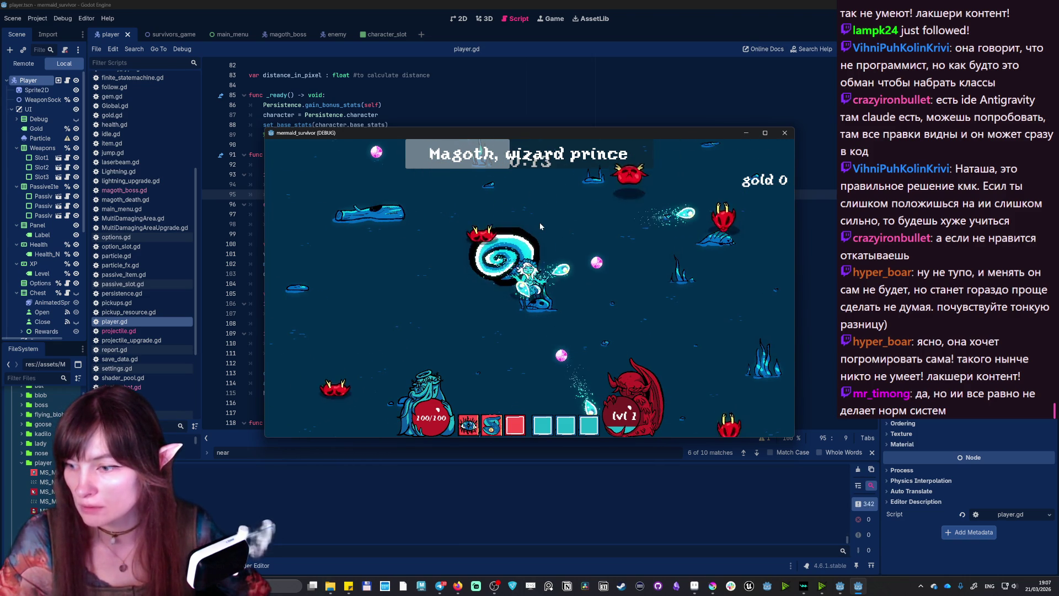
left_click(785, 133)
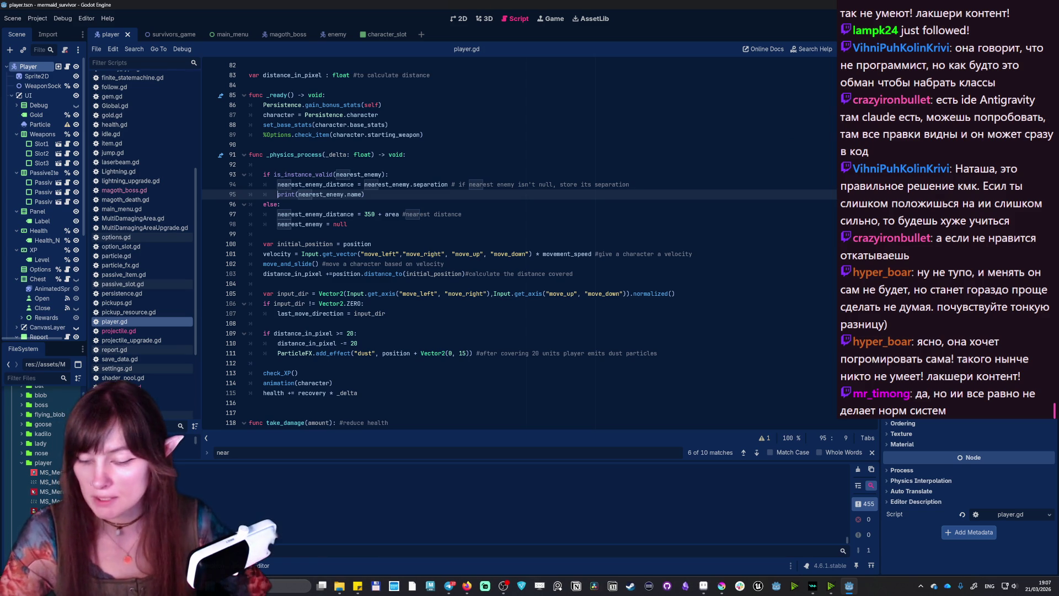
type("#")
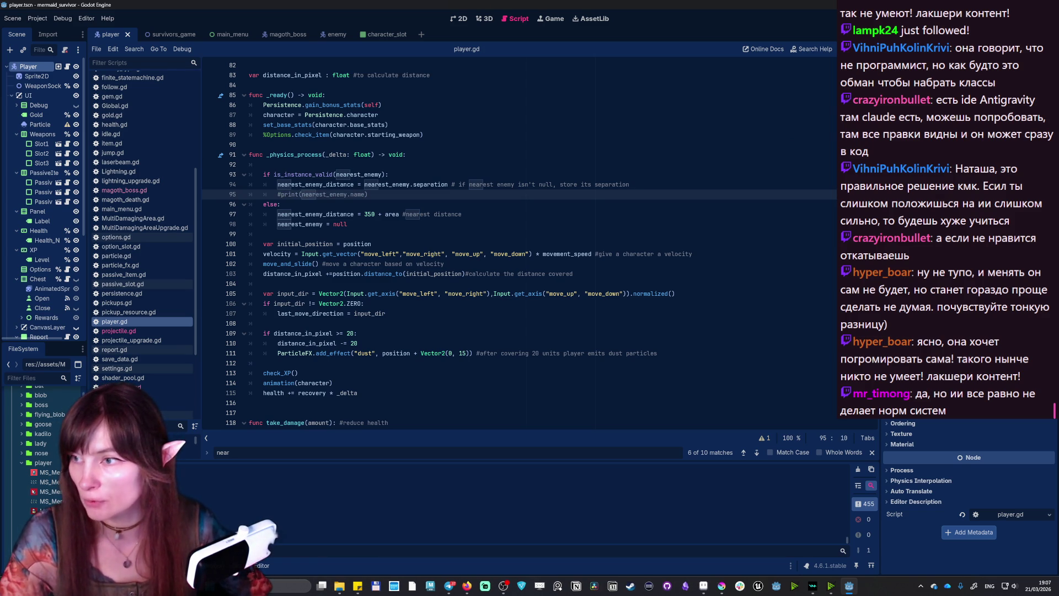
- Open the magoth_boss scene and view its magoth_boss.gd script
left_click(289, 39)
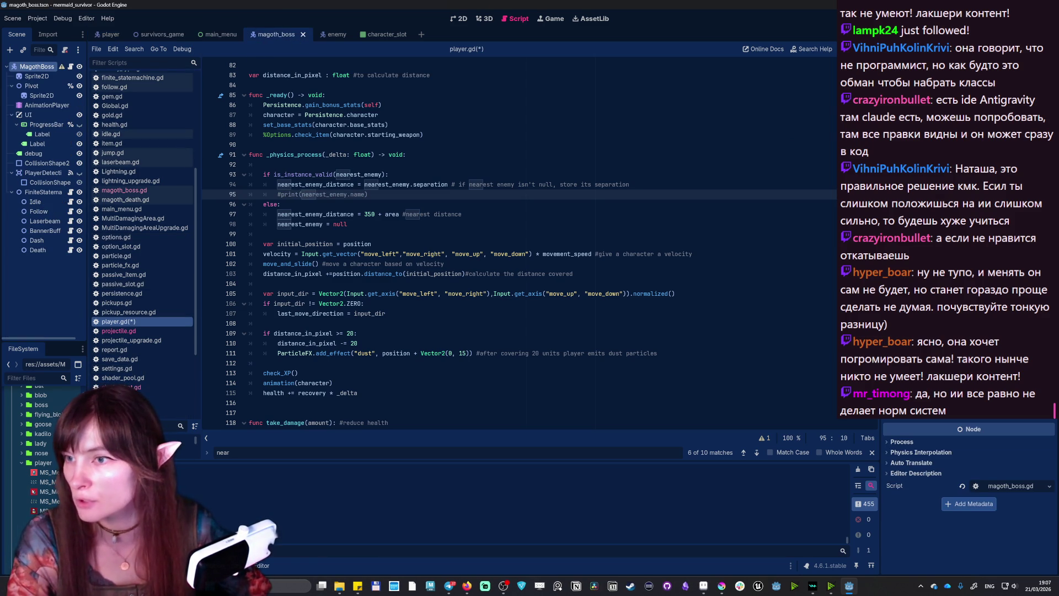
left_click(70, 66)
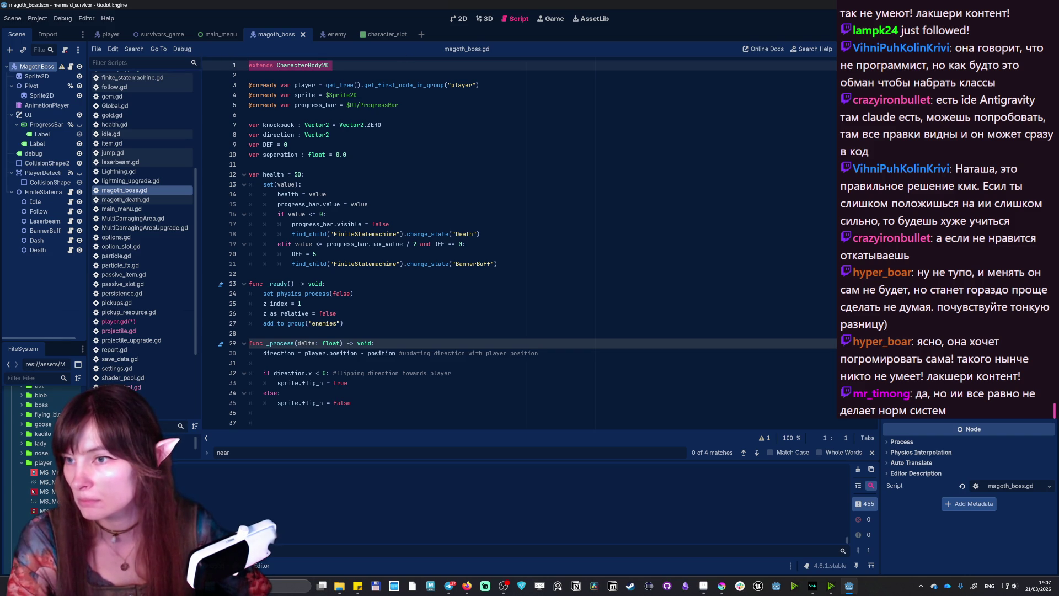
left_click(330, 65)
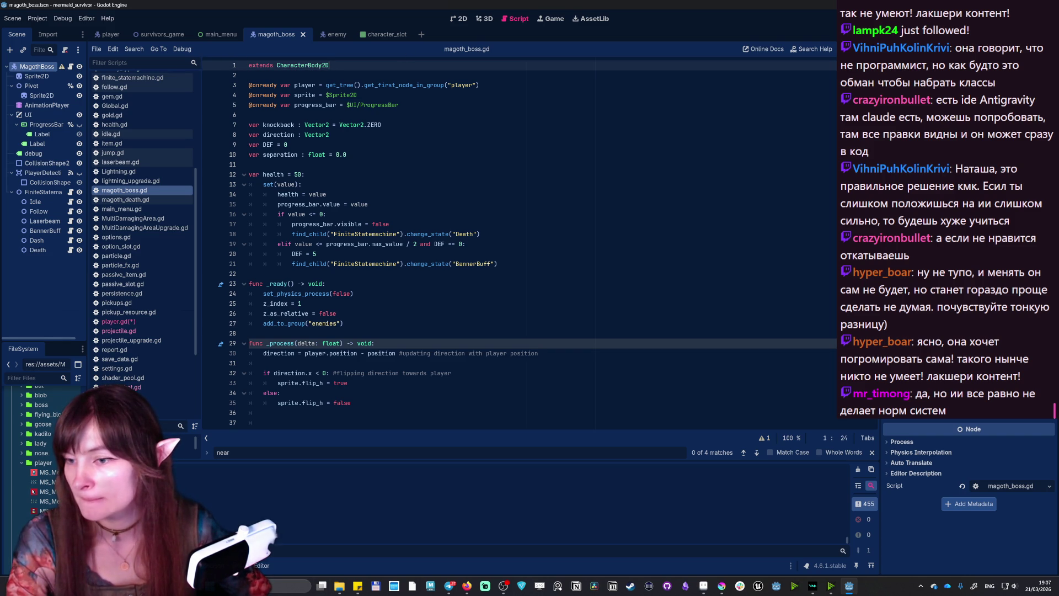
- Inspect the enemy scene's CollisionShape2D, Sprite2D and Enemy root nodes
left_click(332, 34)
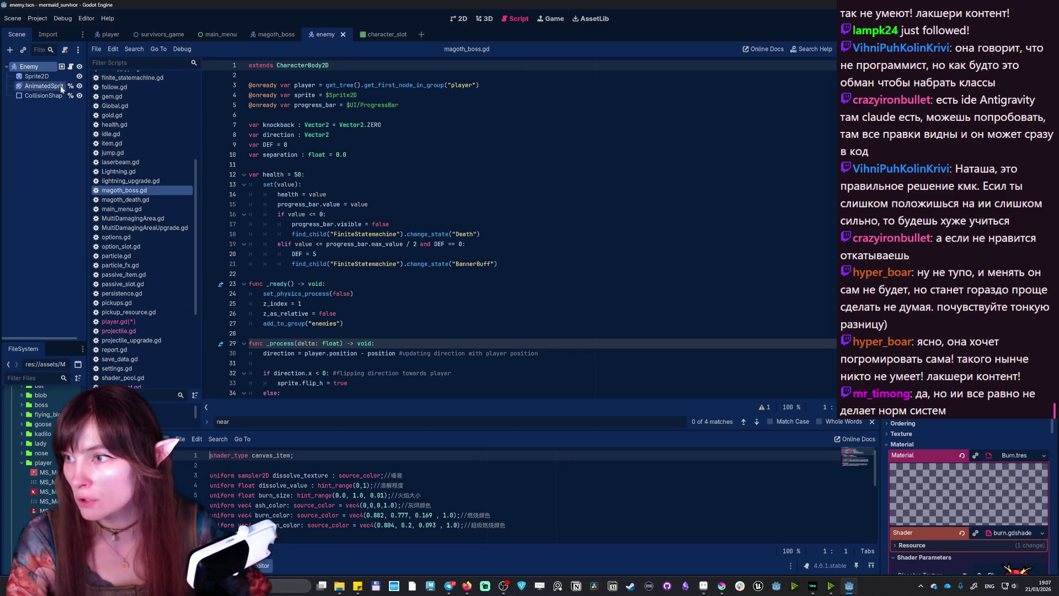
left_click(51, 96)
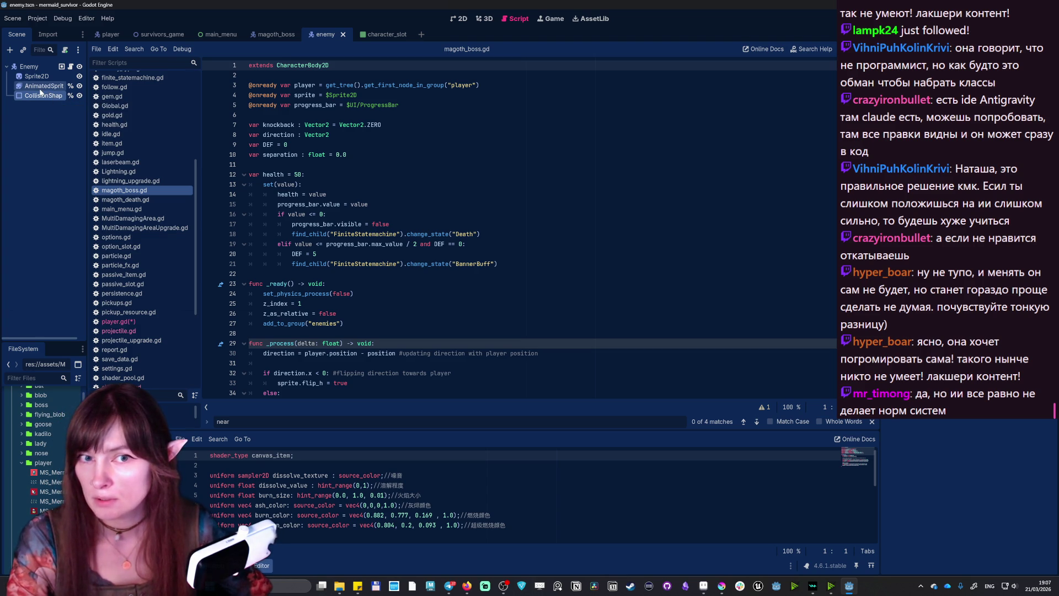
left_click(36, 77)
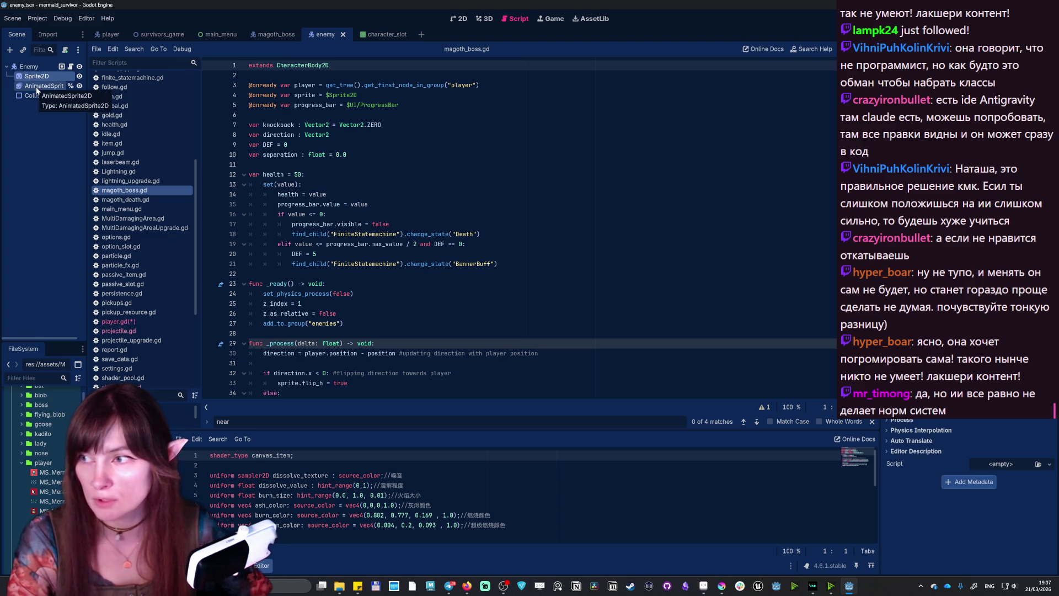
left_click(45, 96)
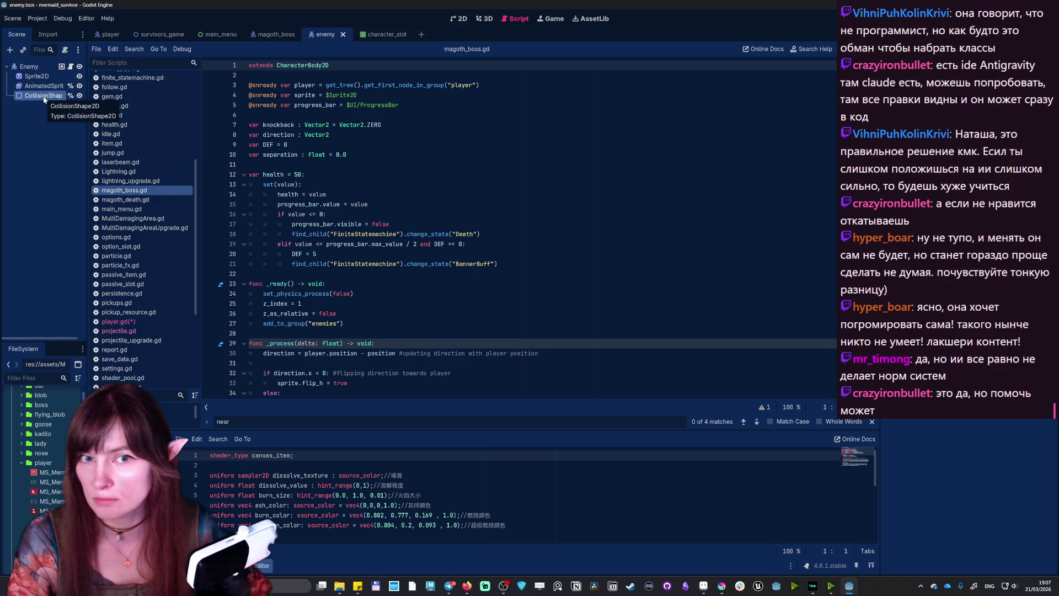
left_click(38, 68)
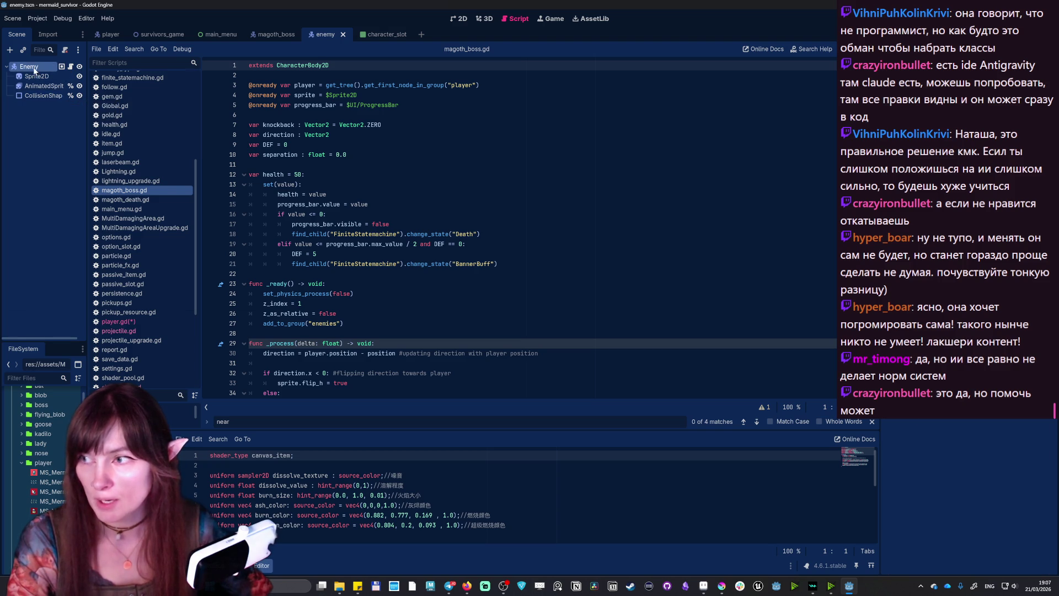
- Inspect MagothBoss's CollisionShape2D and PlayerDetection shapes, ending back on the magoth_boss scene
left_click(273, 37)
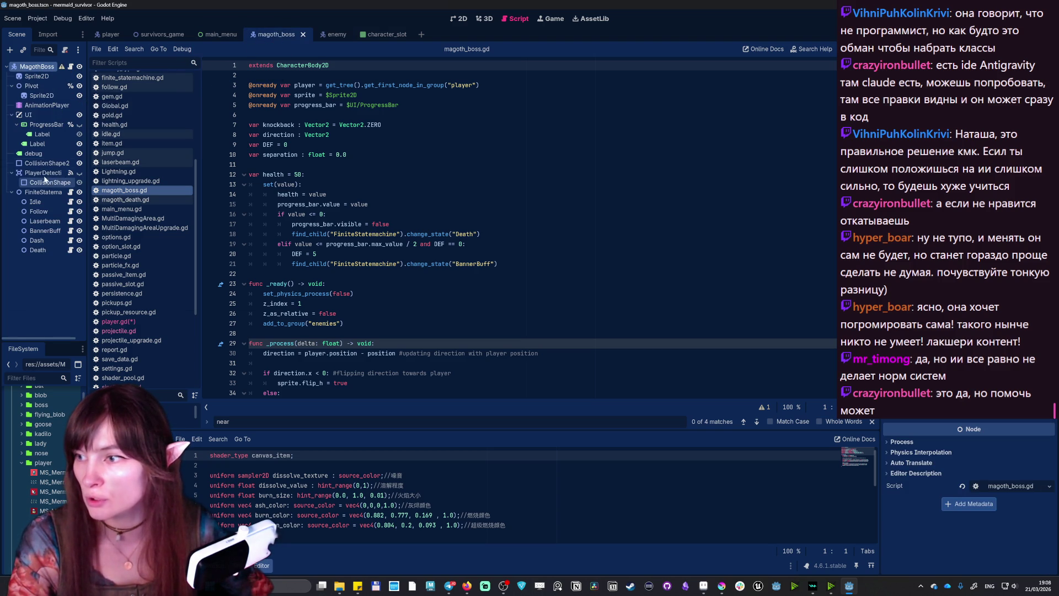
left_click(38, 163)
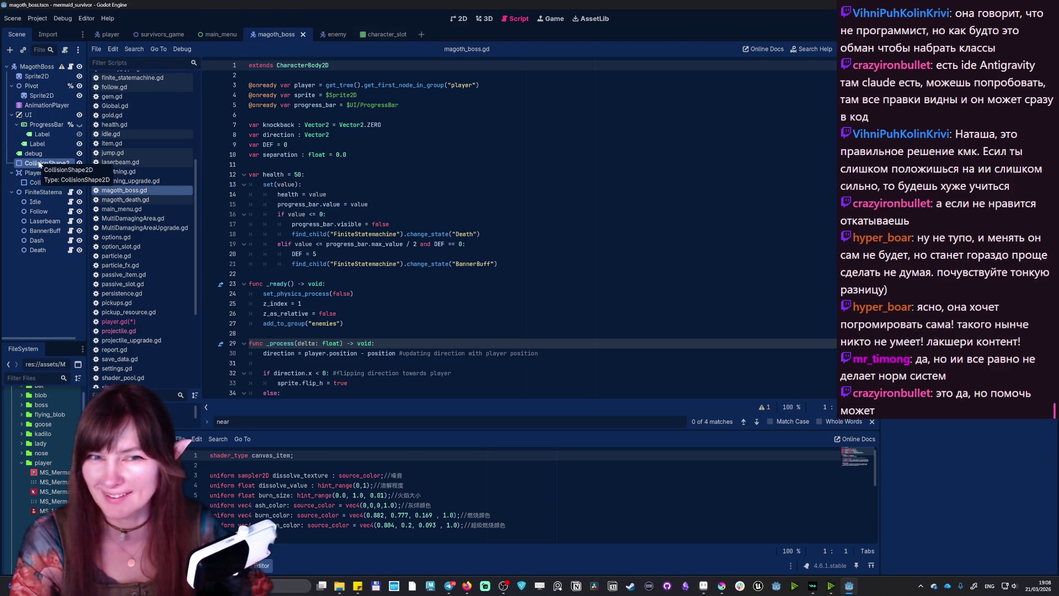
left_click(44, 182)
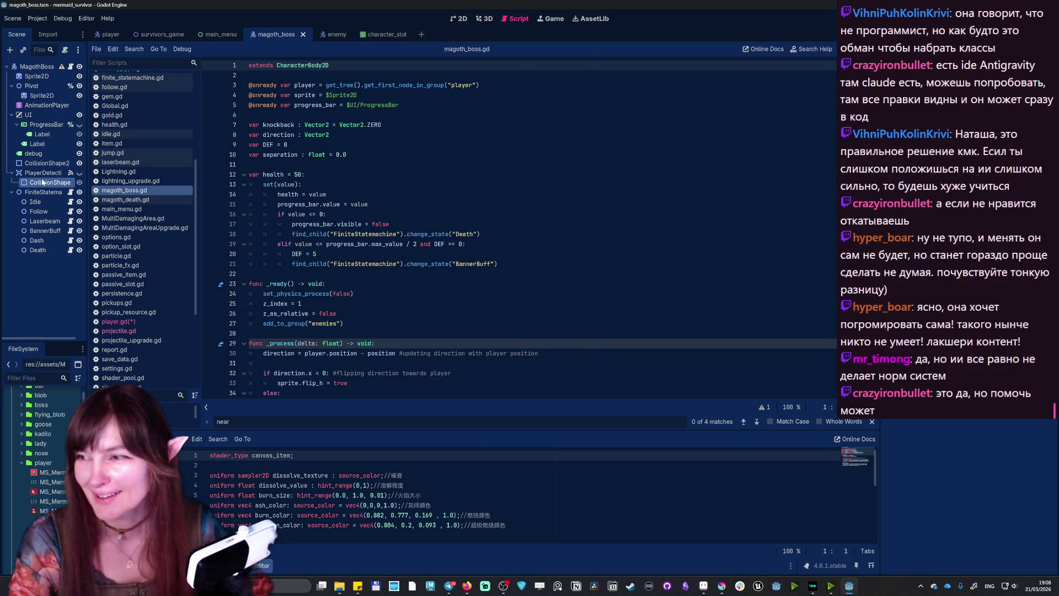
left_click(38, 68)
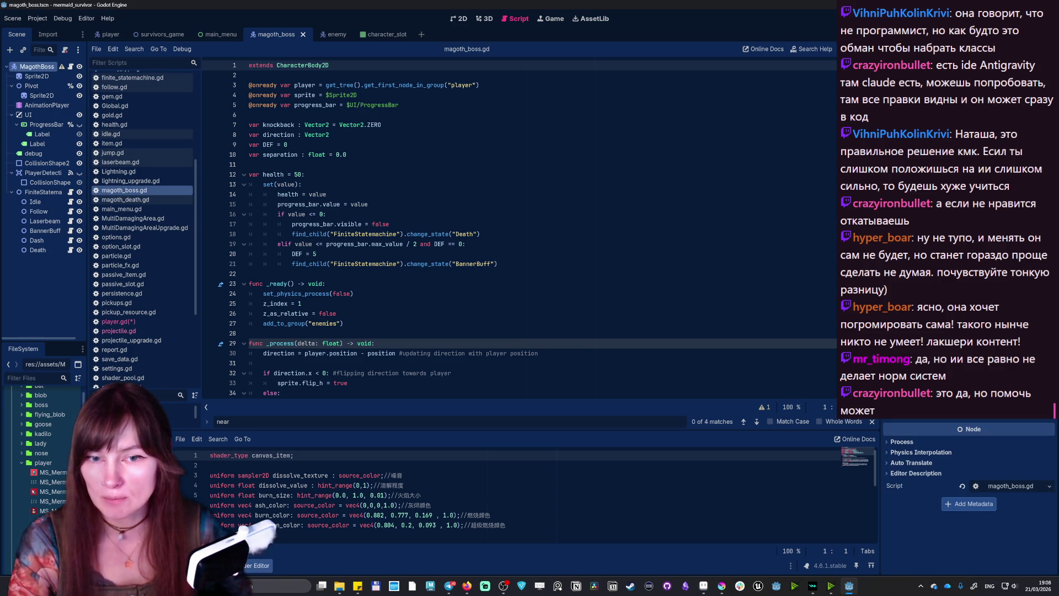
left_click(333, 34)
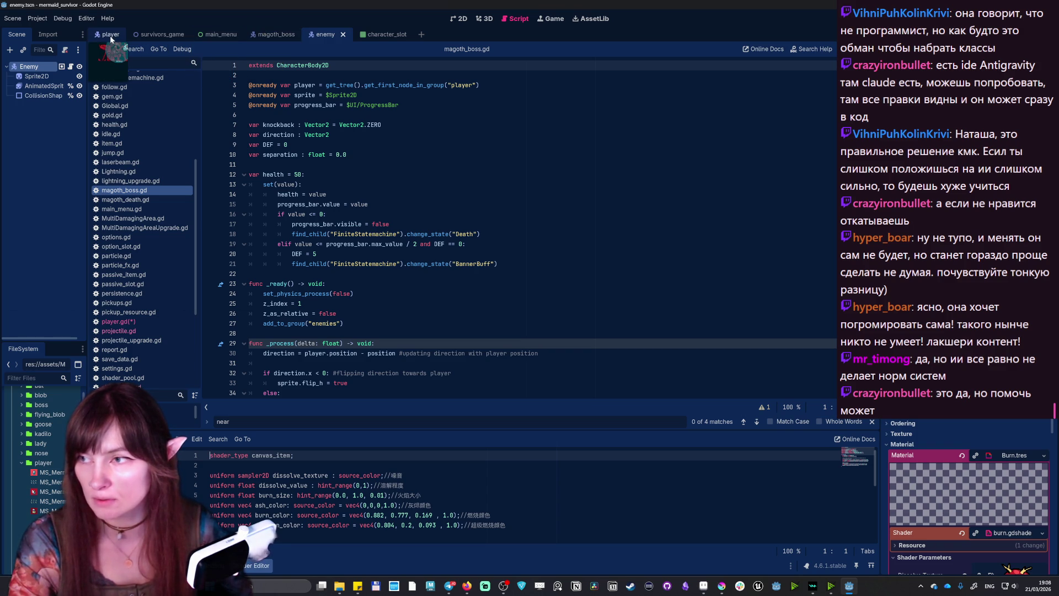
left_click(287, 36)
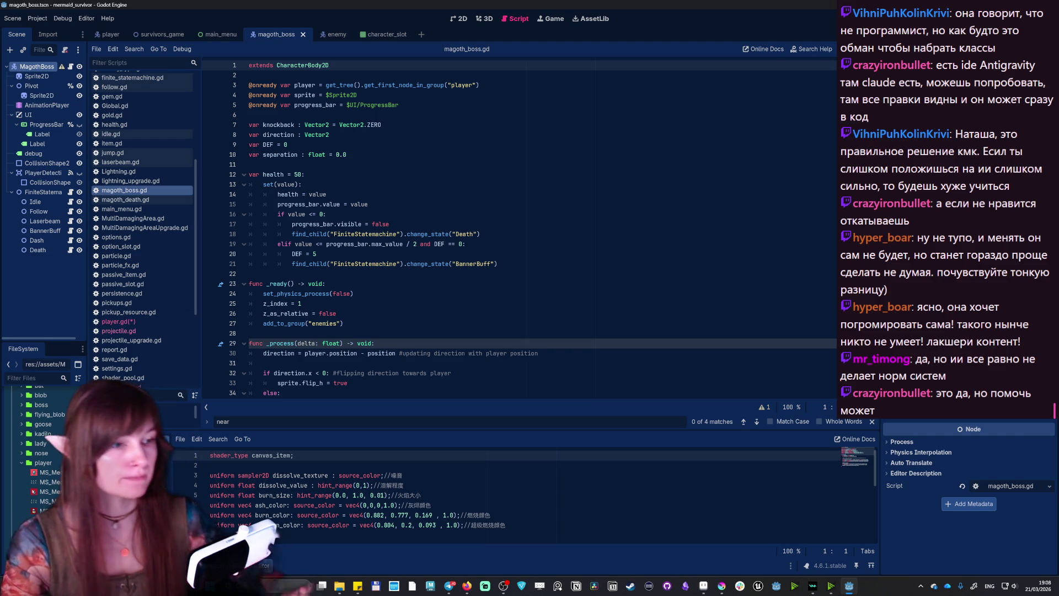
key("ctrl+backslash")
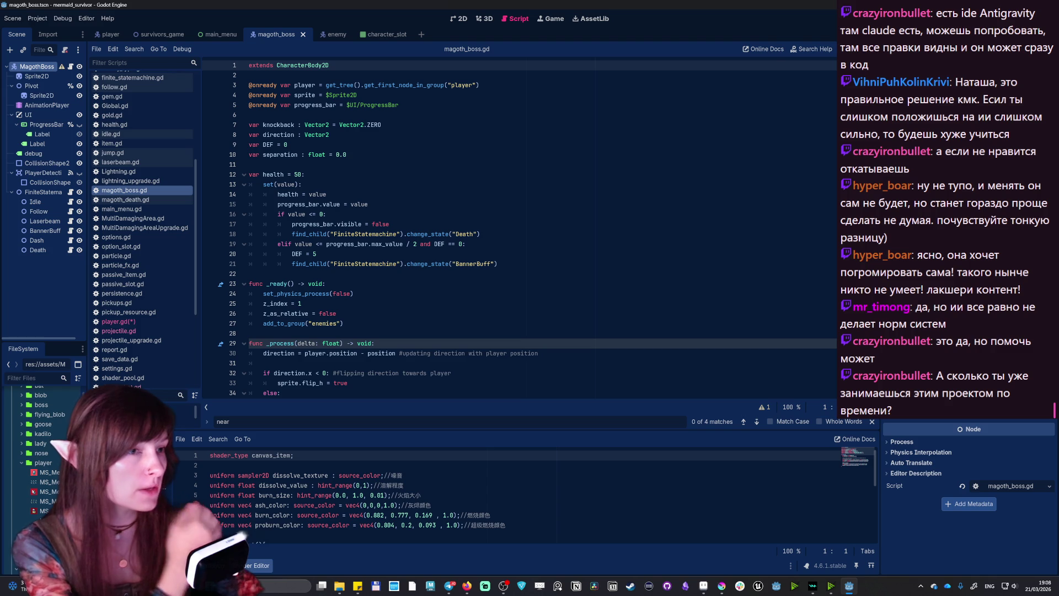
key("alt+Tab")
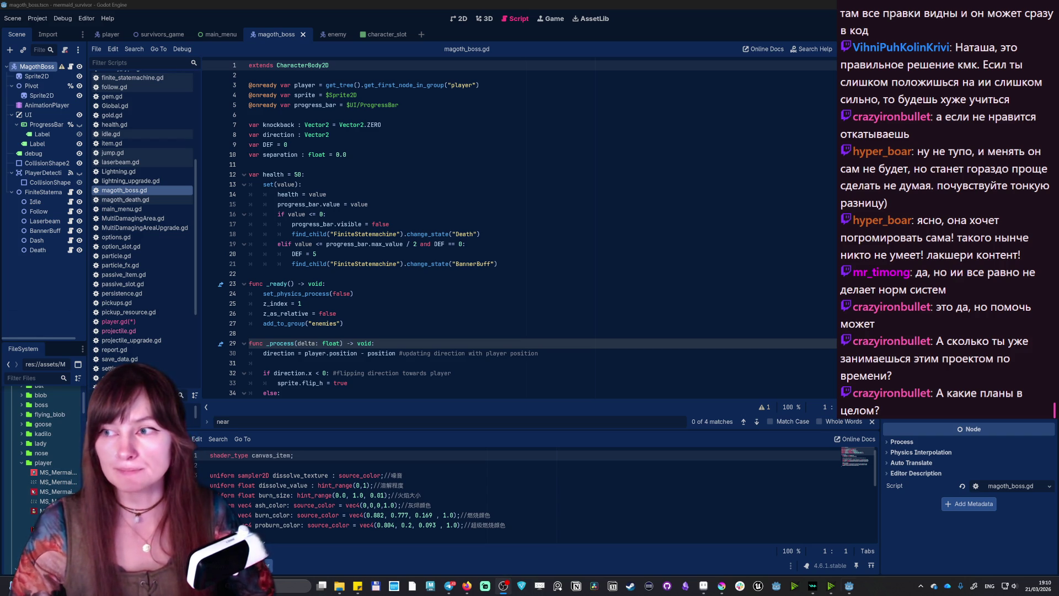
- Launch the game with F5 and start a boss-fight run from character select
key("F5")
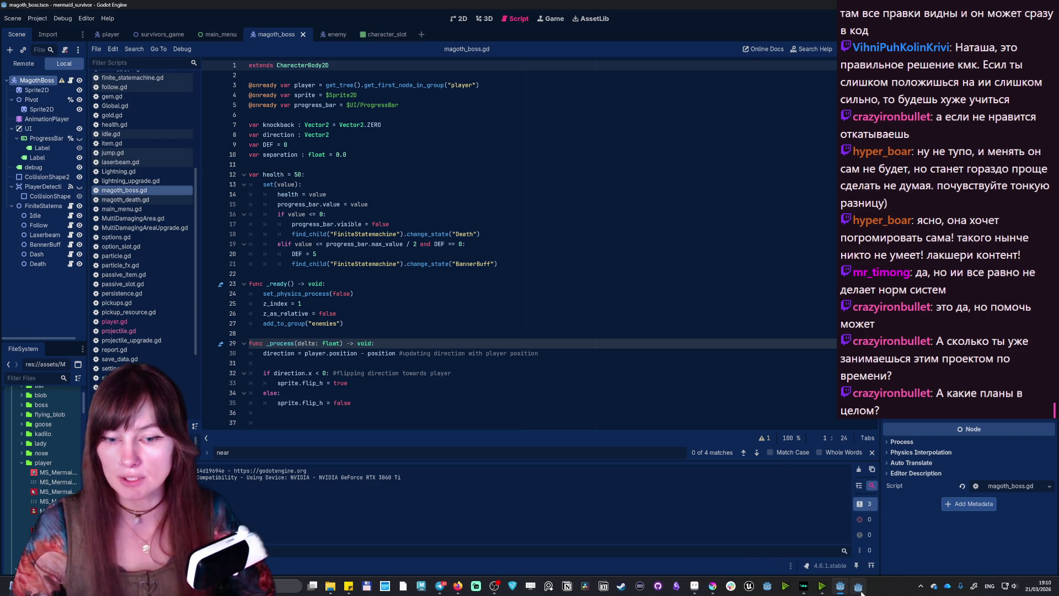
left_click(859, 589)
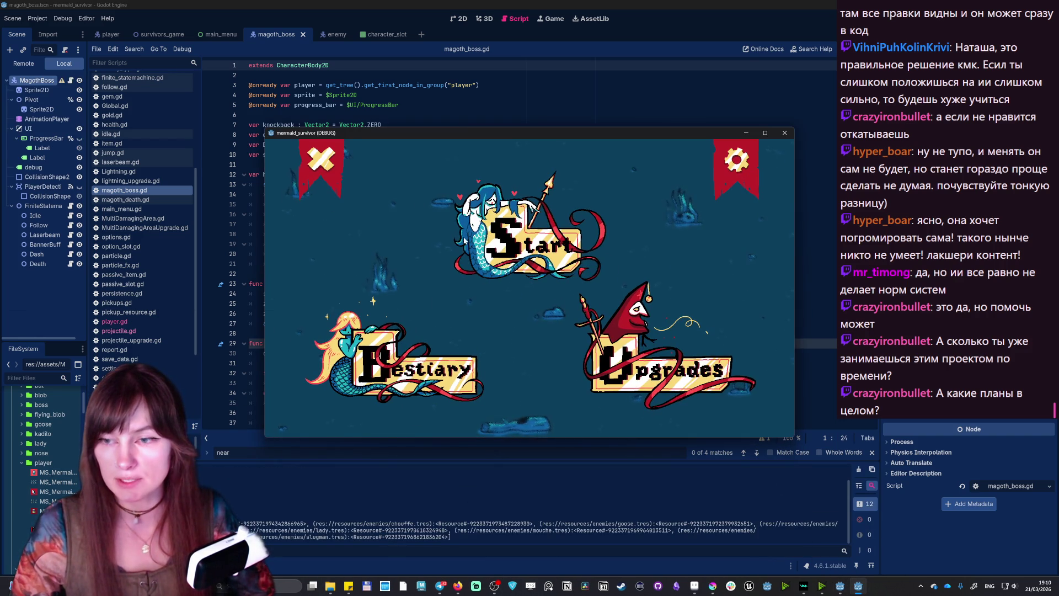
left_click(734, 183)
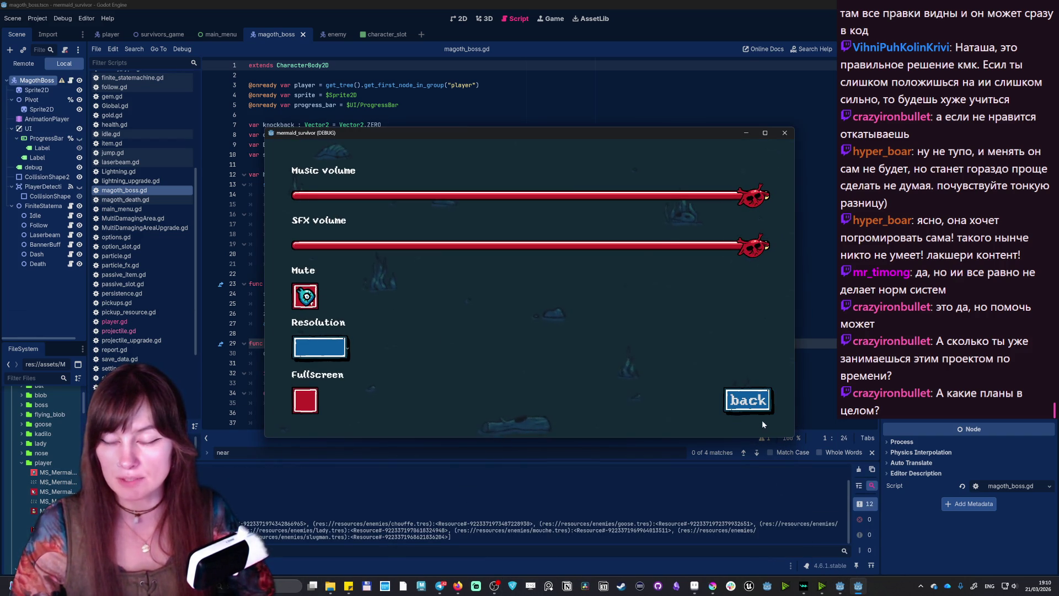
left_click(758, 408)
left_click(458, 259)
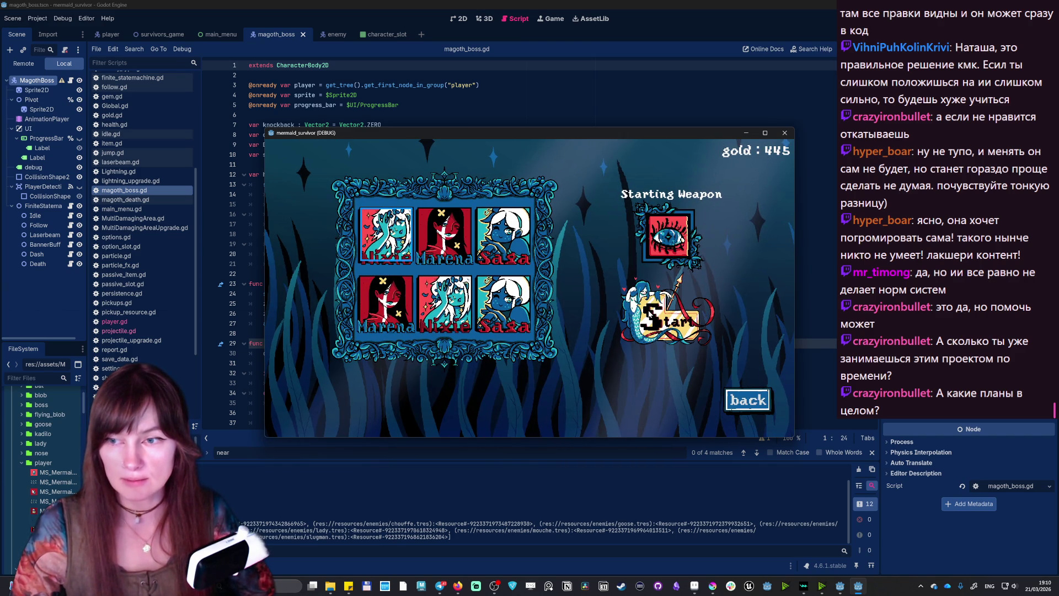
left_click(664, 323)
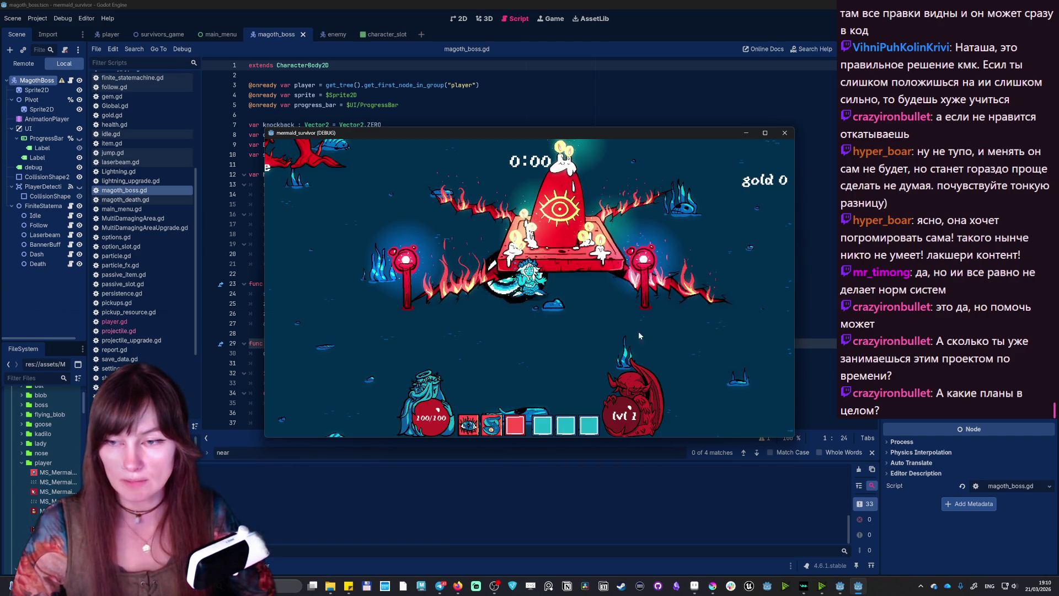
- Swim the mermaid around the arena toward Magoth until the debugger halts on take_damage
key("a")
key("s")
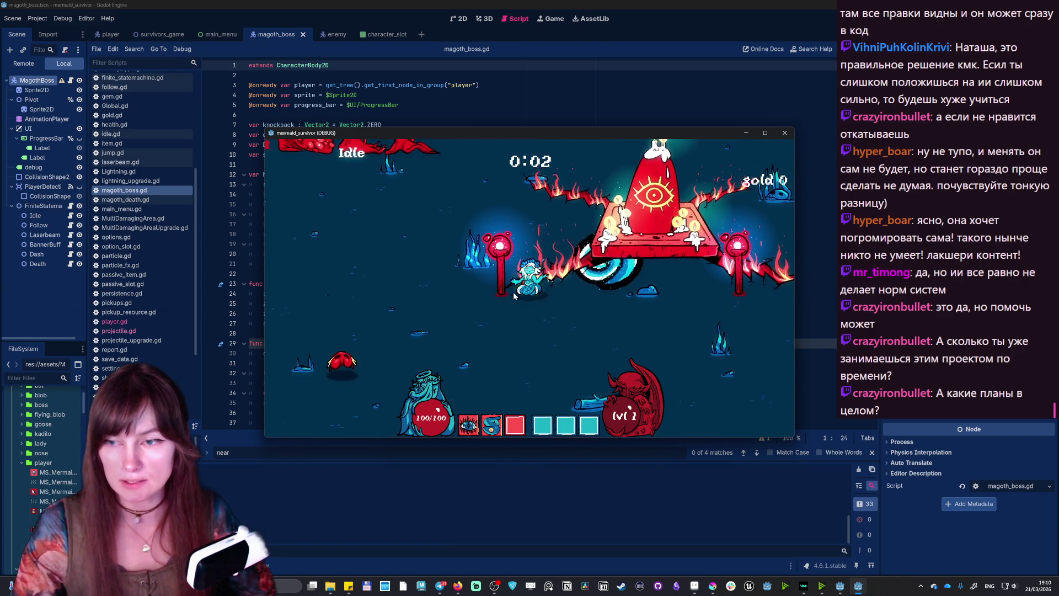
key("w")
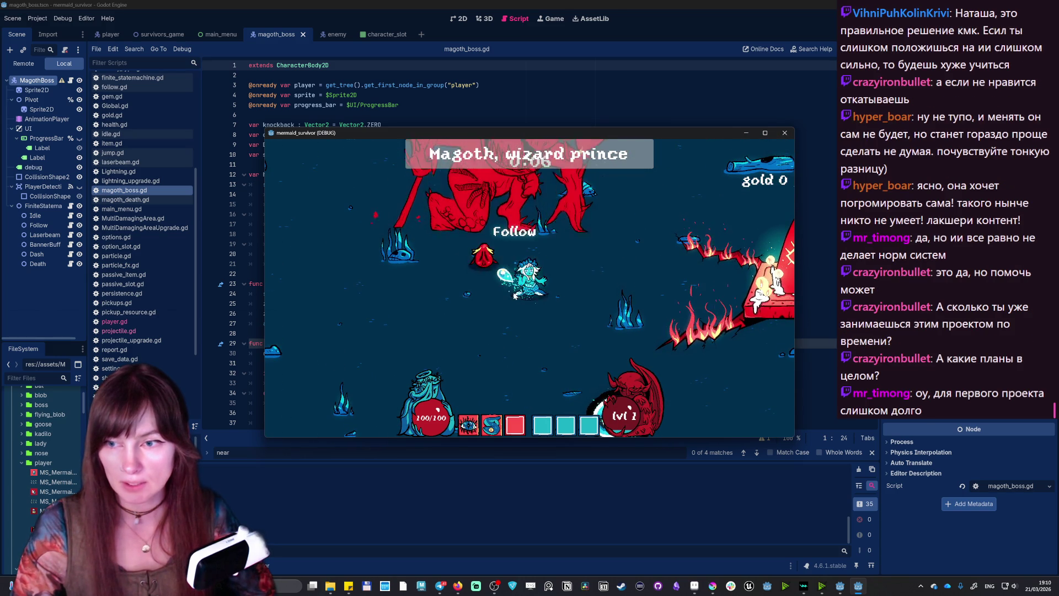
key("d")
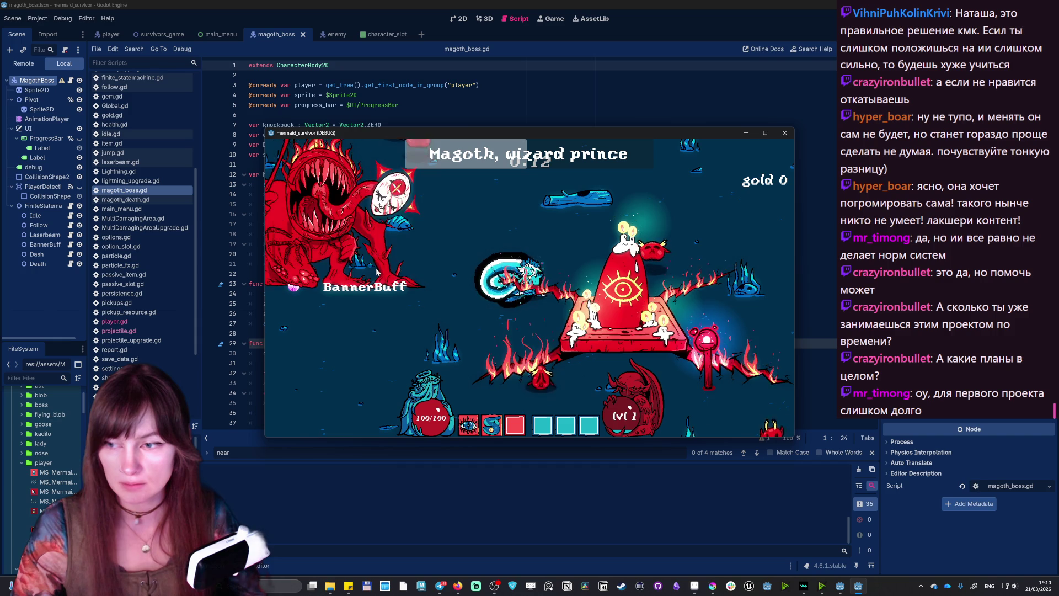
key("a")
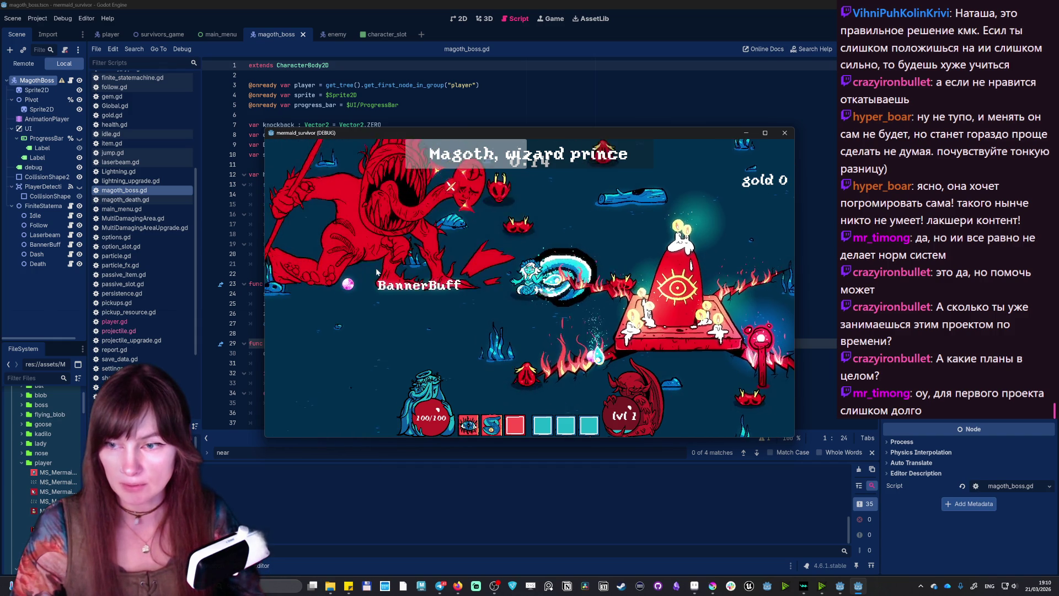
key("w")
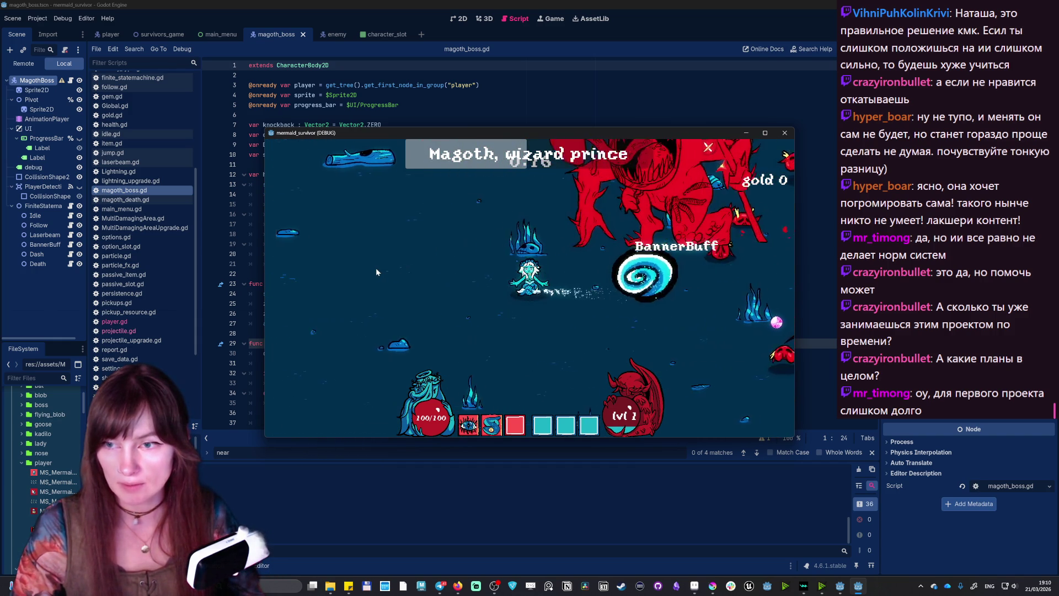
key("d")
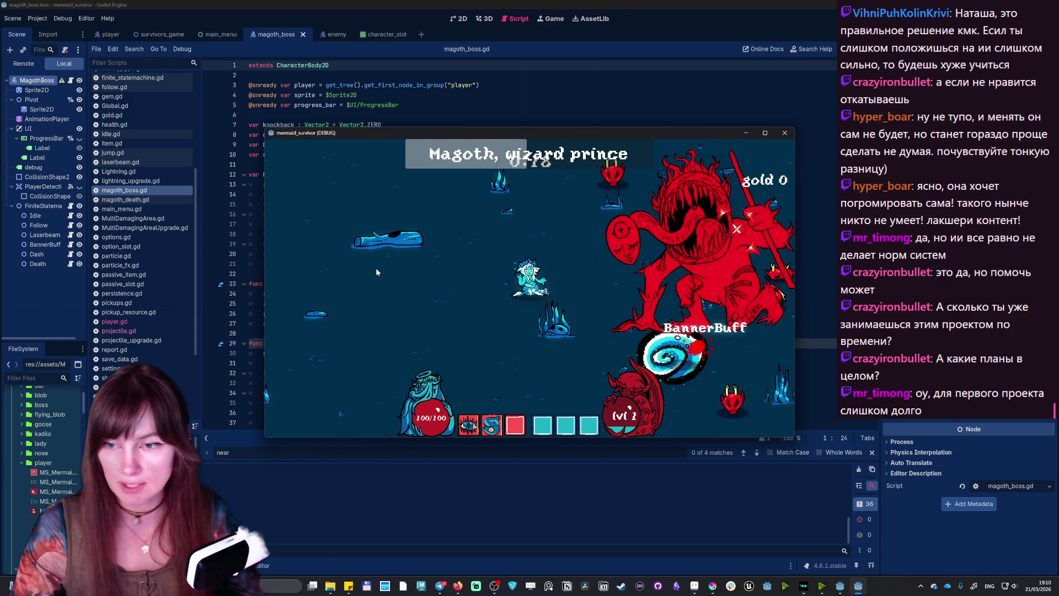
key("s")
key("d")
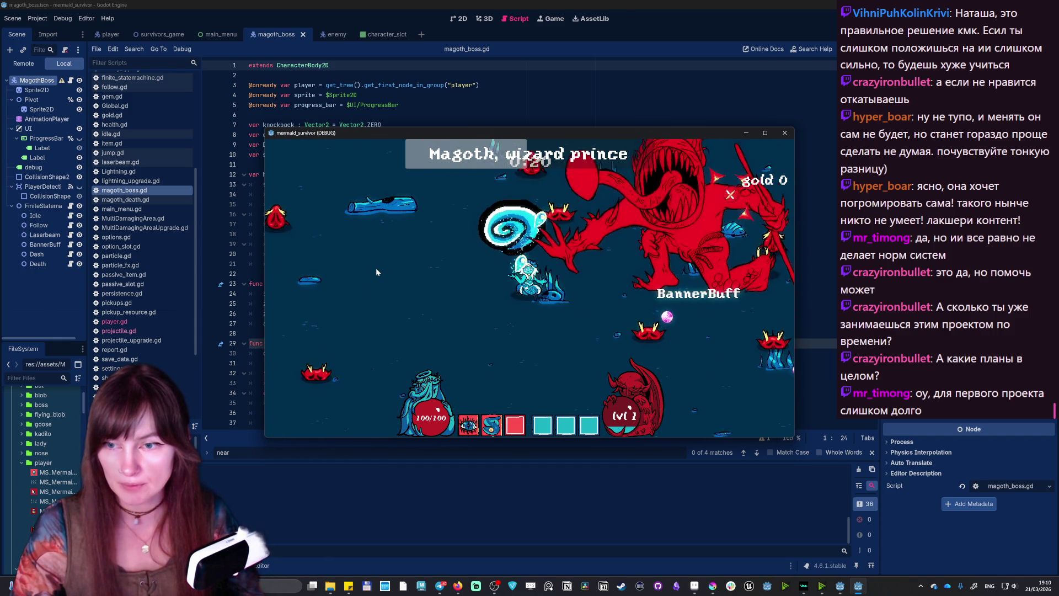
key("d")
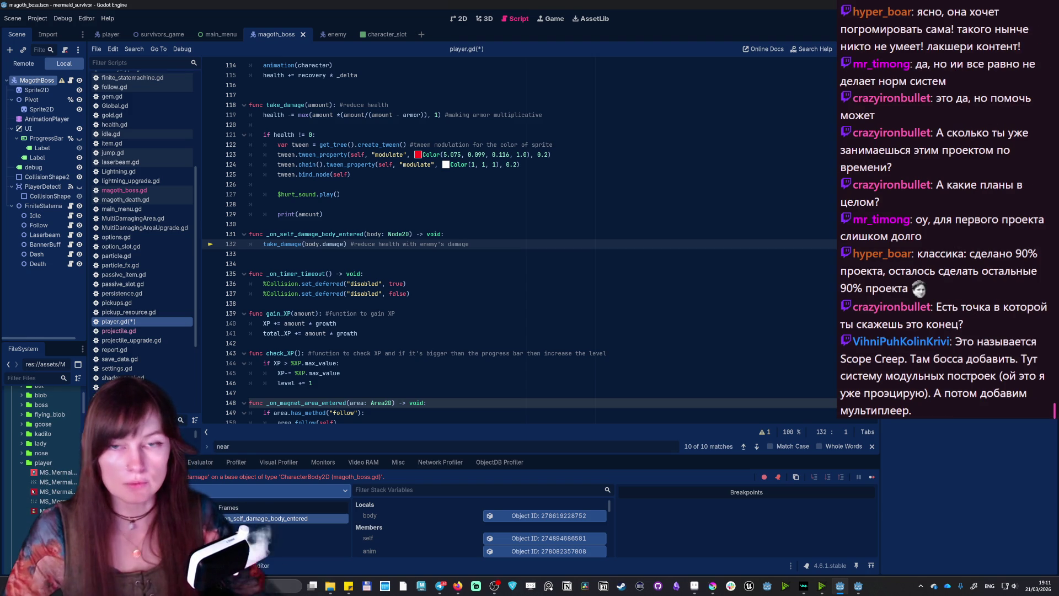
- Stop the crashed debug session with F8 after reading the player.gd line 132 error
key("F8")
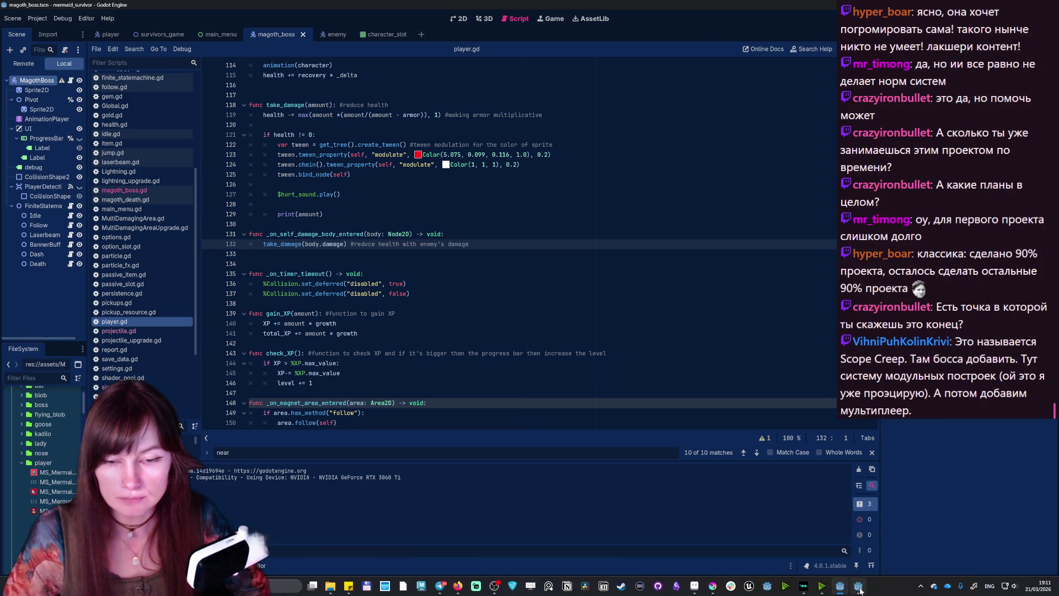
- Relaunch to character select and start a new boss-fight run
left_click(531, 178)
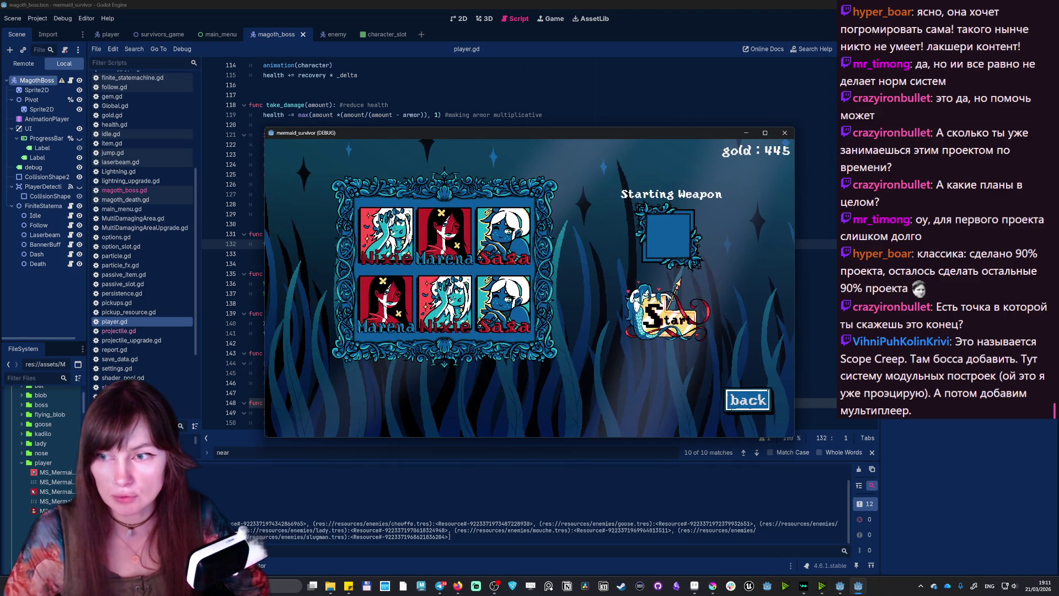
left_click(683, 326)
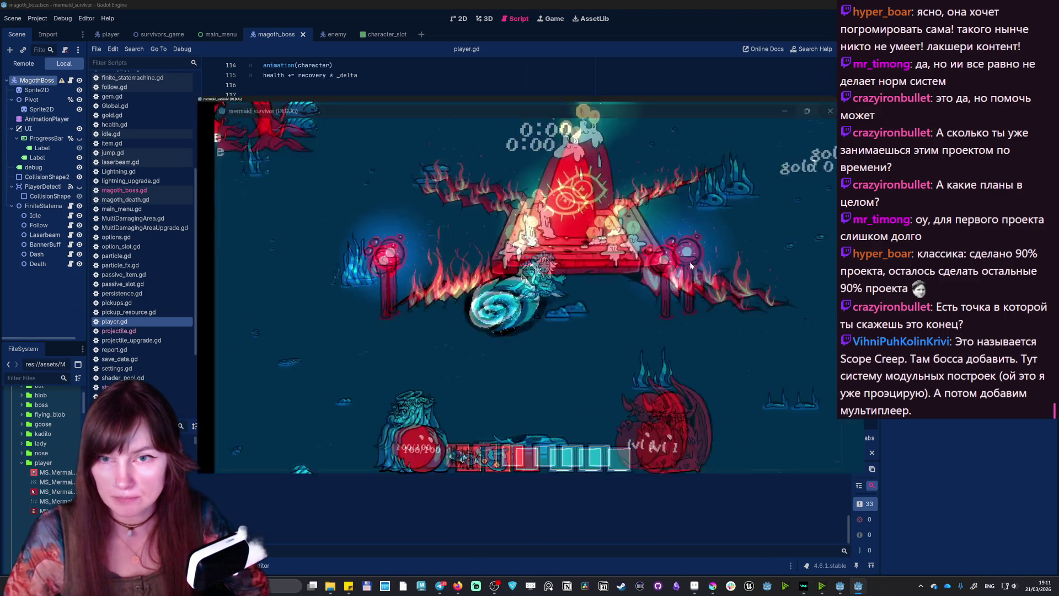
key("w")
key("s")
- Swim the mermaid through the enemies collecting XP until the level 2 upgrades appear
key("a")
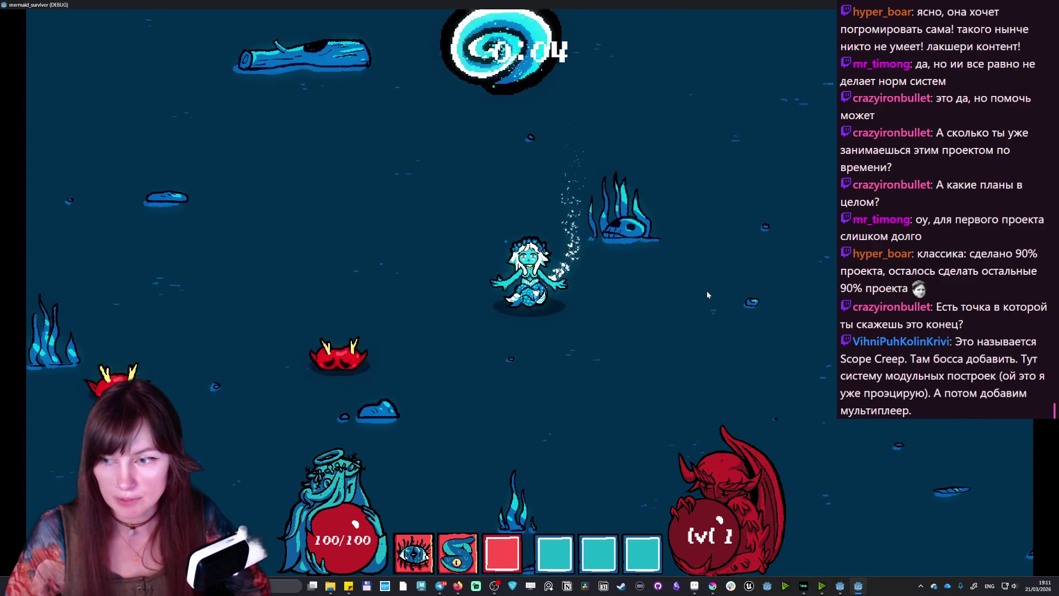
key("a")
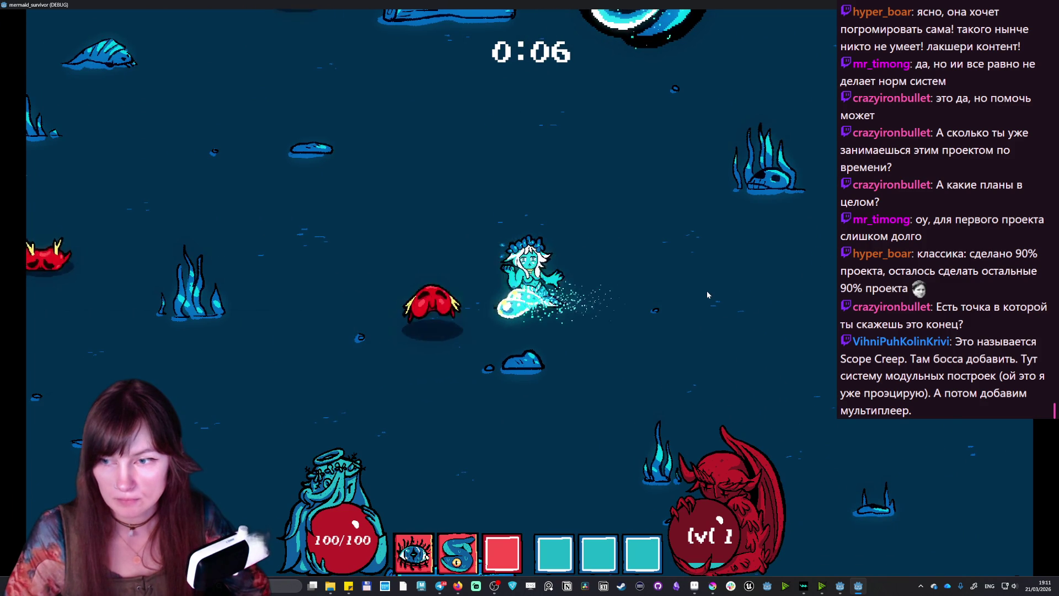
key("s")
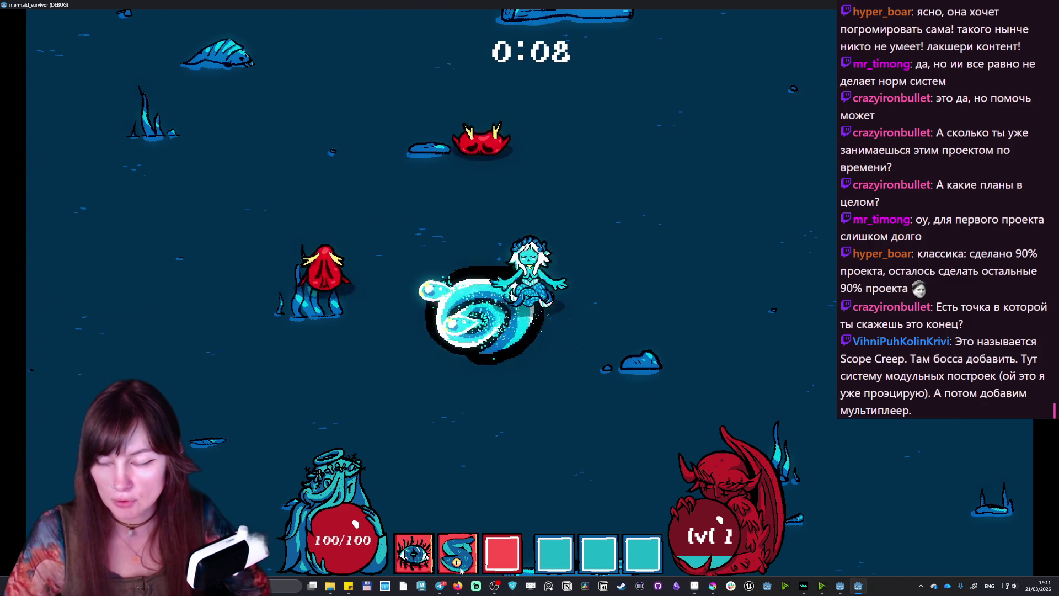
key("w")
key("a")
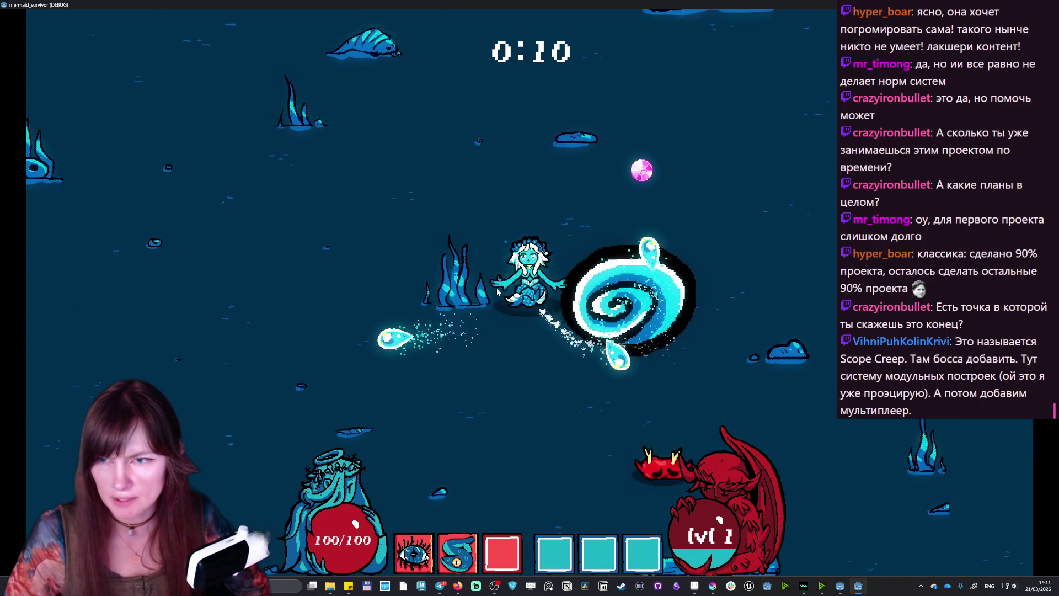
key("d")
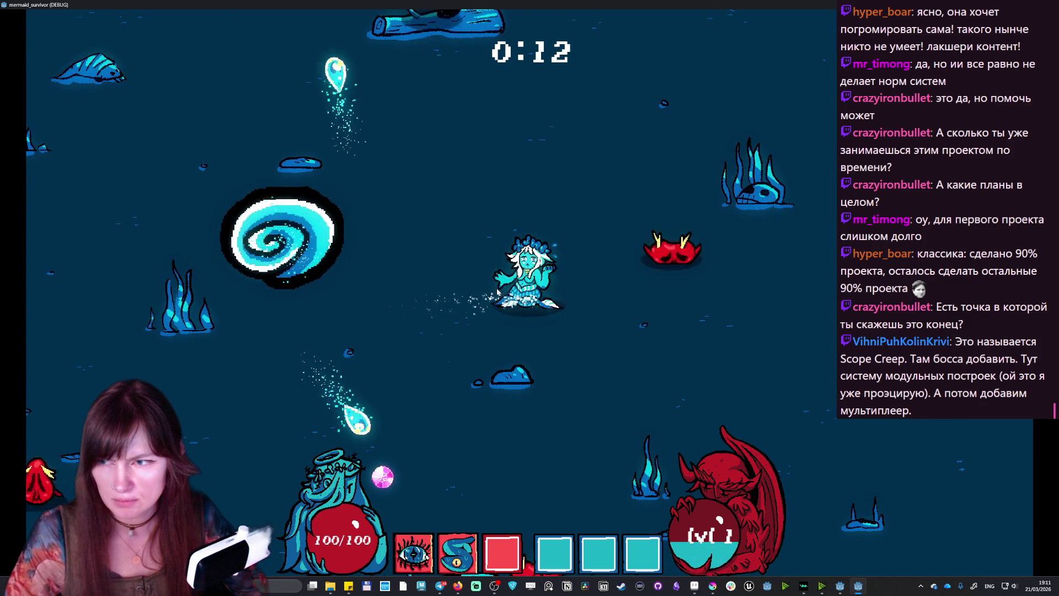
key("w")
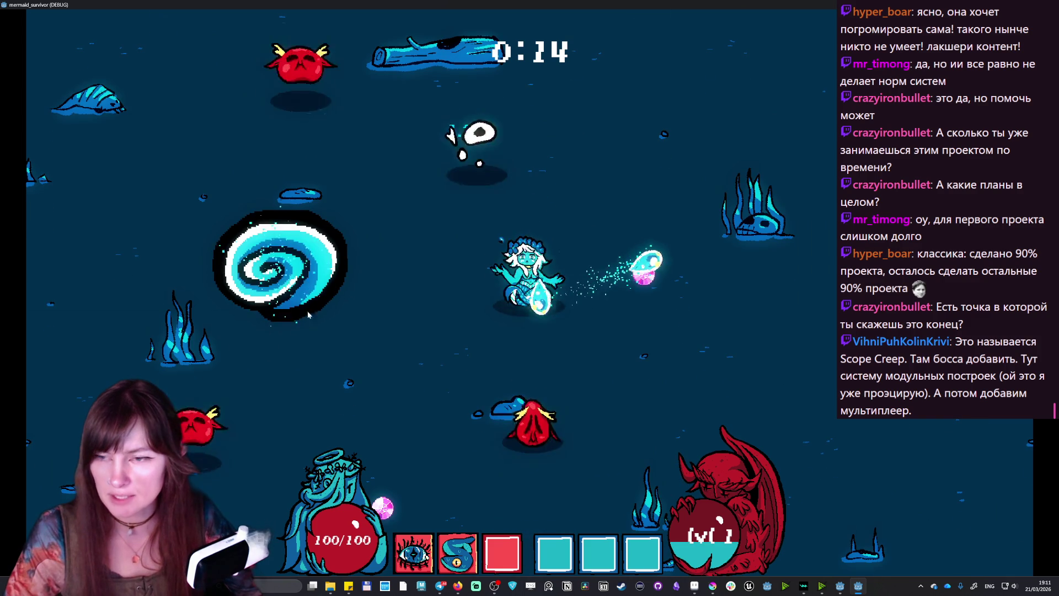
key("w")
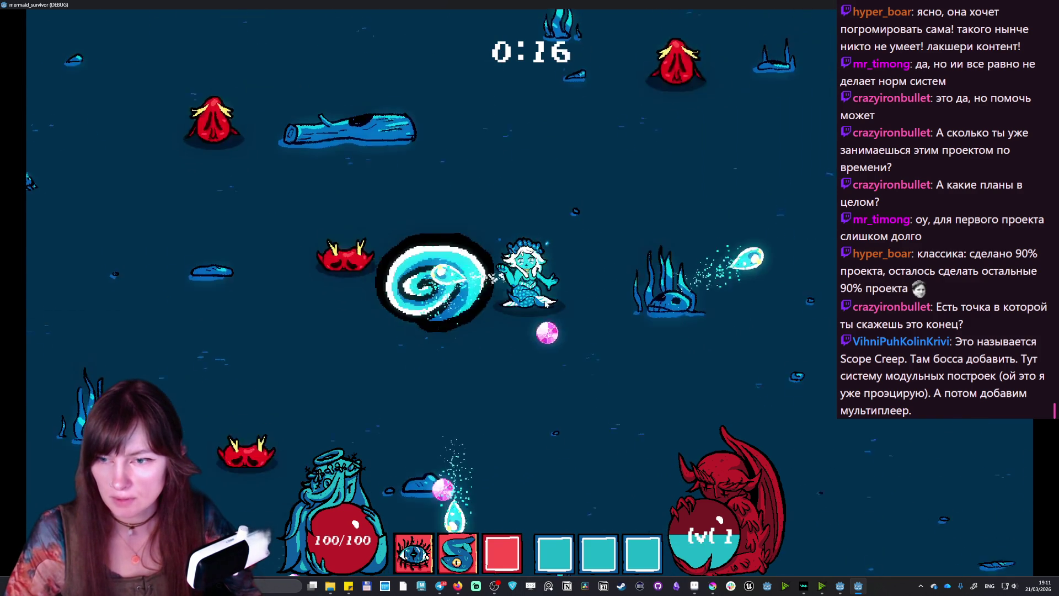
key("a")
key("s")
key("s")
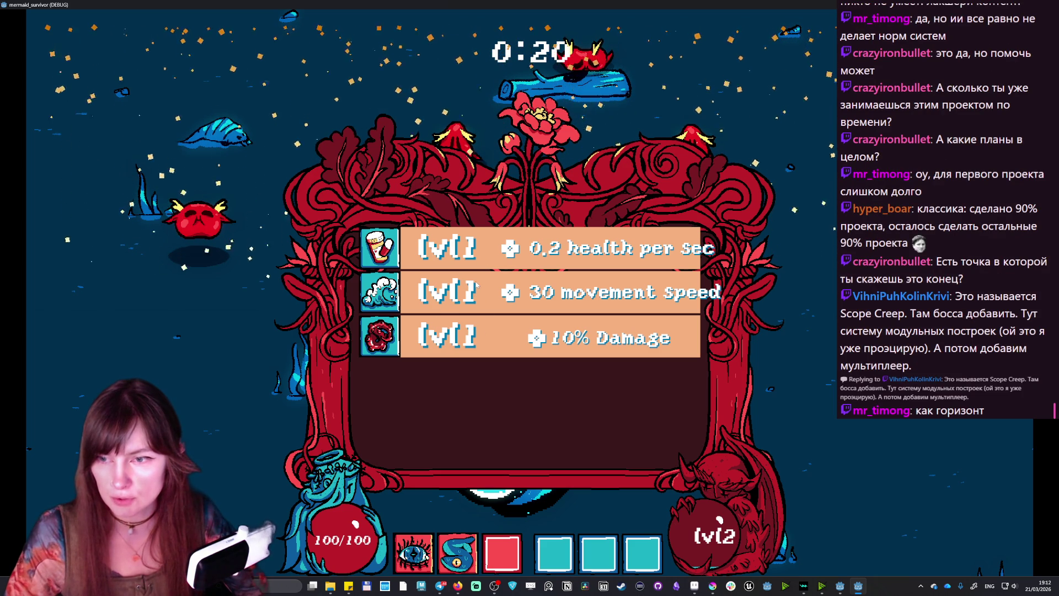
- Take the 0.2 health per sec upgrade and swim on until level 3 choices appear
left_click(511, 250)
key("d")
key("w")
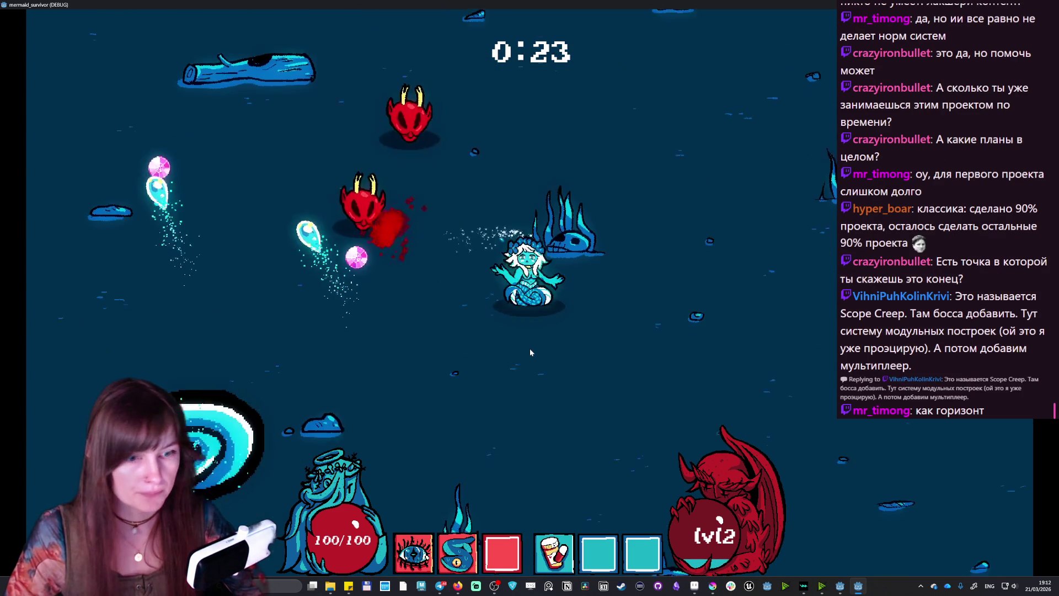
key("s")
key("d")
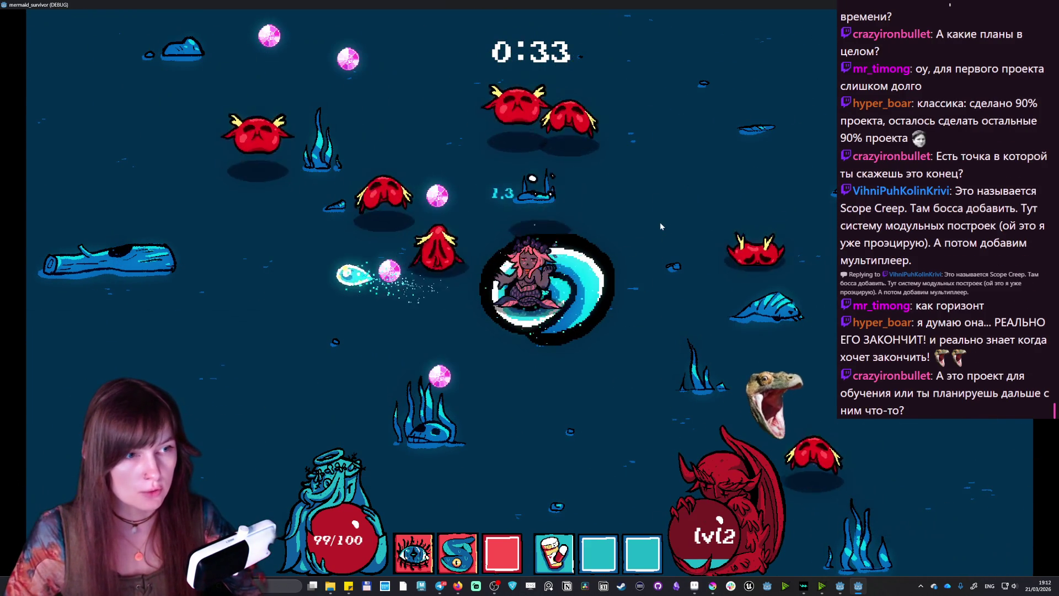
- Swim around collecting experience, then pick the 1 projectile upgrade
key("a")
key("s")
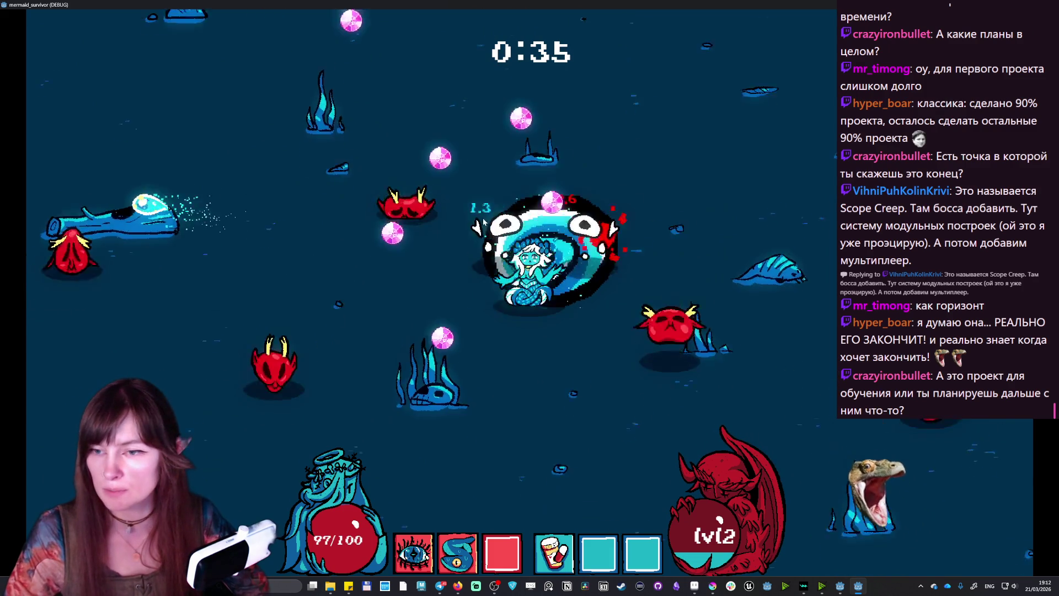
key("w")
key("d")
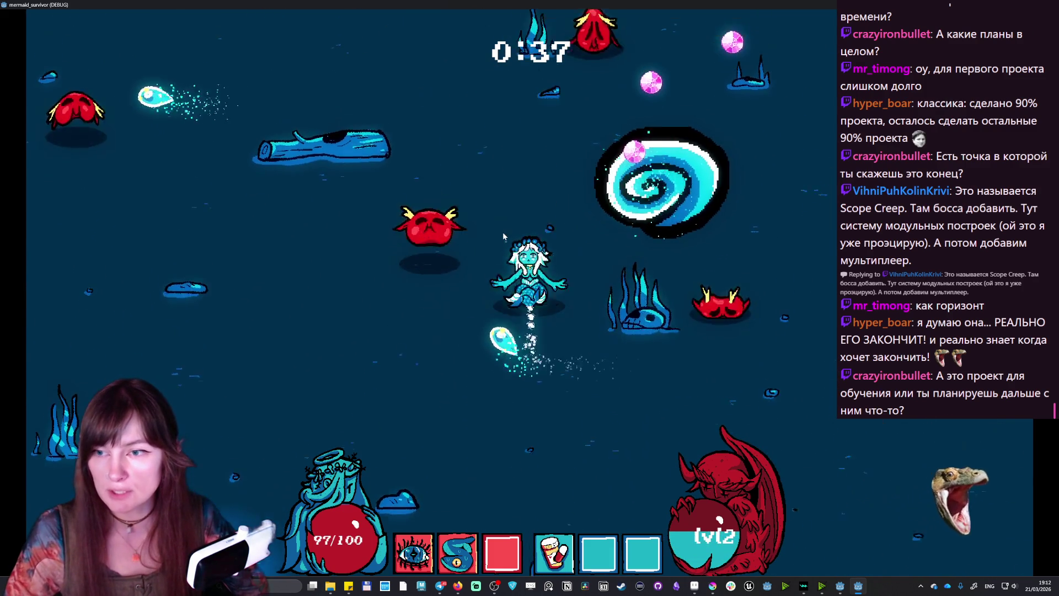
key("a")
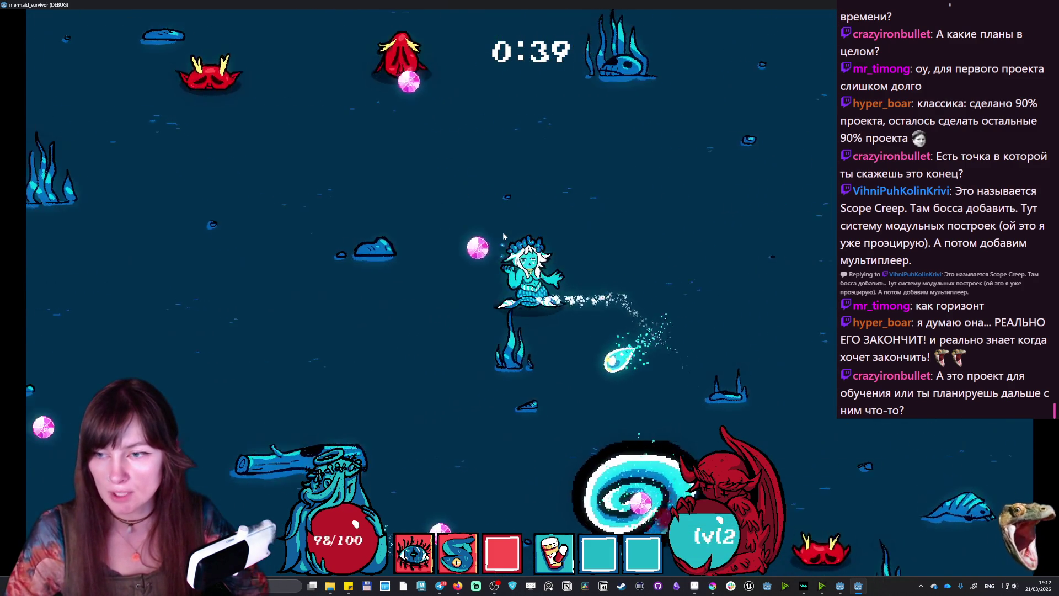
key("s")
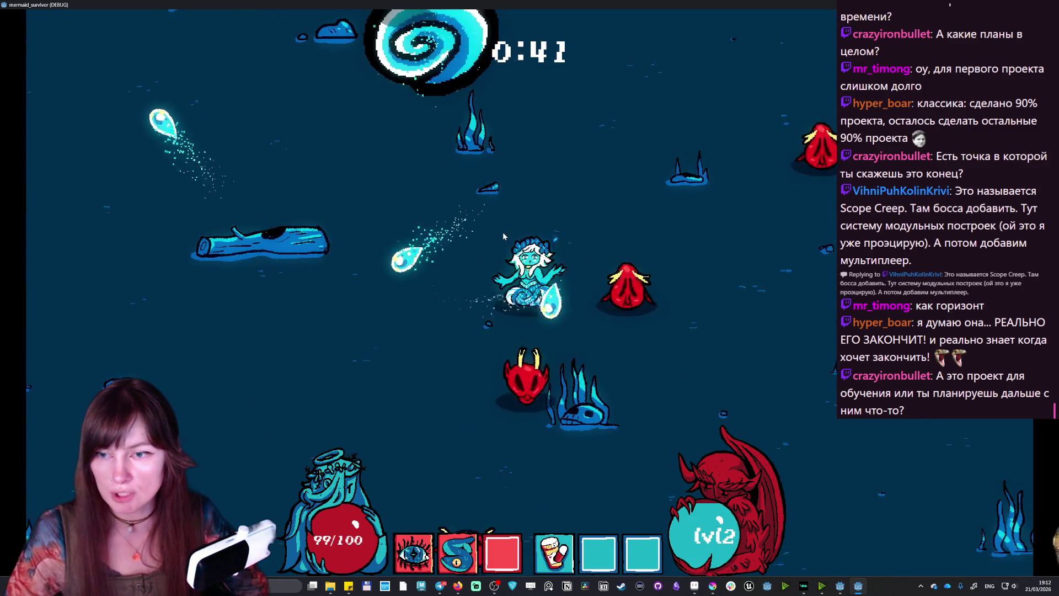
key("s")
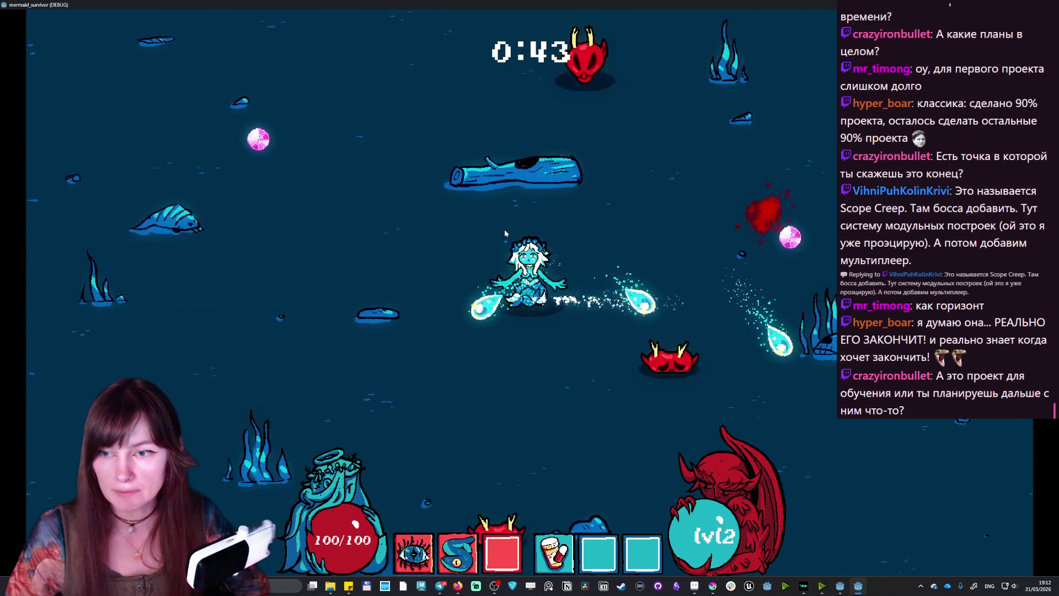
key("s")
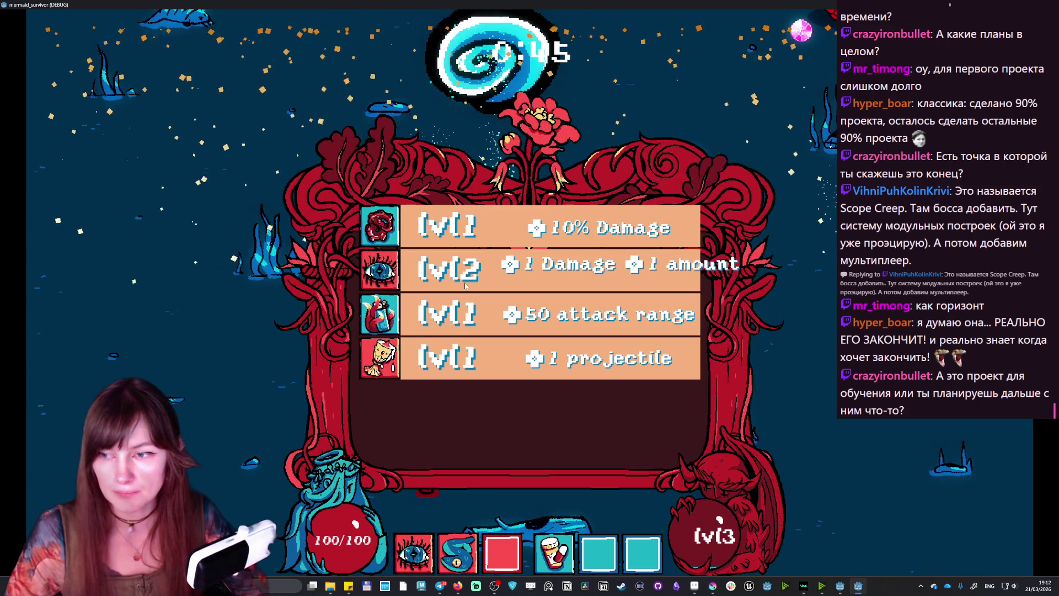
left_click(456, 367)
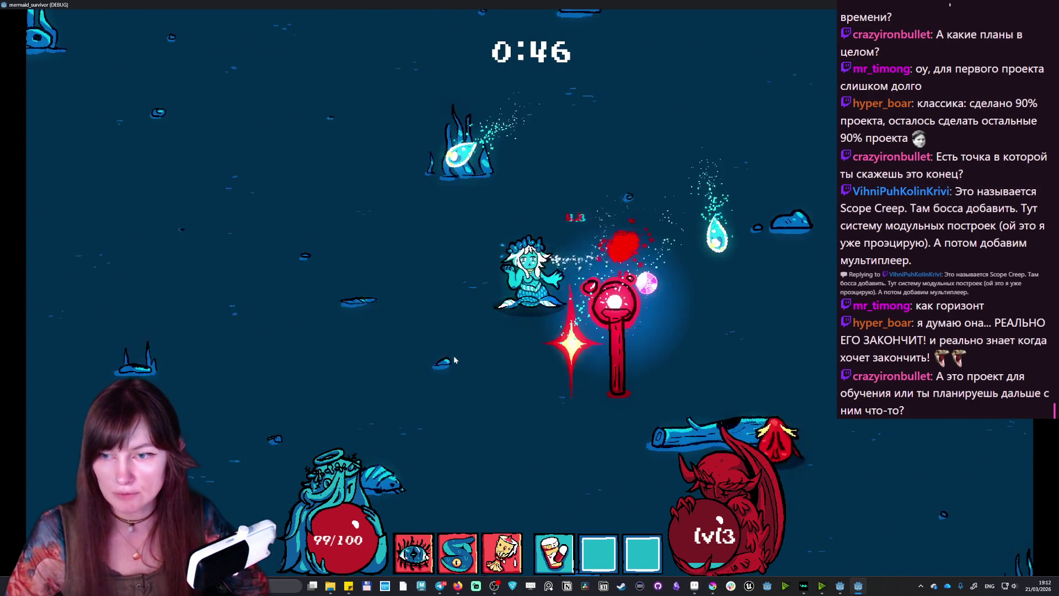
- Keep swimming while projectiles hit enemies, then take another extra projectile at the next level-up
key("e")
key("d")
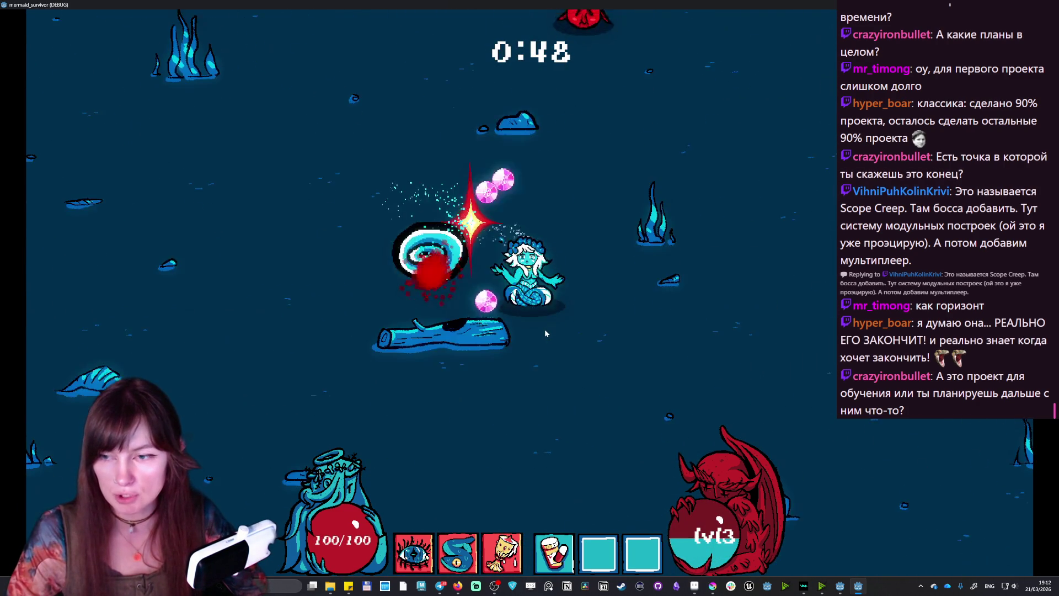
key("s")
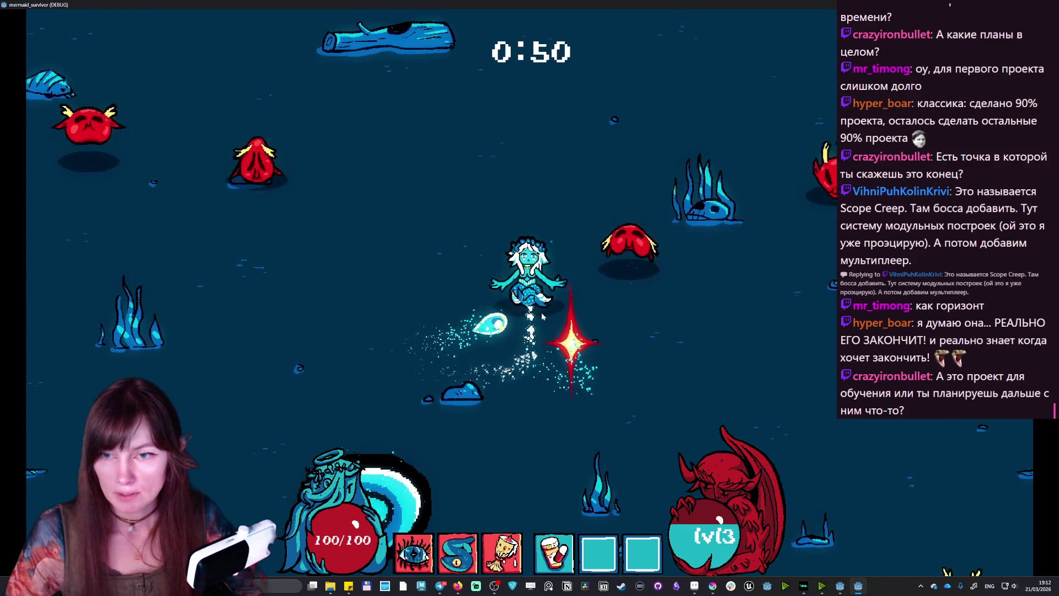
key("d")
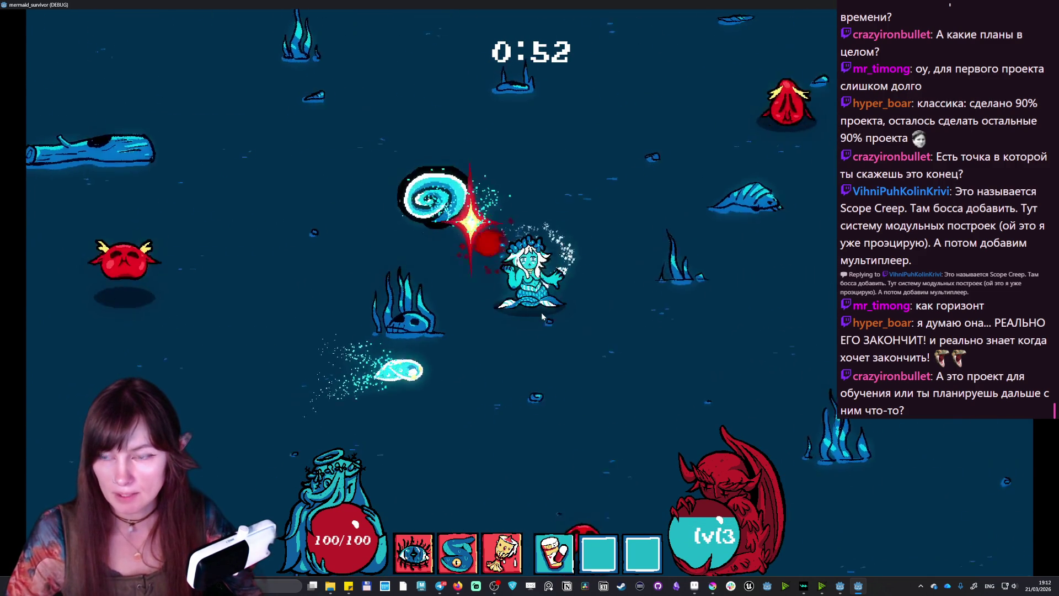
key("a")
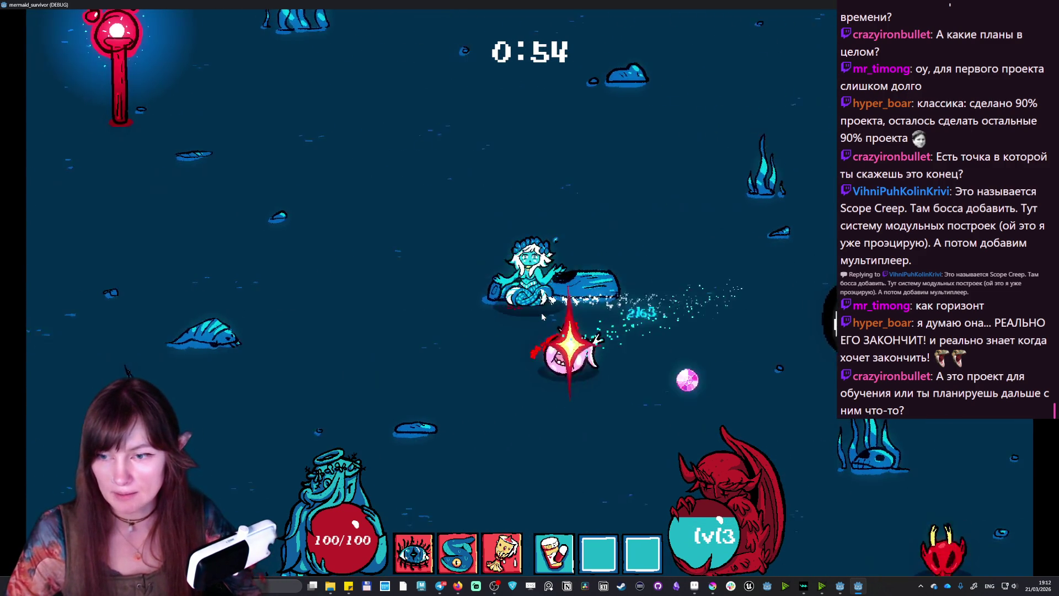
key("w")
key("a")
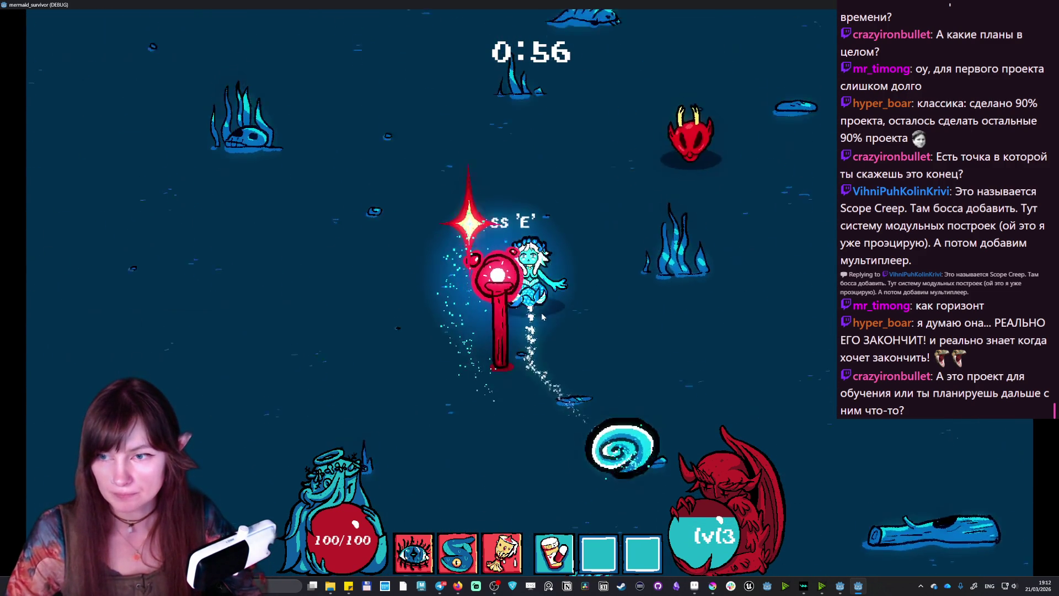
key("s")
key("d")
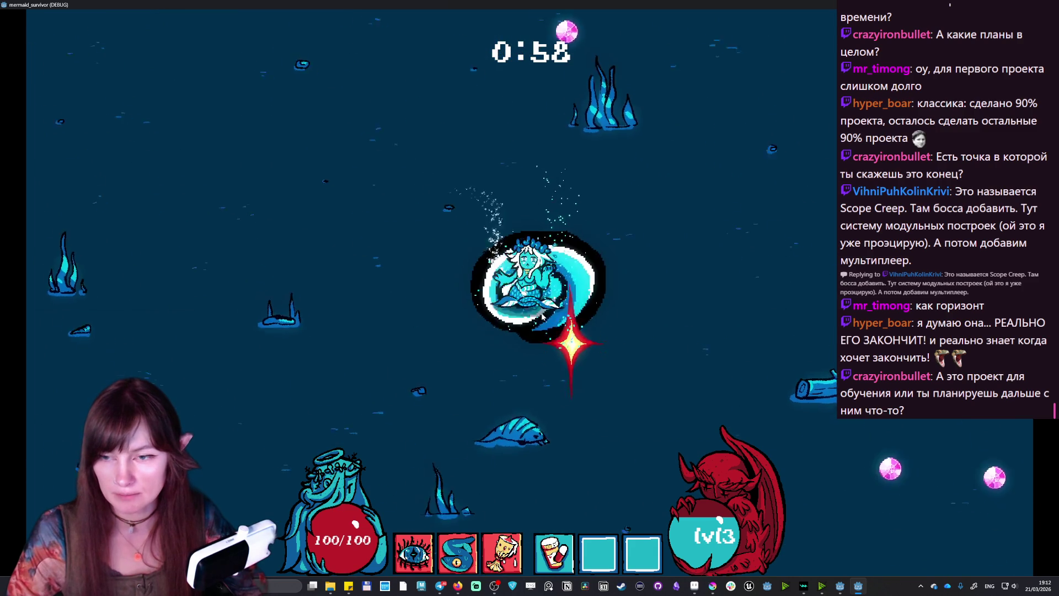
key("d")
key("s")
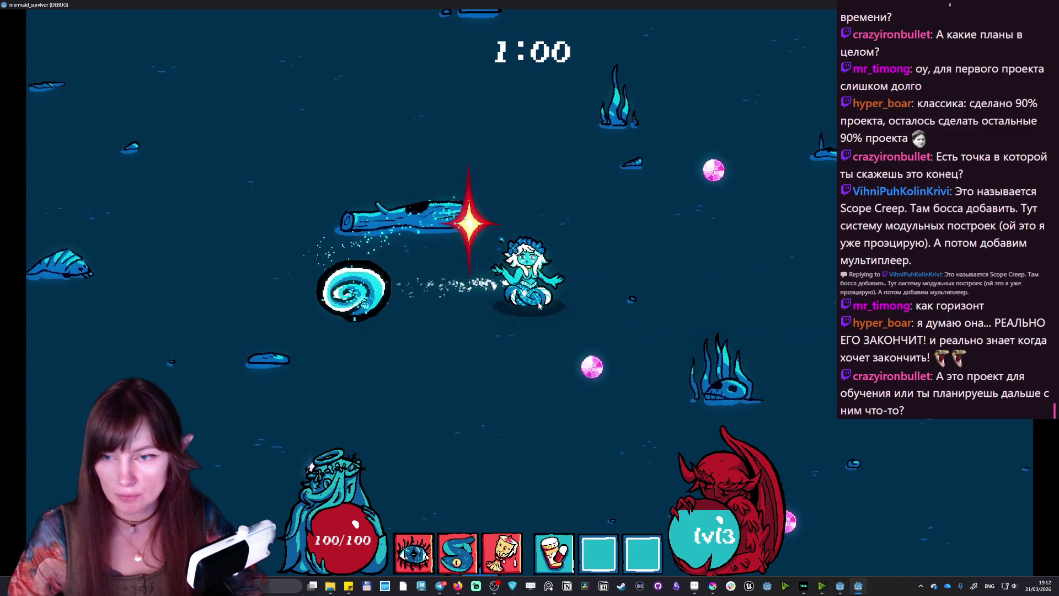
key("a")
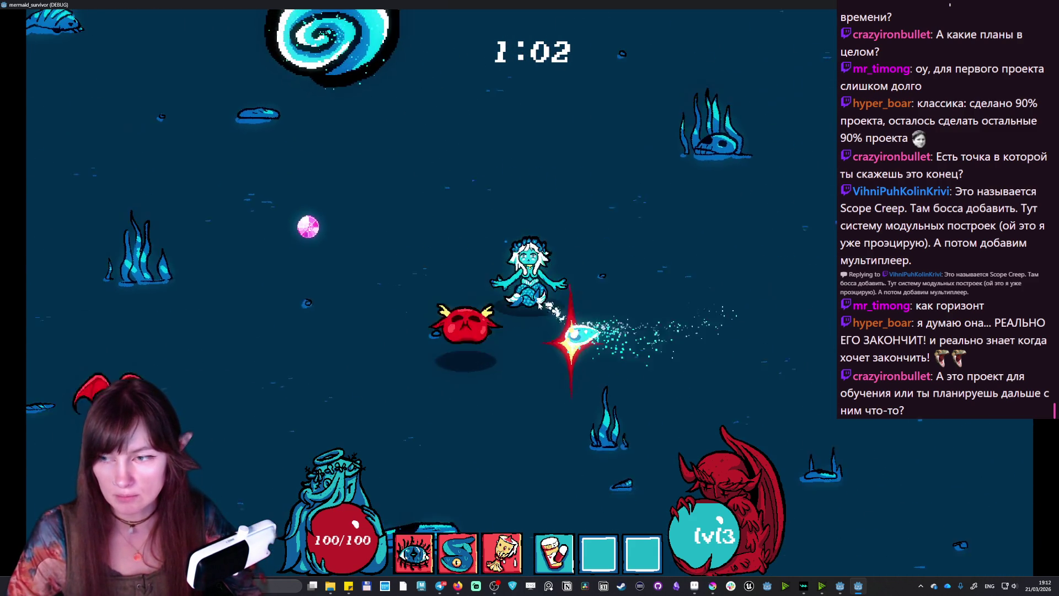
key("s")
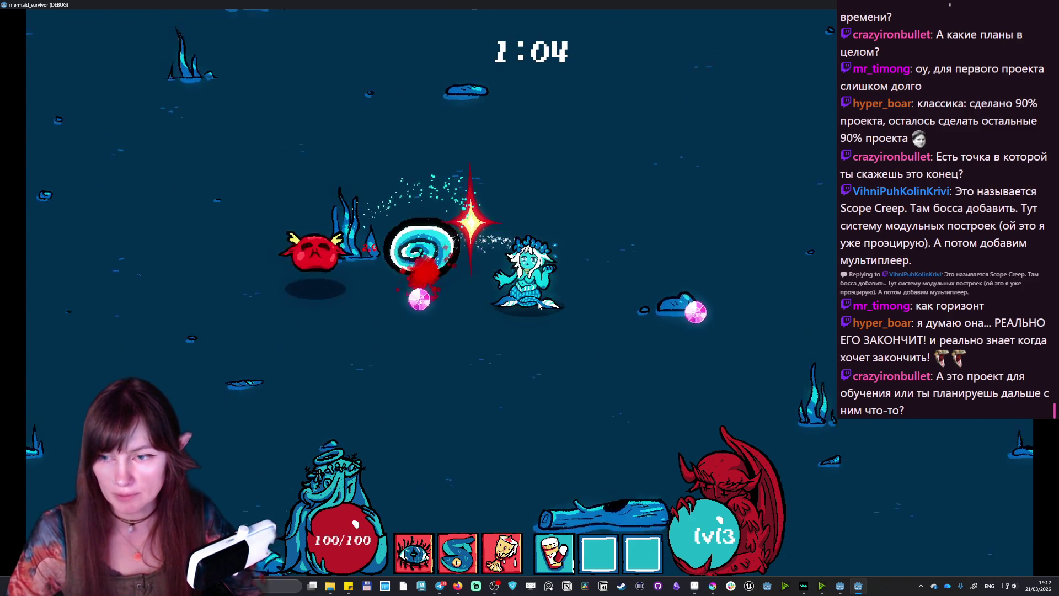
left_click(499, 245)
- Swim the mermaid past the demon altar and bat swarm, playing on toward level 4
key("d")
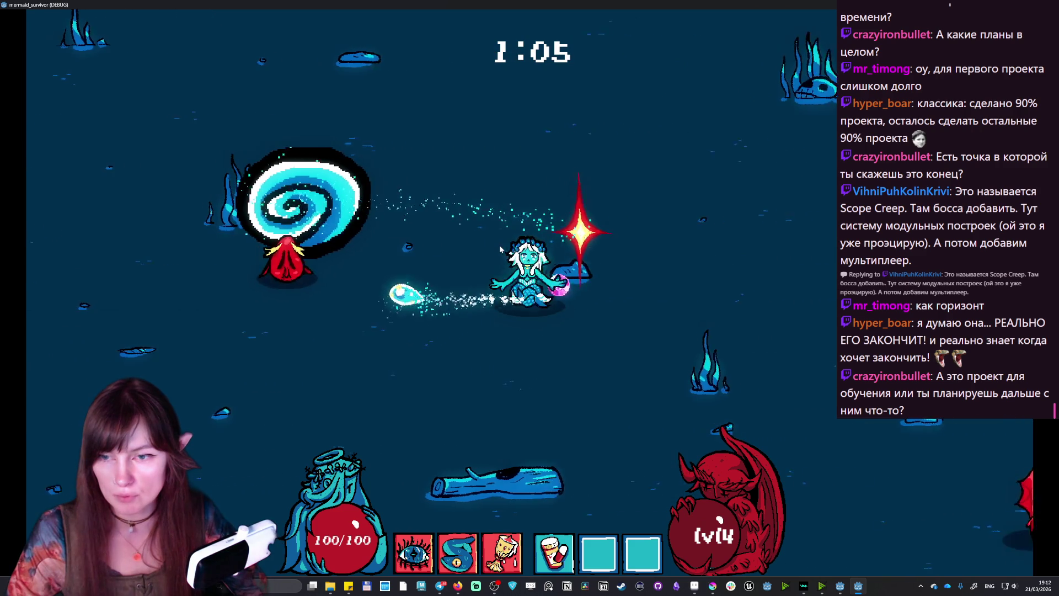
key("w")
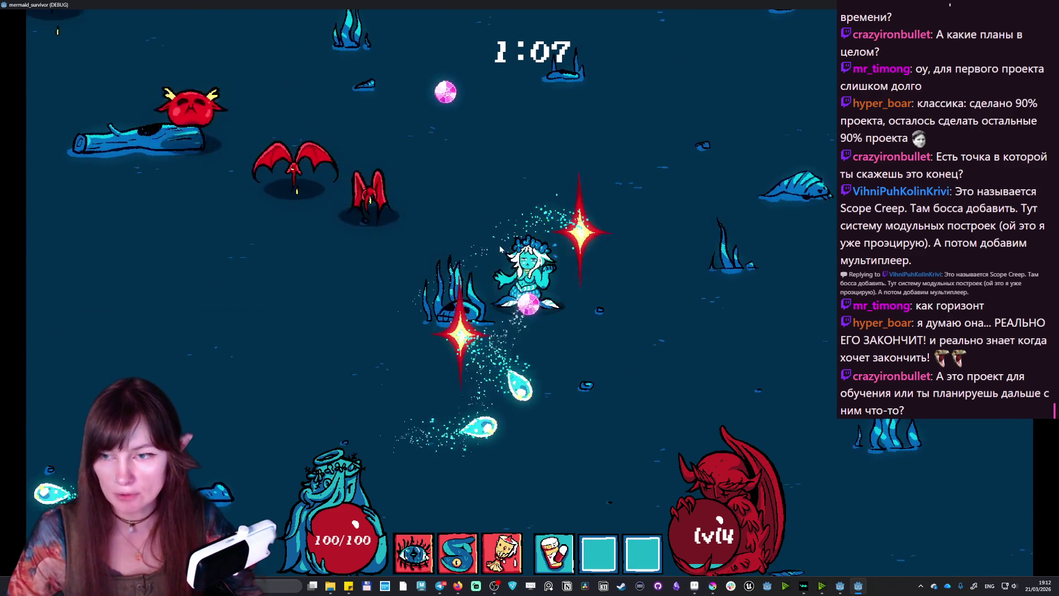
key("s")
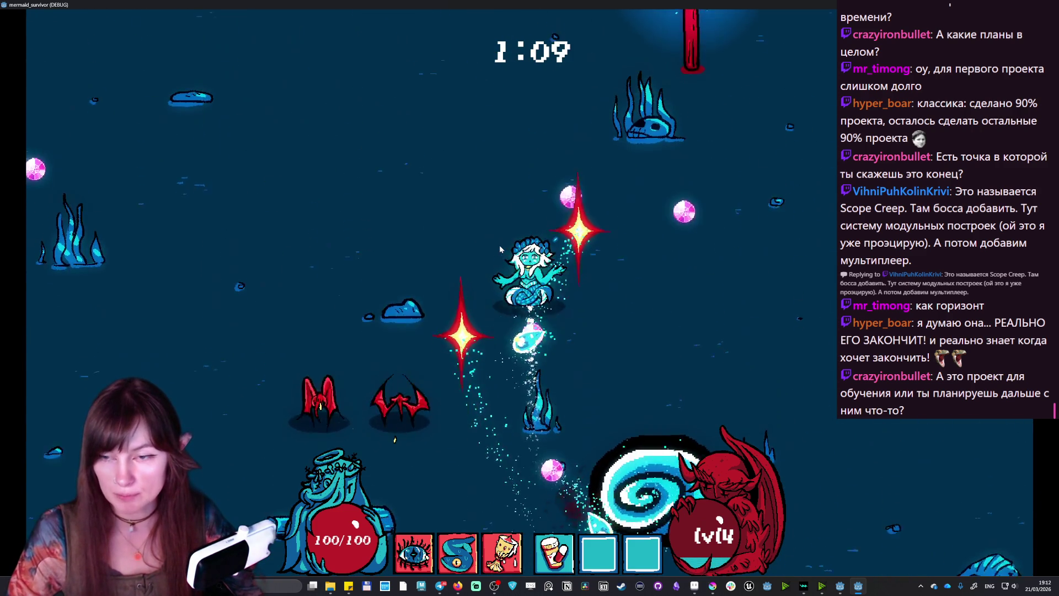
key("a")
key("w")
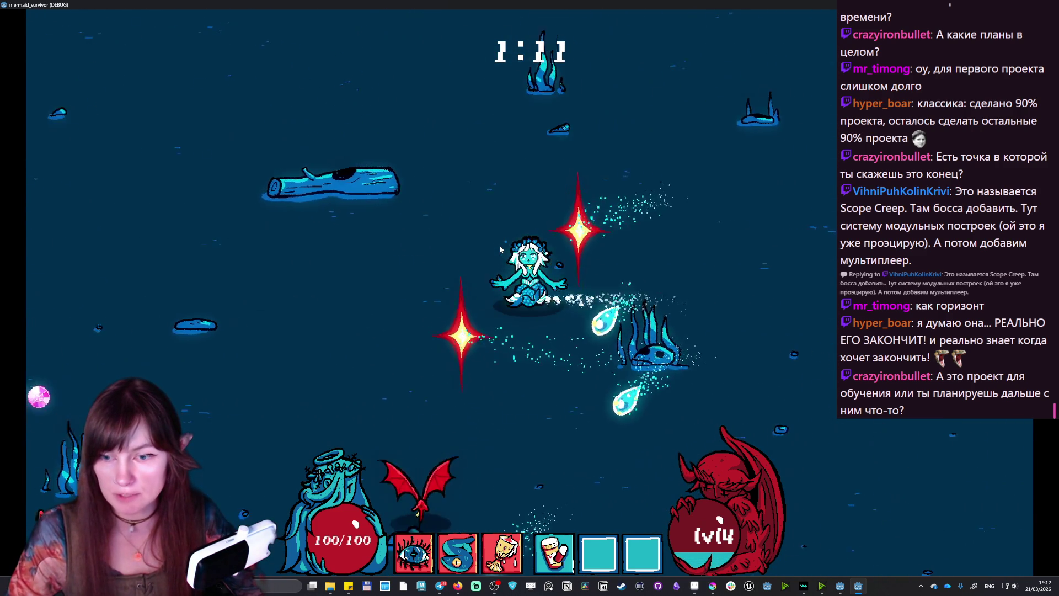
key("w")
key("d")
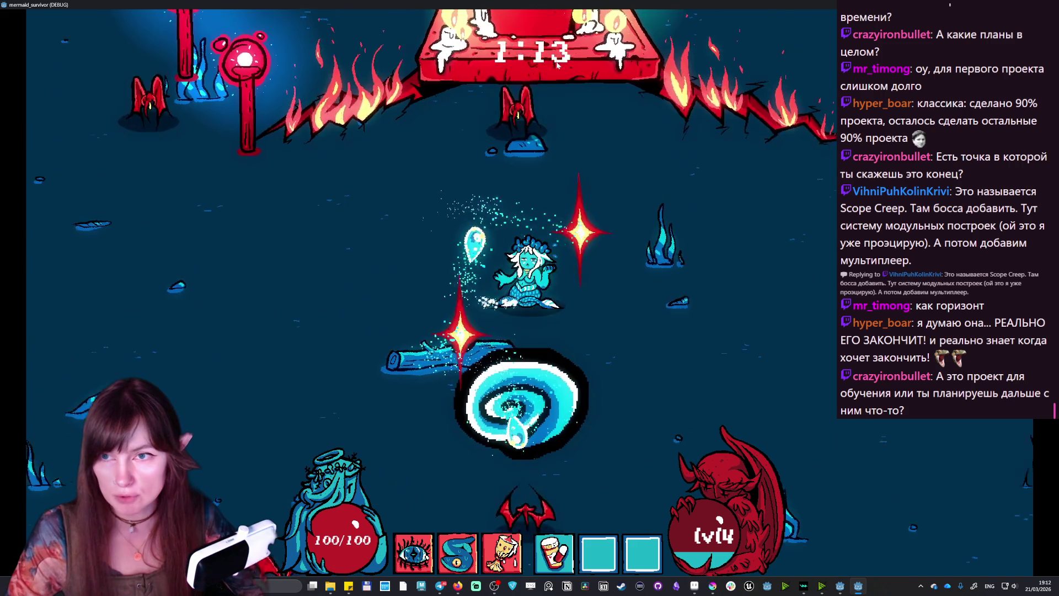
key("s")
key("s")
key("d")
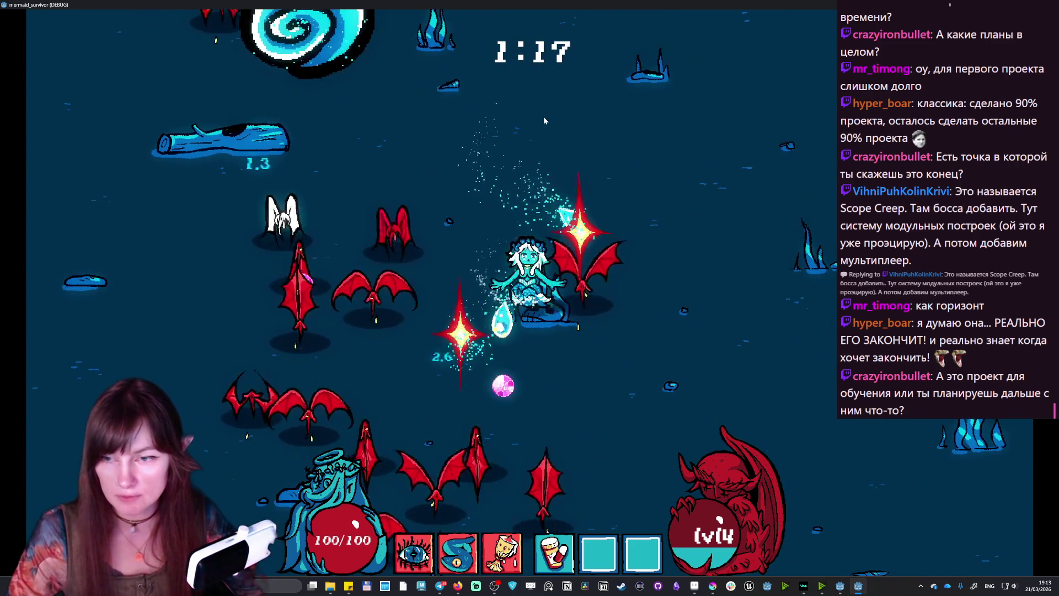
key("d")
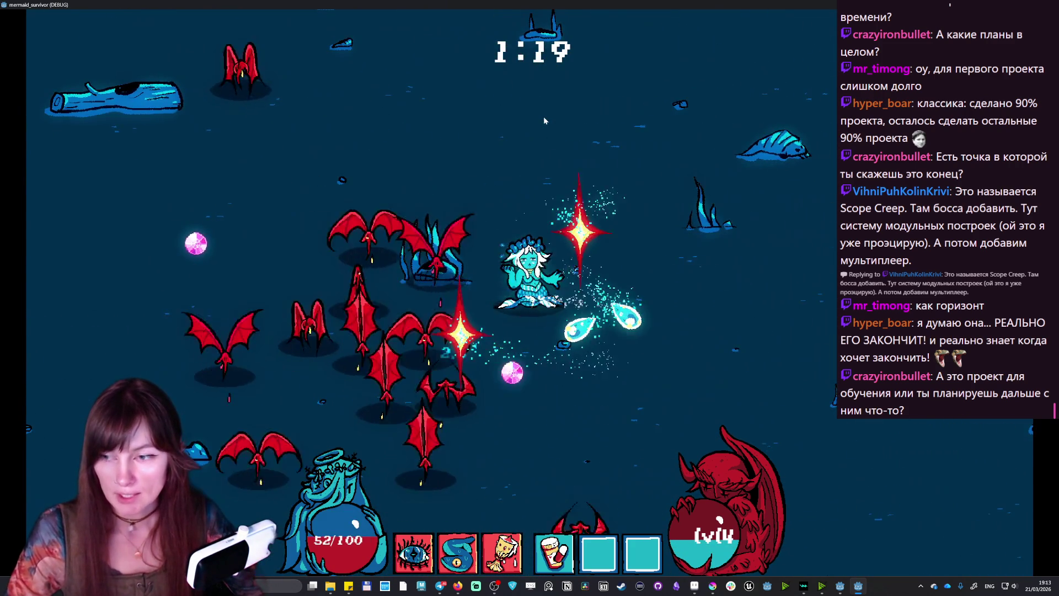
key("w")
key("d")
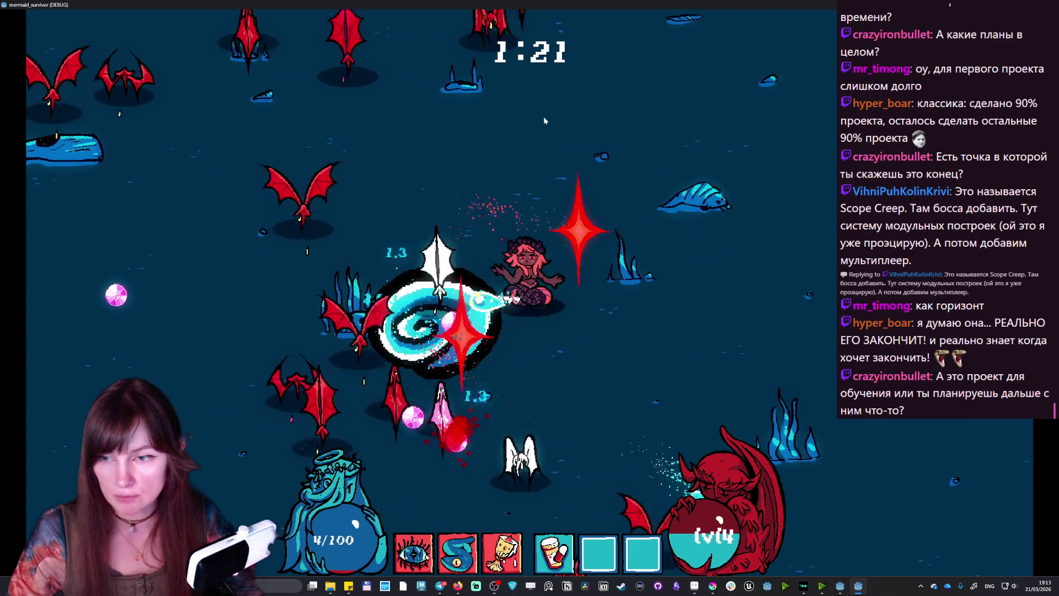
key("d")
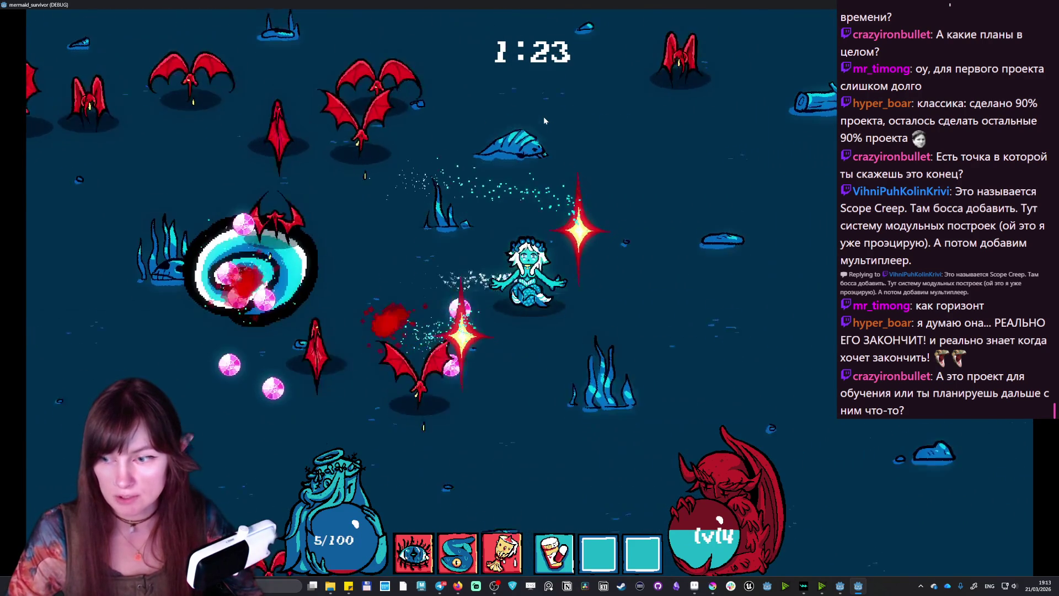
key("w")
key("d")
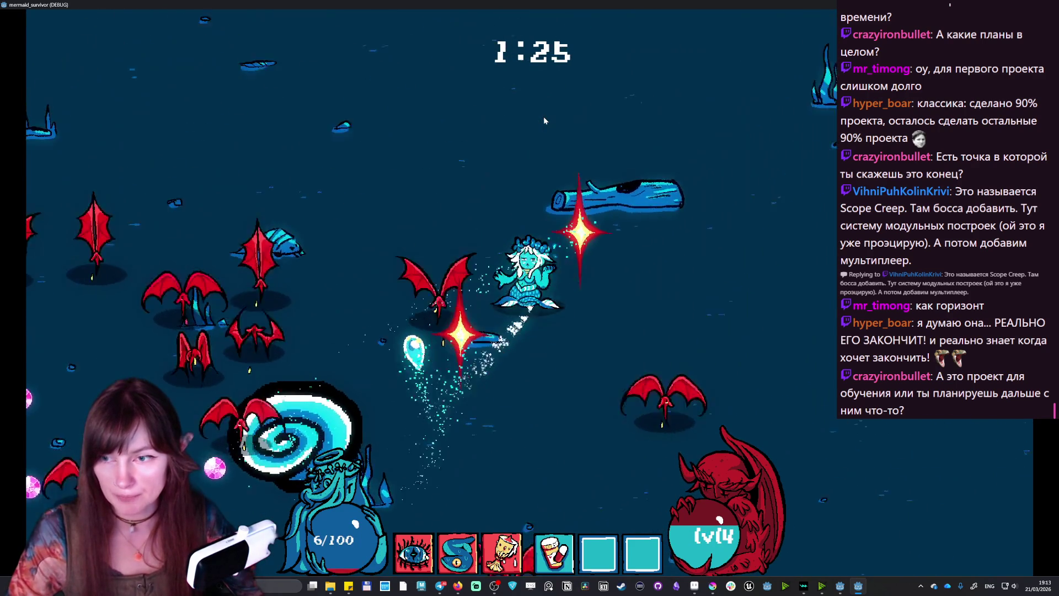
key("d")
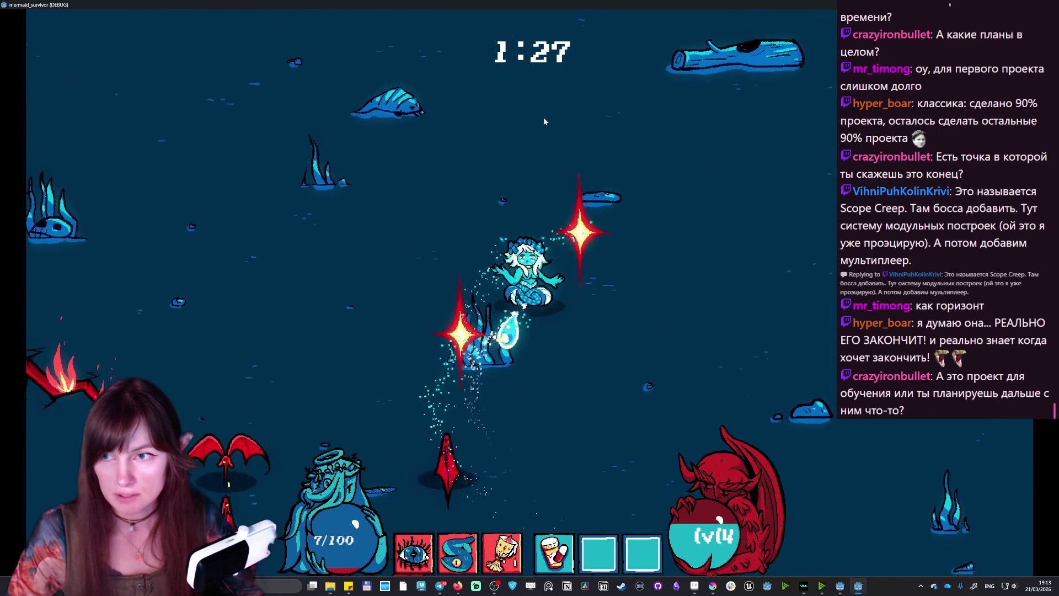
key("d")
key("s")
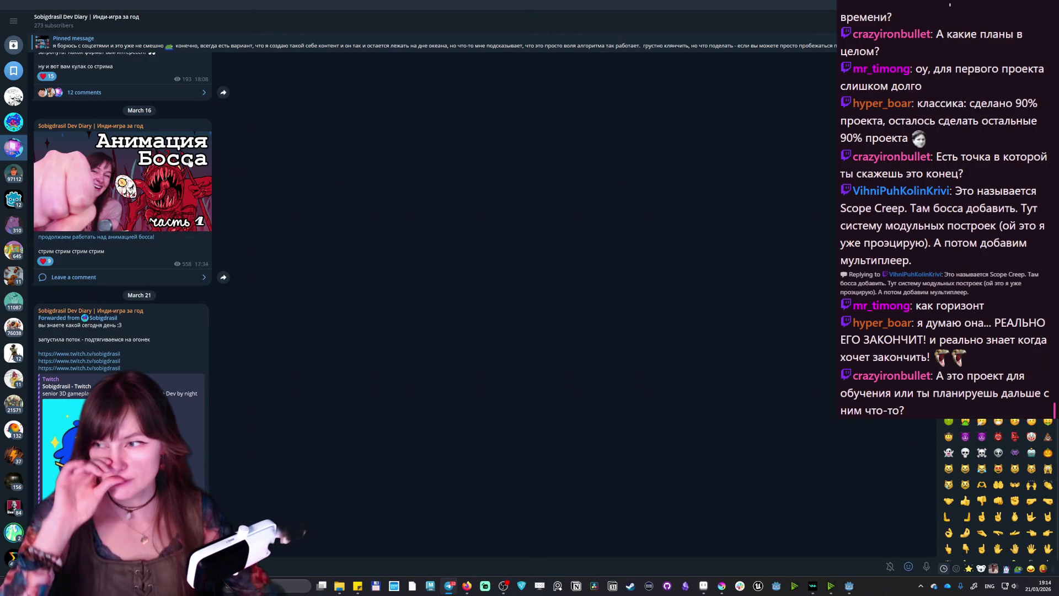
- Open the channel info panel, select its description, and close it
left_click(76, 24)
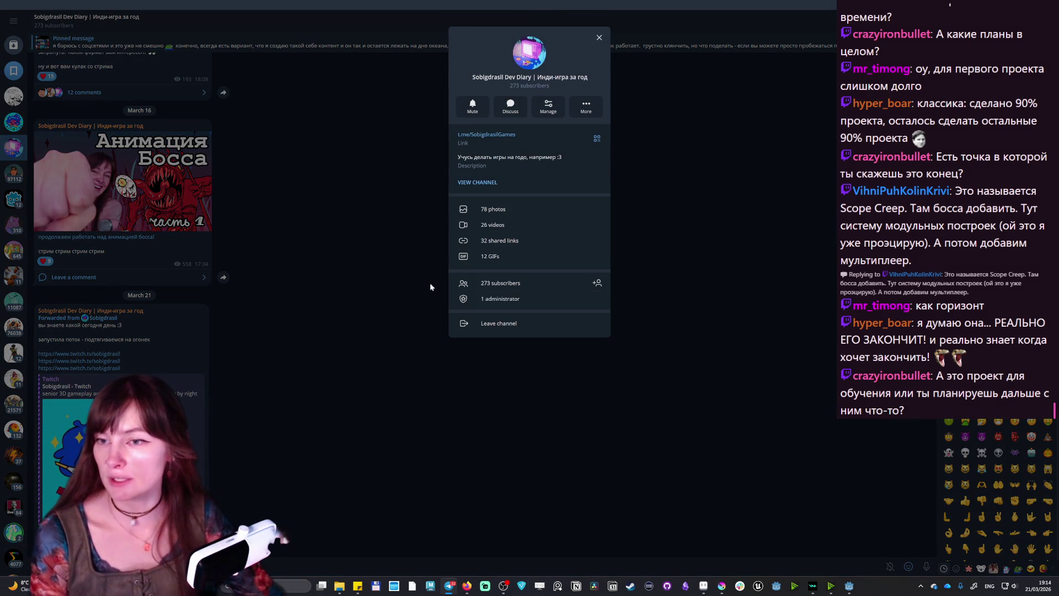
mouse_move(457, 157)
left_mouse_down()
mouse_move(543, 157)
mouse_move(716, 213)
left_mouse_up()
left_click(717, 213)
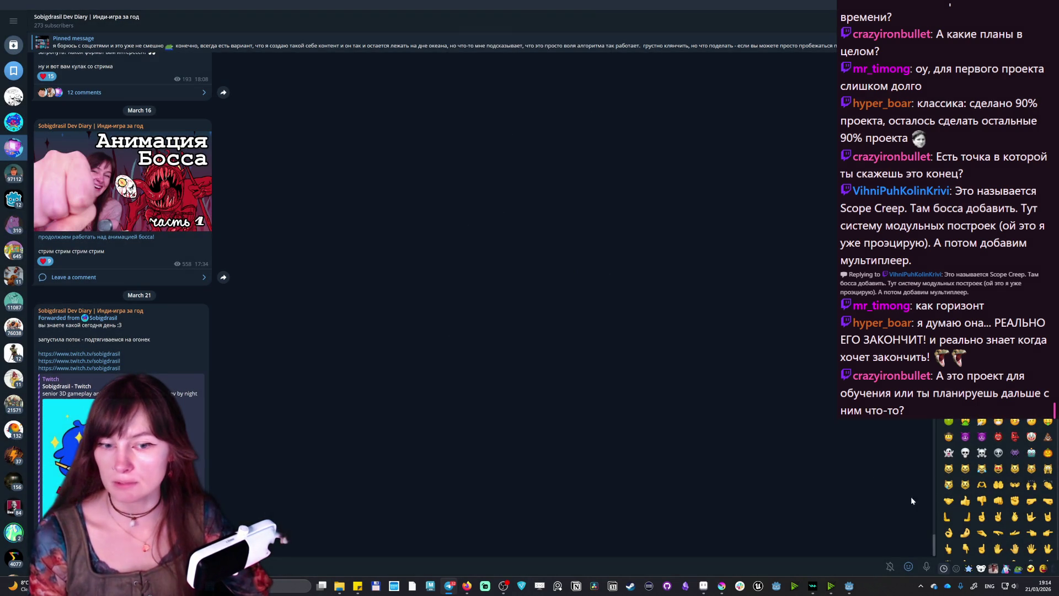
- Scroll through the channel feed to the December 3 Enemies art post
scroll(933, 547, "up", 20)
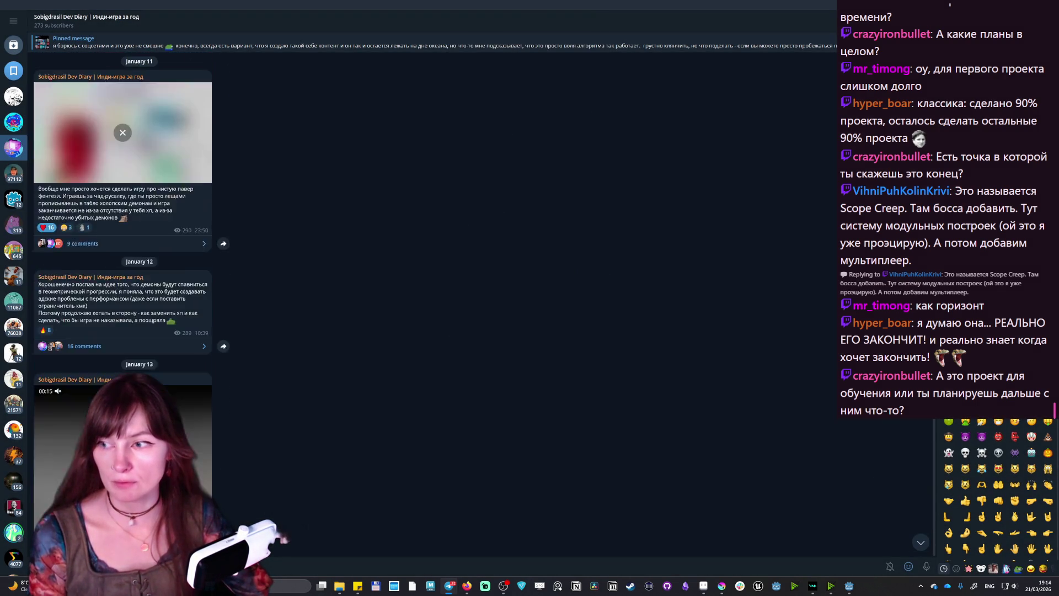
scroll(254, 241, "down", 10)
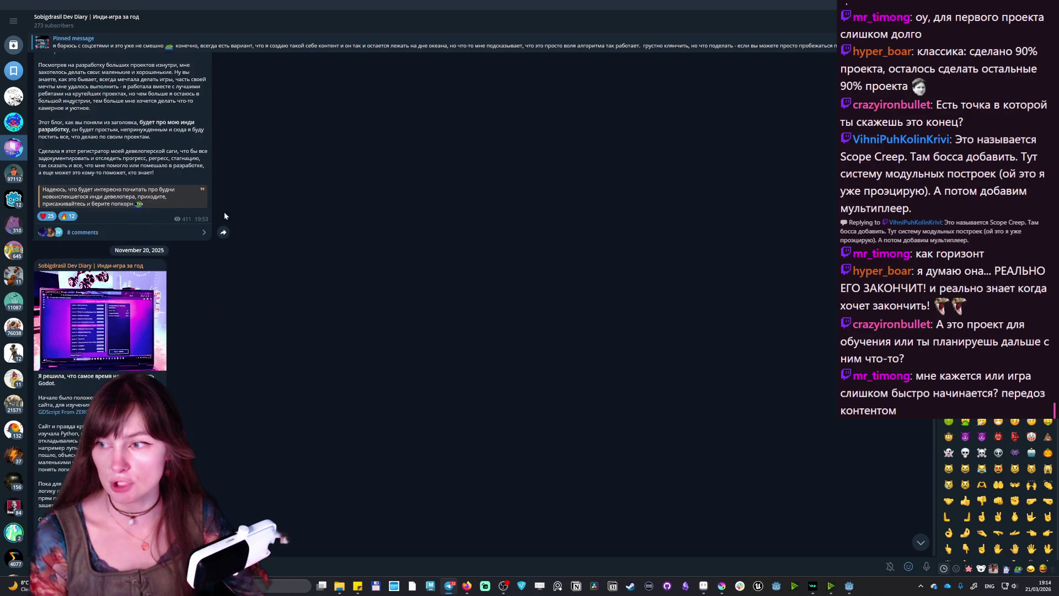
scroll(253, 242, "down", 10)
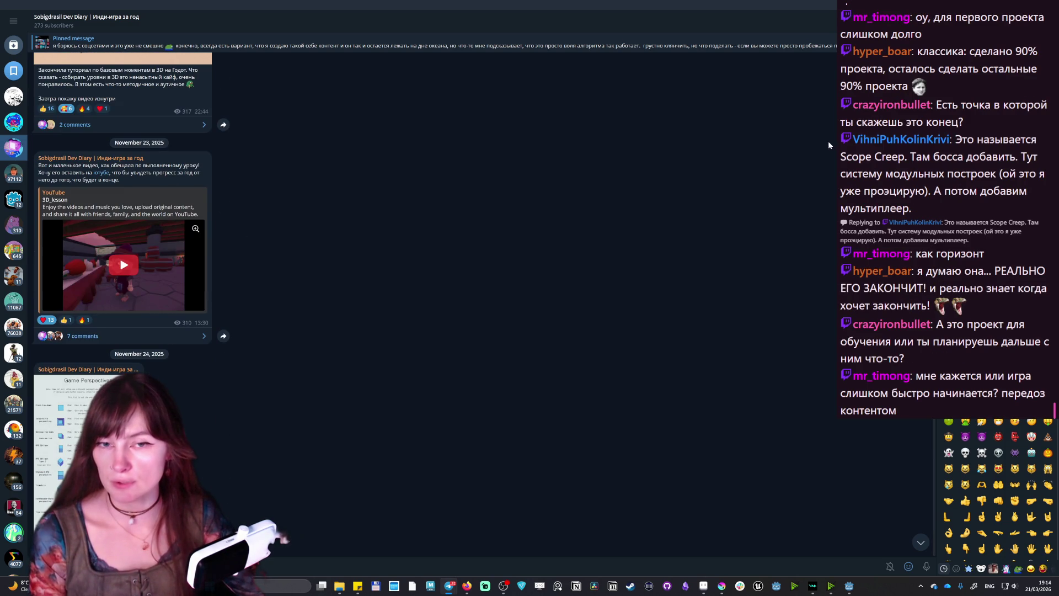
scroll(123, 276, "down", 10)
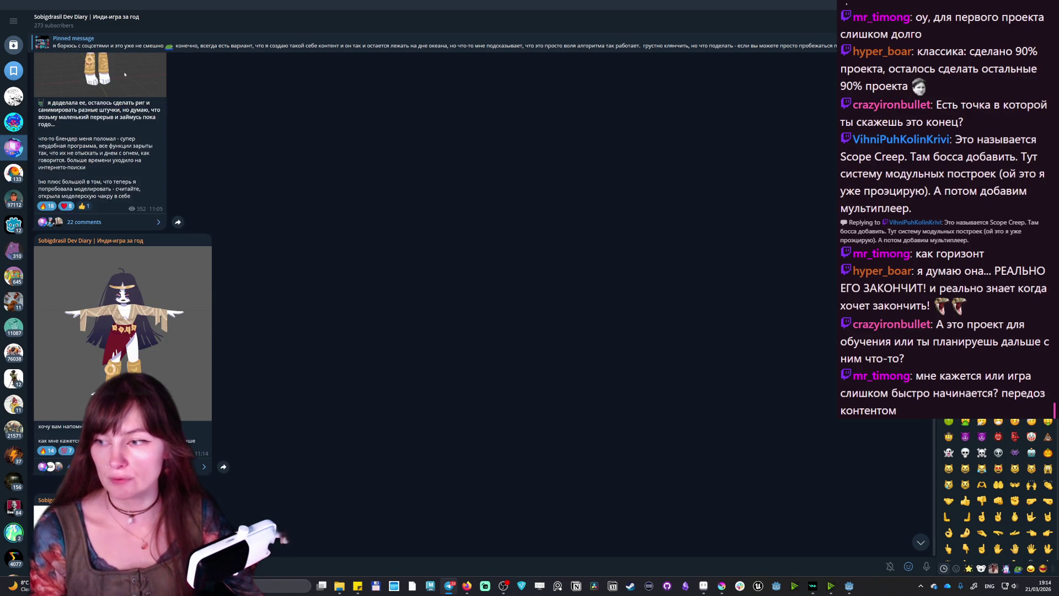
scroll(123, 276, "up", 10)
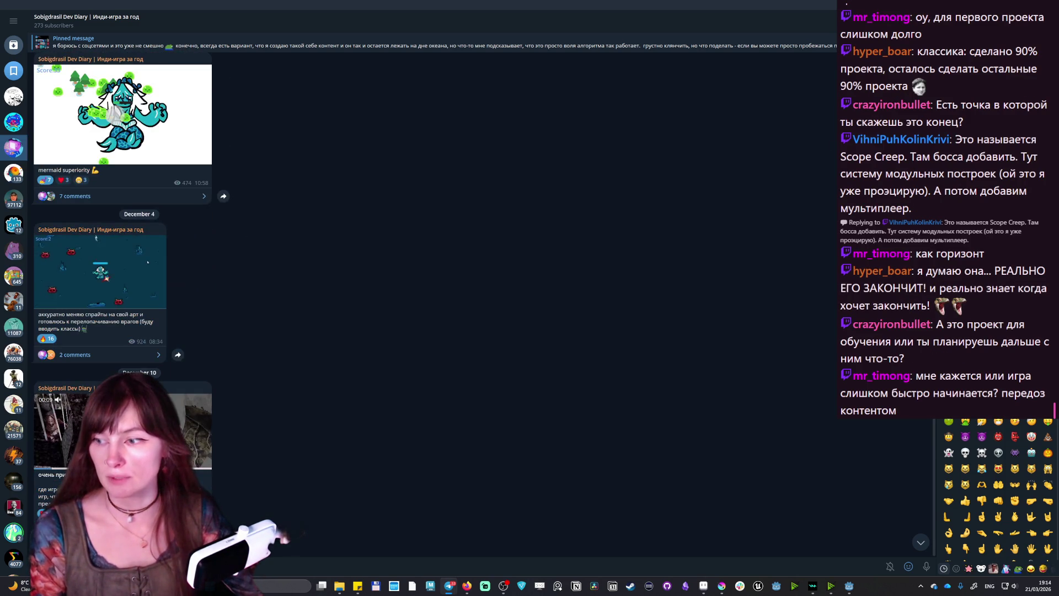
scroll(147, 290, "down", 5)
scroll(148, 290, "up", 5)
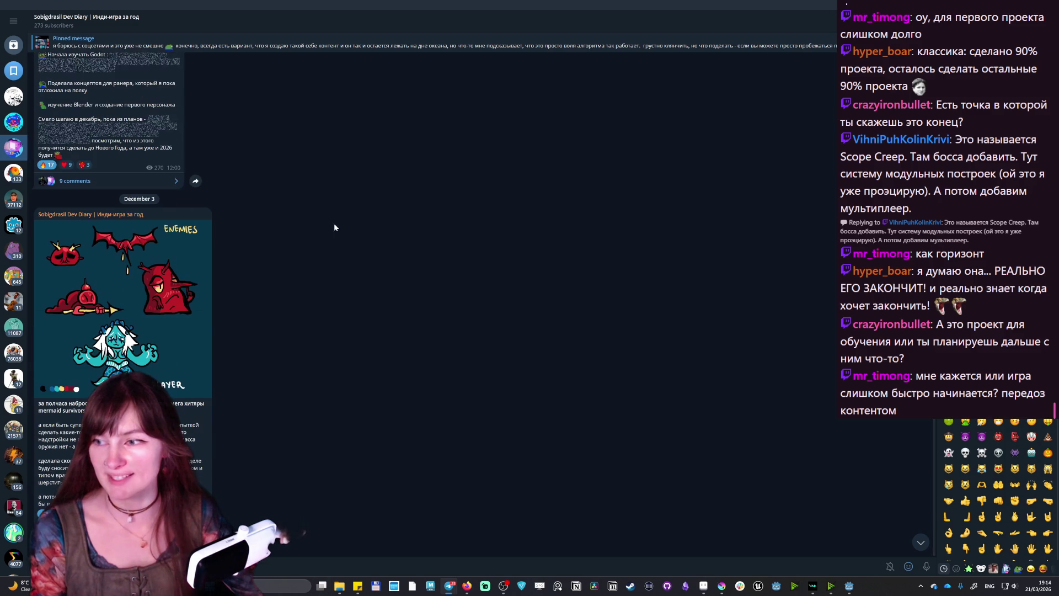
- View the Enemies art, the crystals art and the progress-bar screenshot full size, closing each
left_click(171, 323)
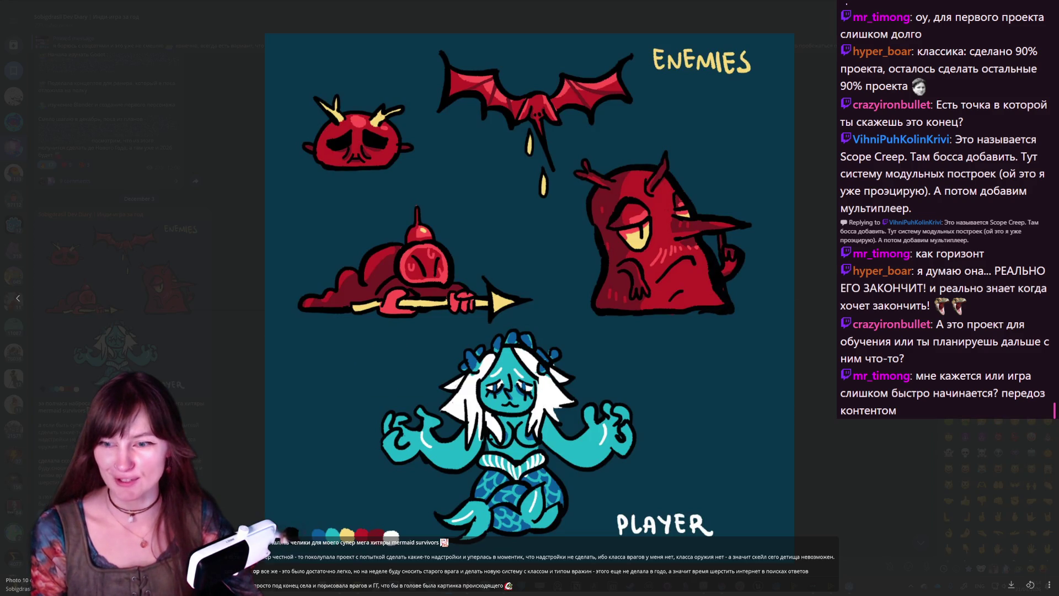
key("Escape")
scroll(271, 393, "down", 10)
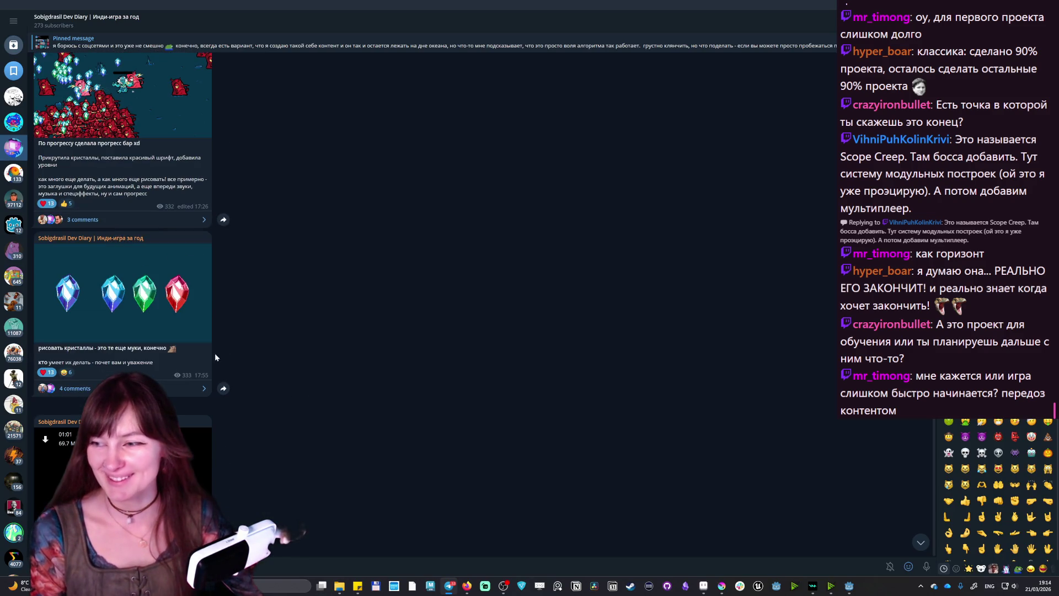
left_click(141, 291)
key("Escape")
scroll(121, 248, "up", 3)
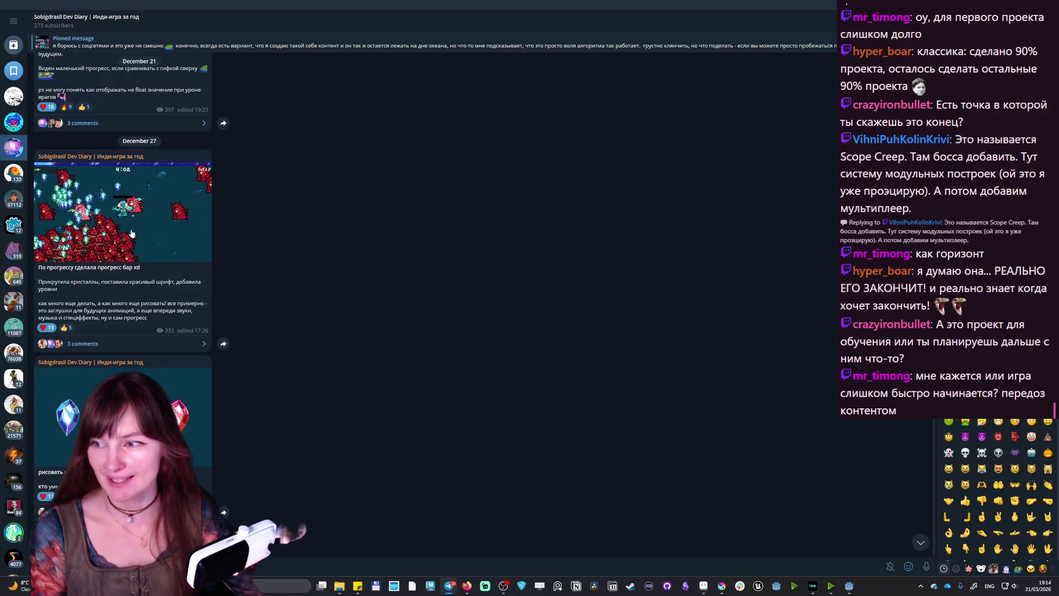
left_click(122, 198)
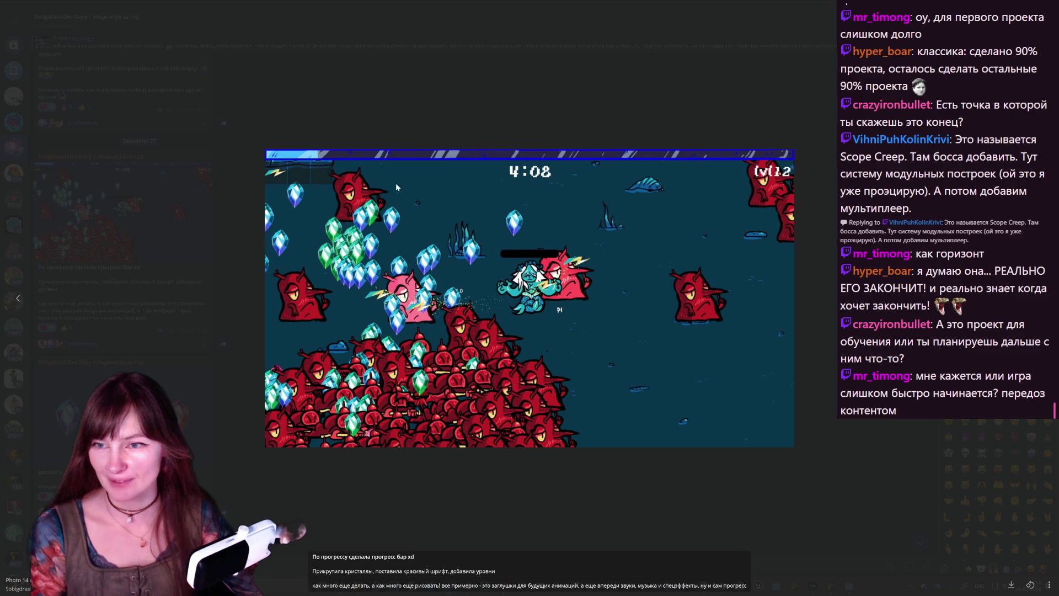
key("Escape")
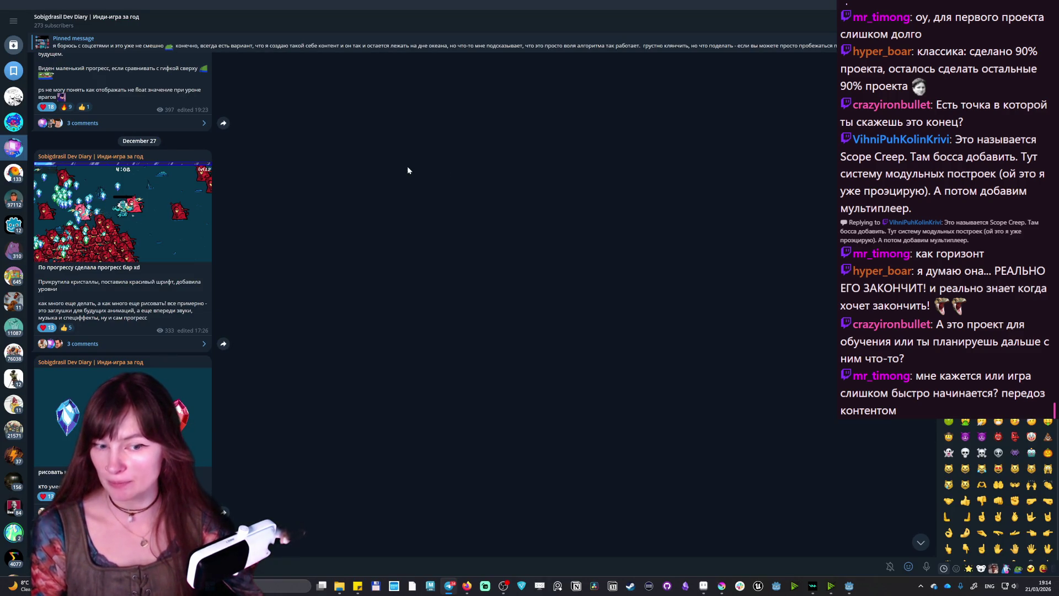
- Scroll down to the December 31 sketch post and bring up the notifications and calendar panel
scroll(316, 284, "down", 2)
scroll(316, 284, "down", 10)
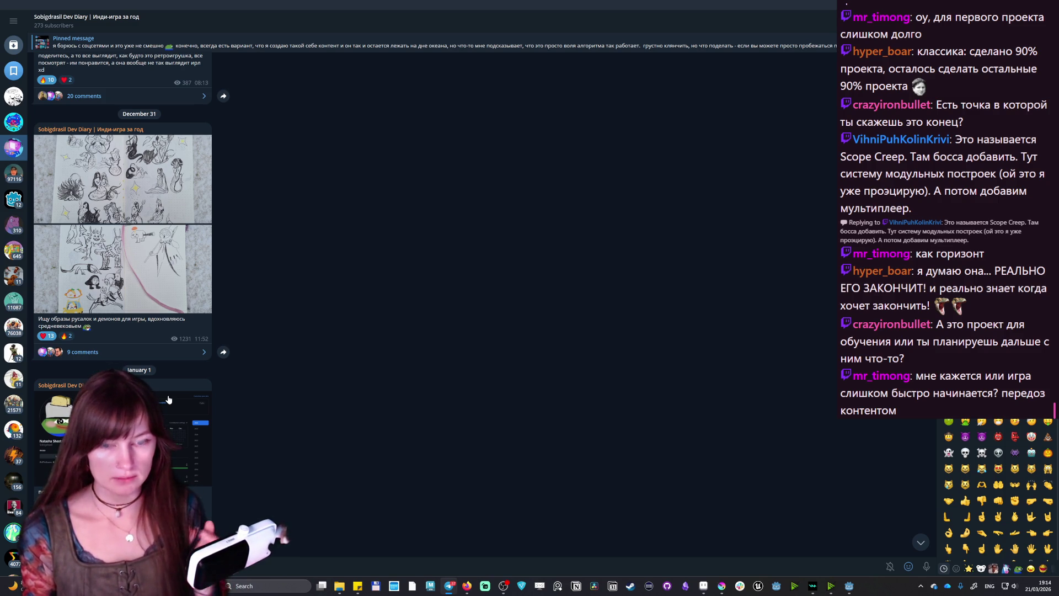
left_click(1035, 587)
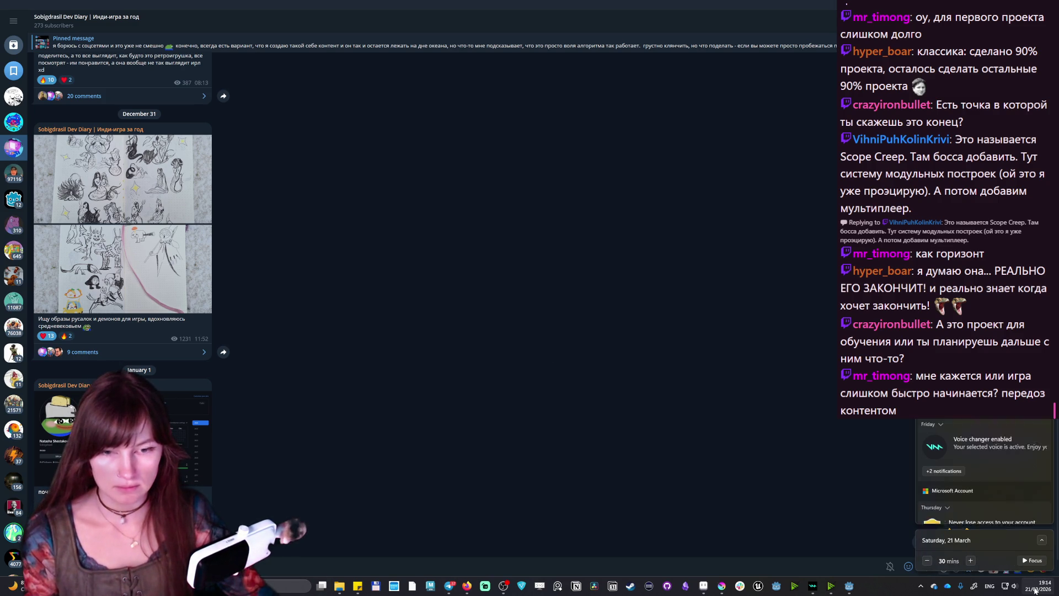
- Dismiss the notifications panel and enlarge the January 1 post's GitHub profile screenshot
left_click(909, 567)
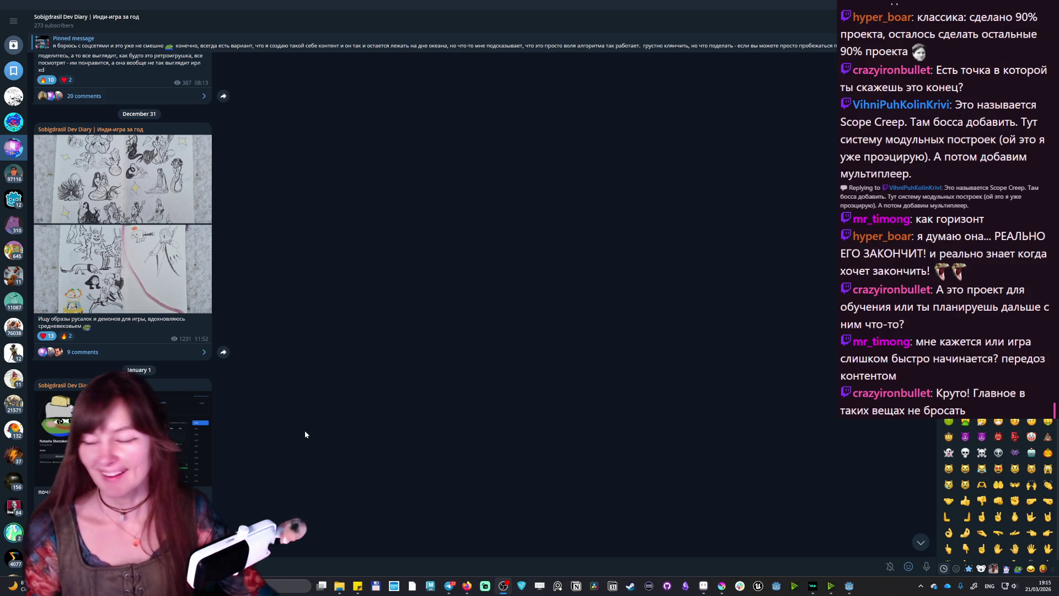
scroll(322, 436, "down", 3)
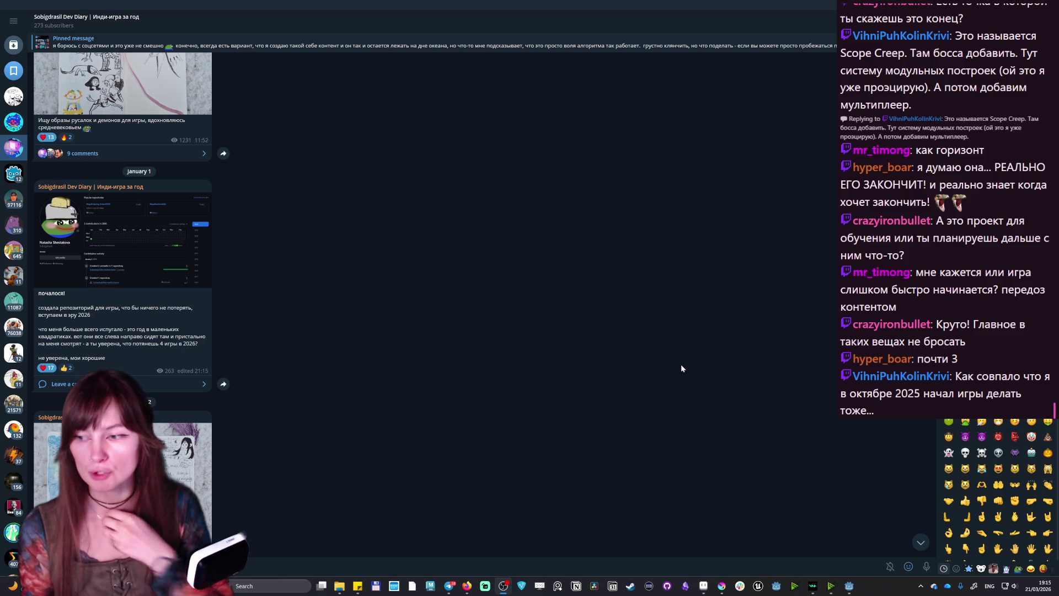
scroll(563, 386, "down", 3)
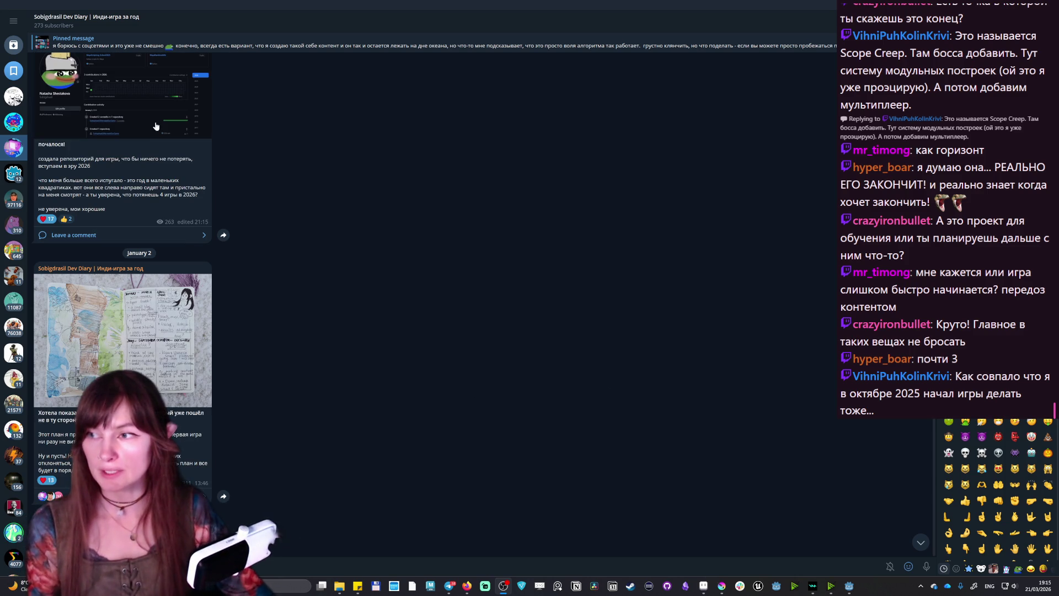
left_click(148, 113)
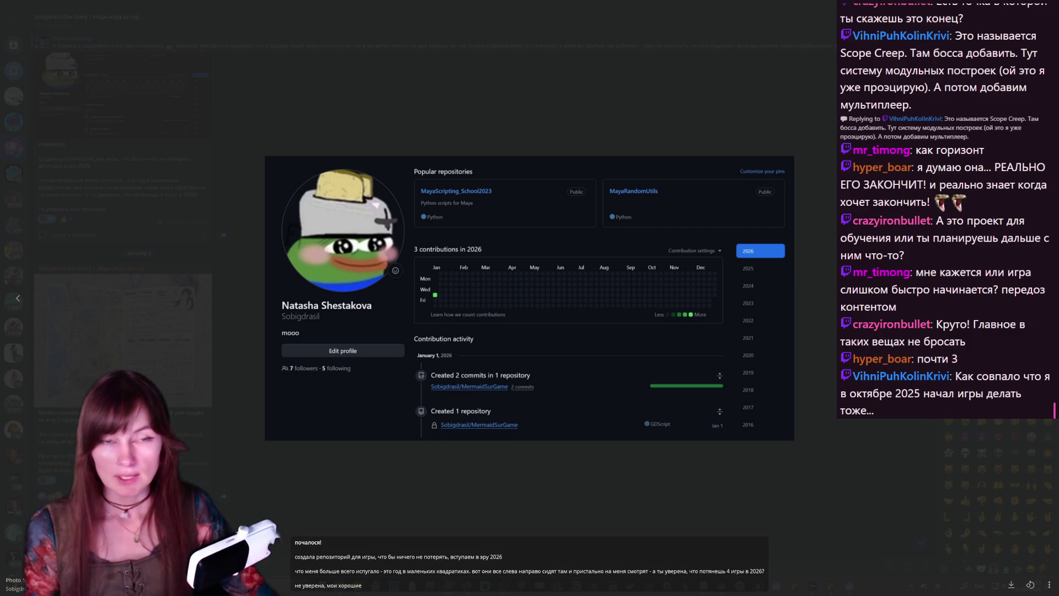
- Close the enlarged GitHub screenshot and switch over to the browser with Alt+Tab
key("Escape")
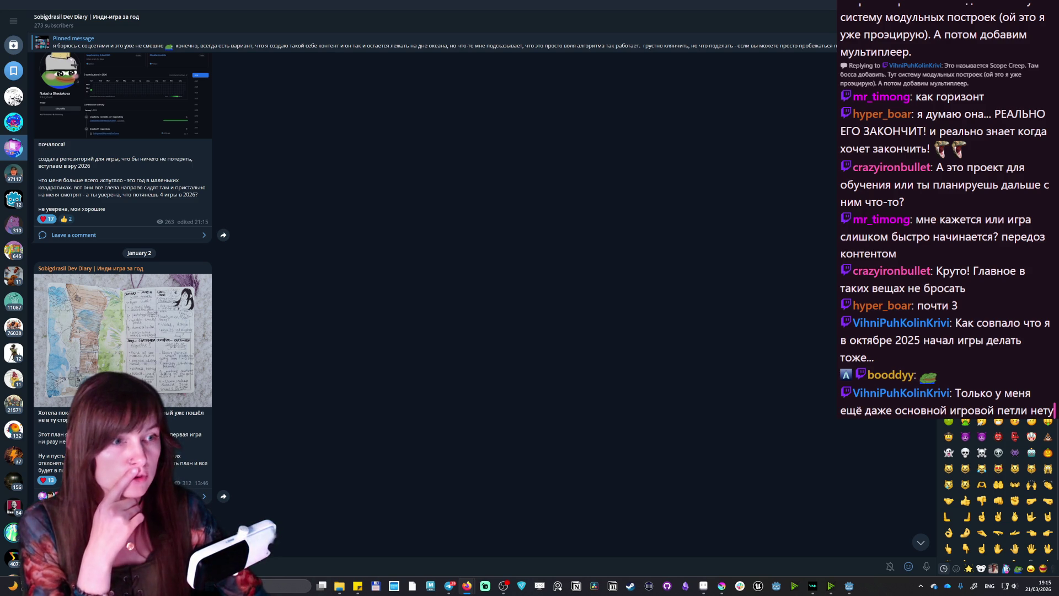
key("alt+Tab")
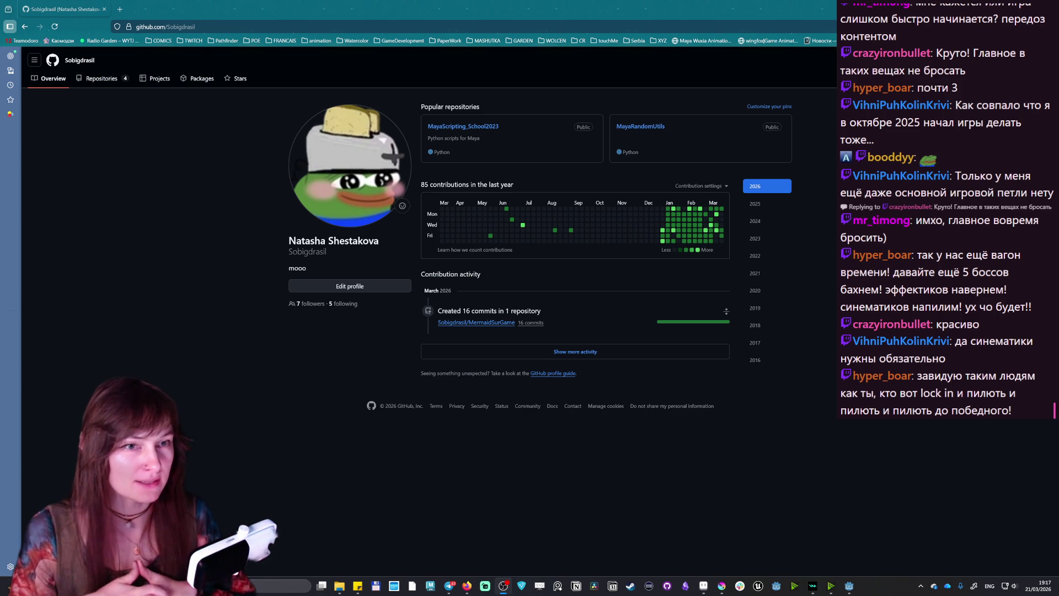
- Bring the Godot editor back to the front from the taskbar
left_click(852, 582)
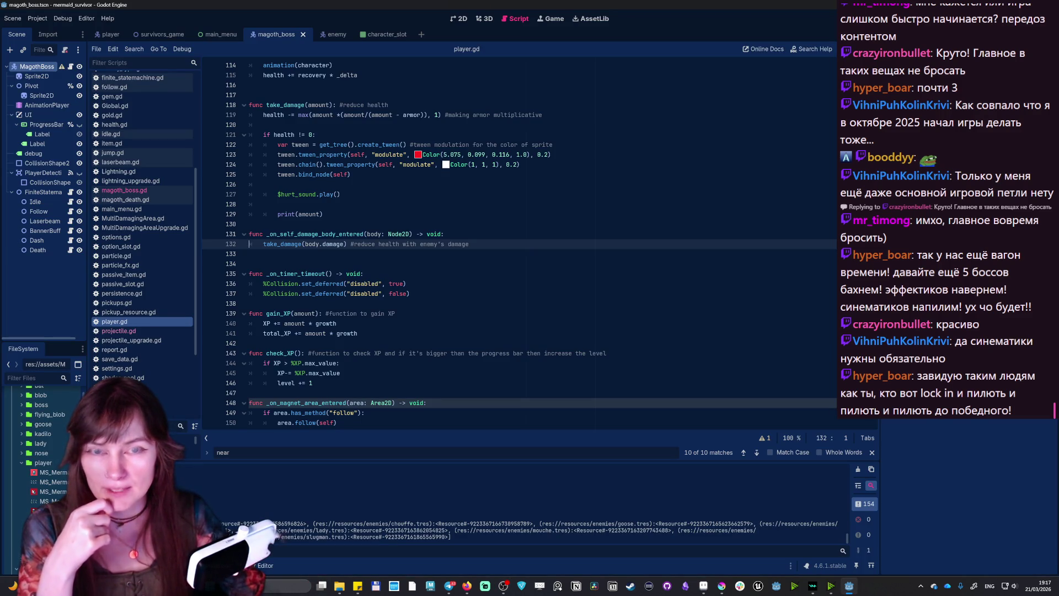
- Run the game with F5 to character select, close it, then view main_menu and survivors_game scenes
key("F5")
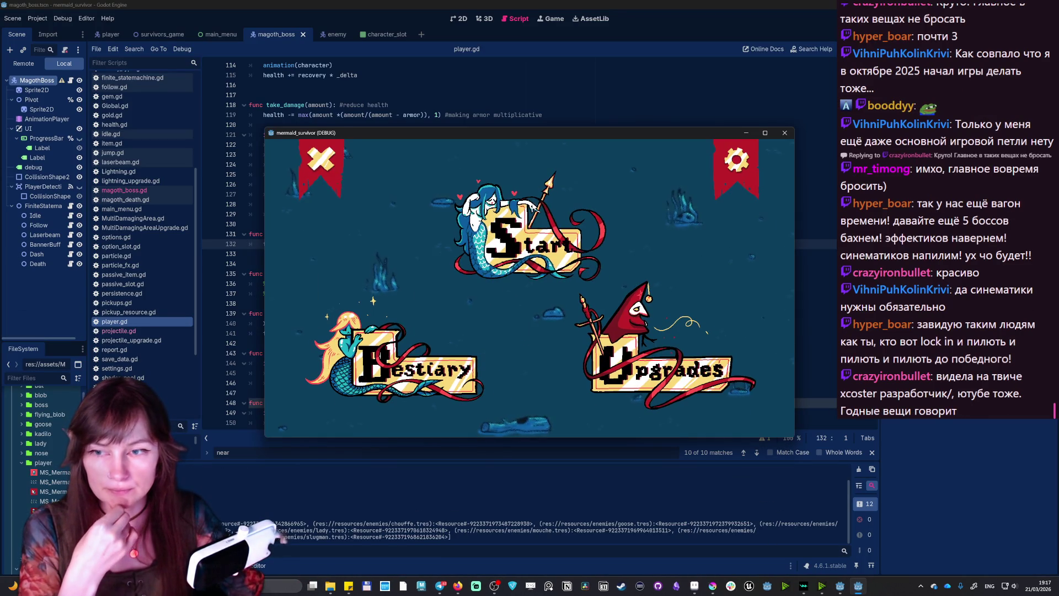
left_click(533, 206)
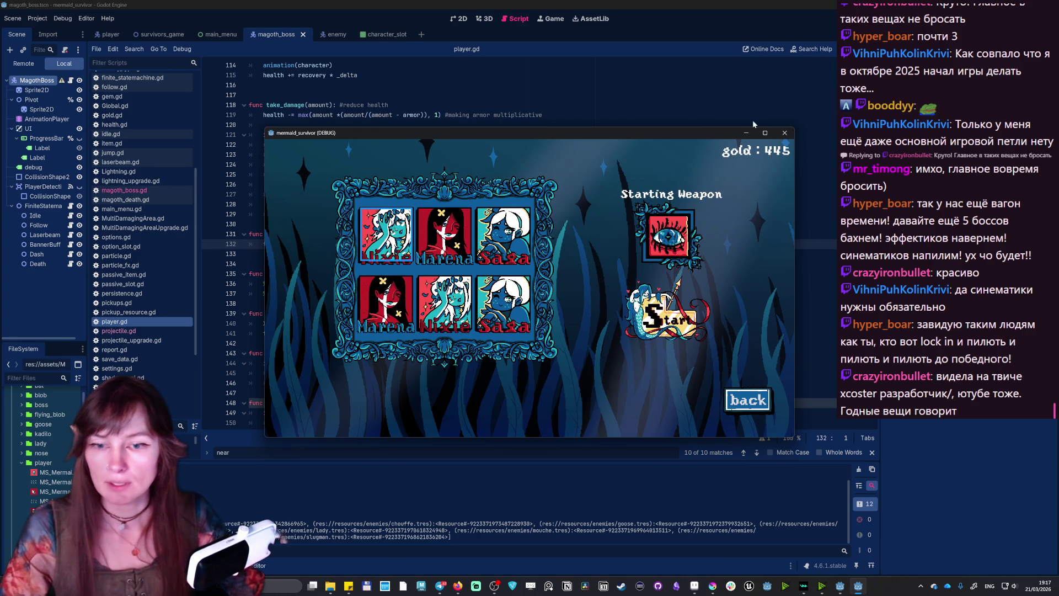
left_click(786, 133)
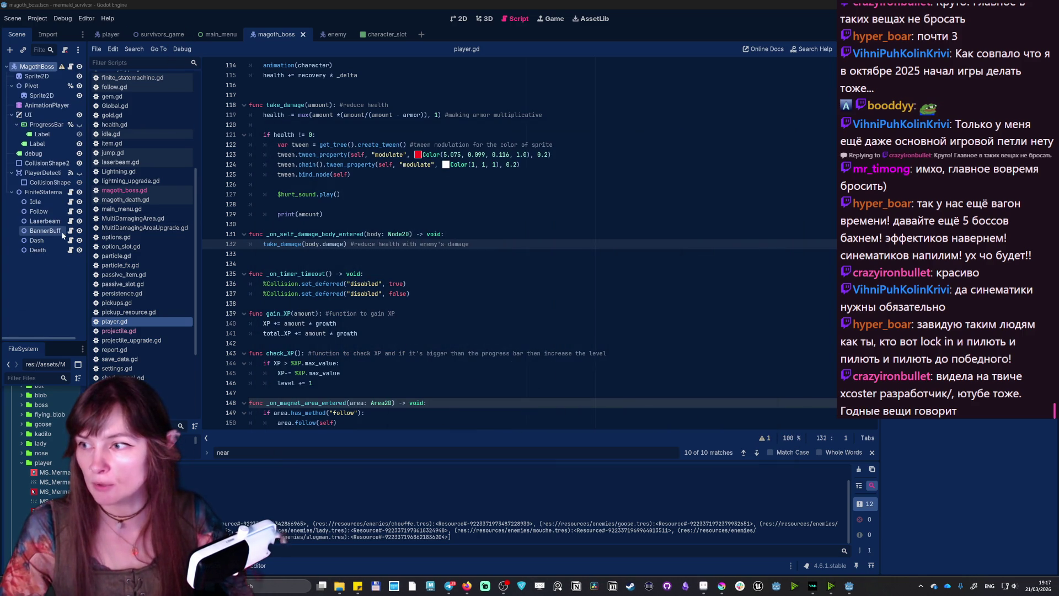
left_click(219, 35)
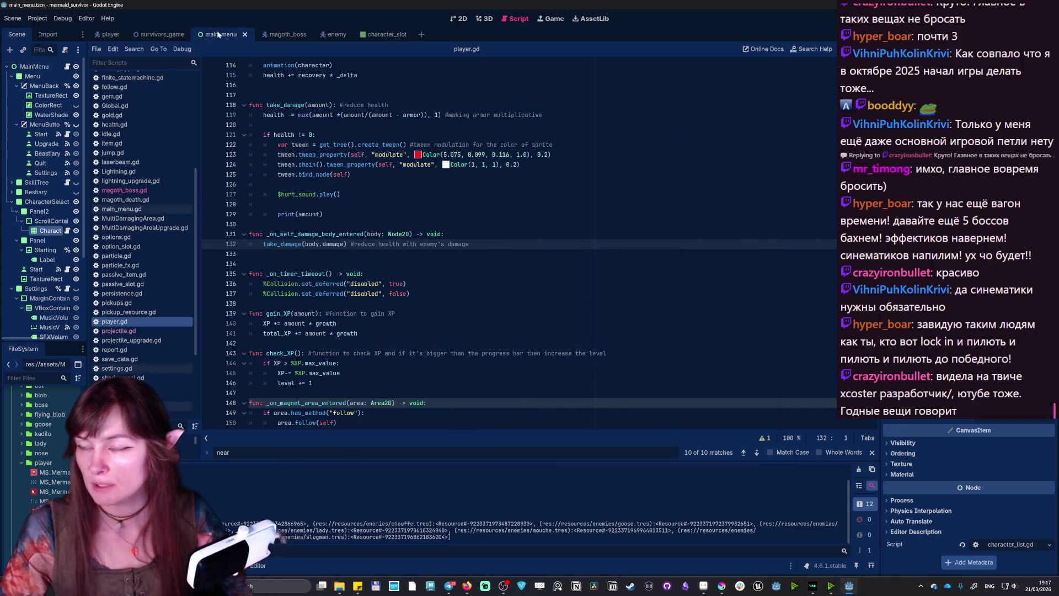
left_click(157, 34)
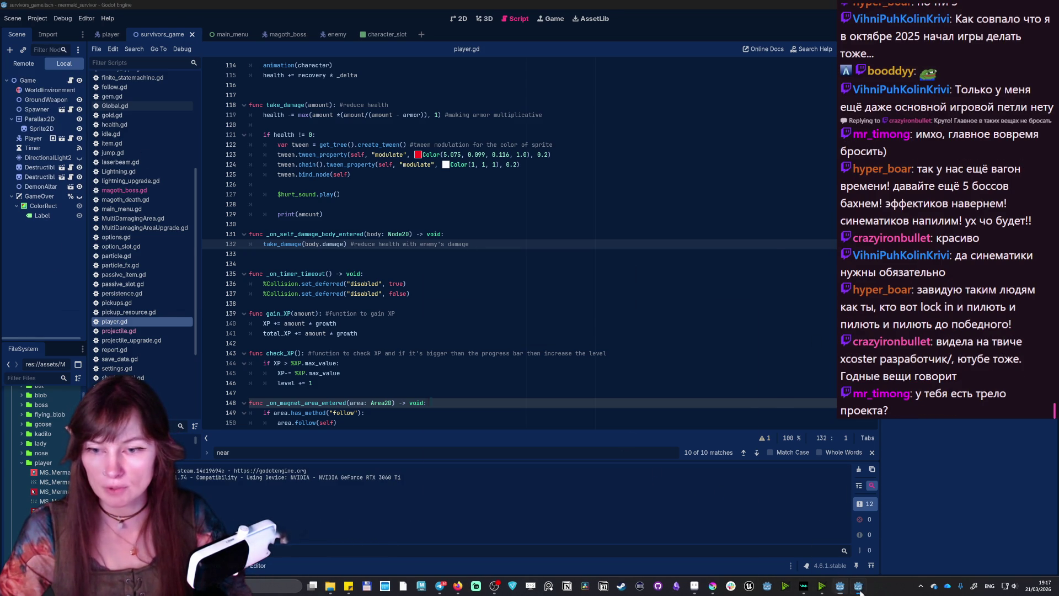
- Launch the game, switch it to fullscreen via the pause options, and start a new mermaid run
left_click(858, 586)
left_click(533, 179)
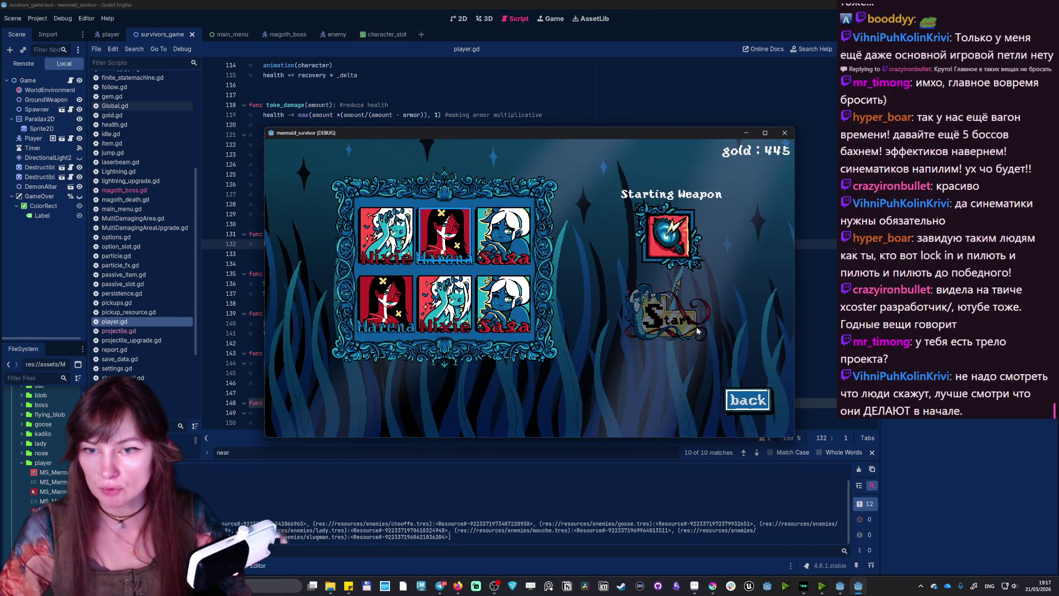
left_click(698, 330)
key("Escape")
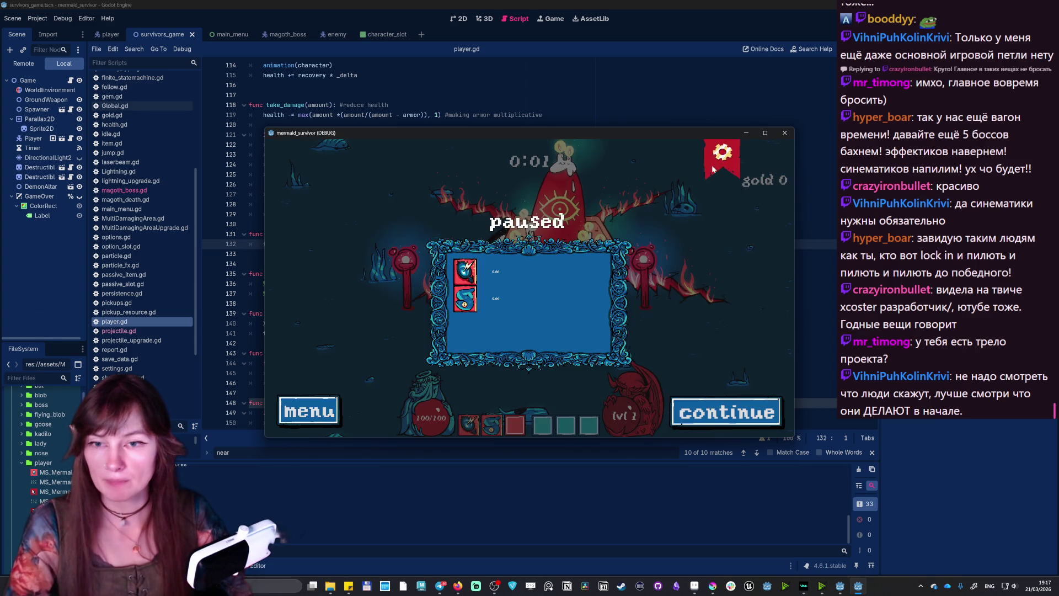
left_click(718, 147)
left_click(307, 401)
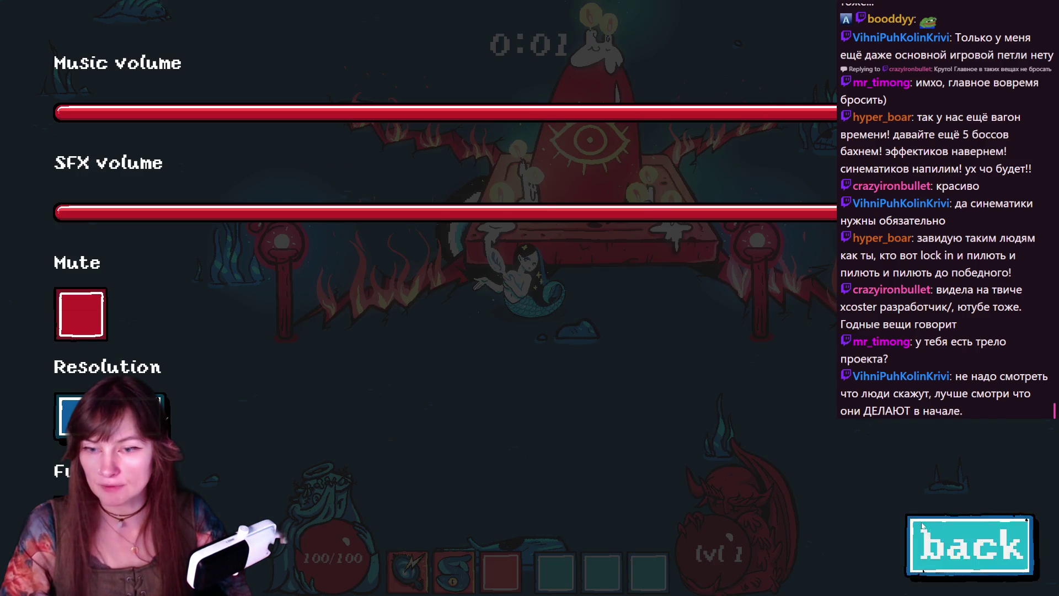
left_click(922, 523)
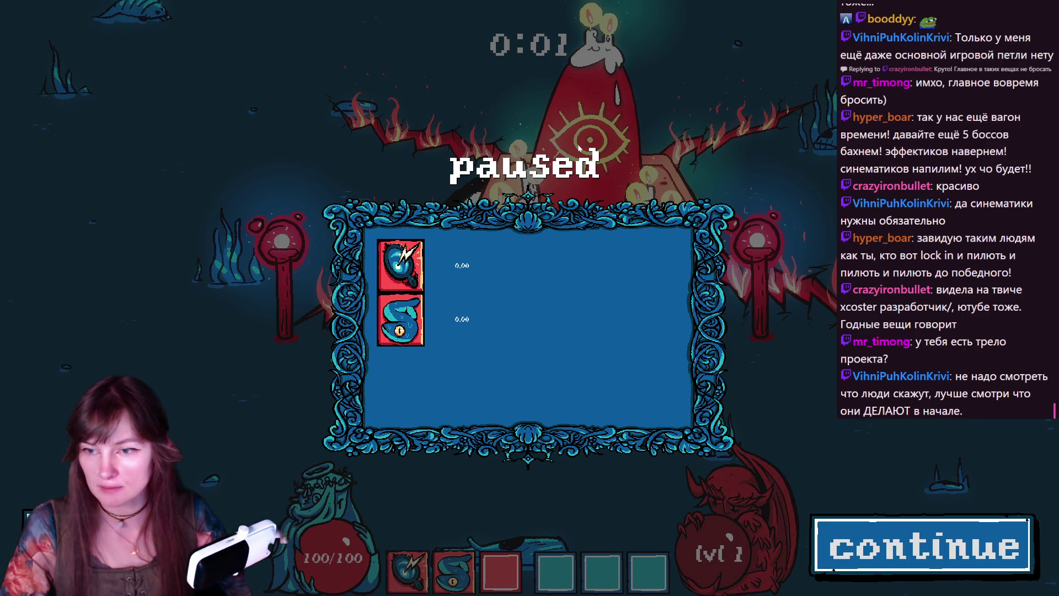
key("Escape")
left_click(546, 193)
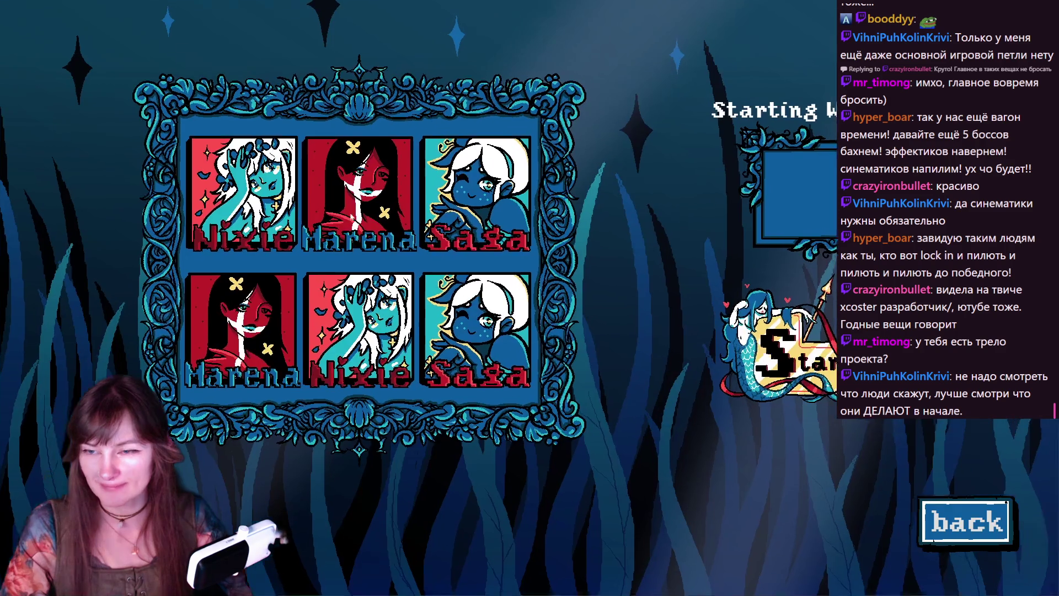
left_click(800, 365)
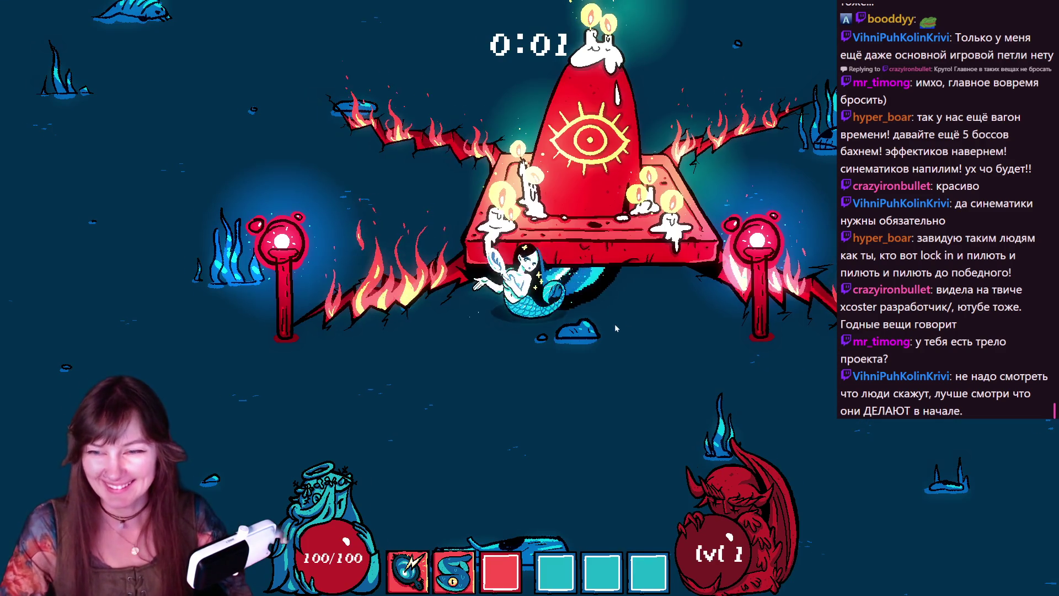
- Swim the mermaid around the arena and altar, dodging enemies and collecting XP
key("d")
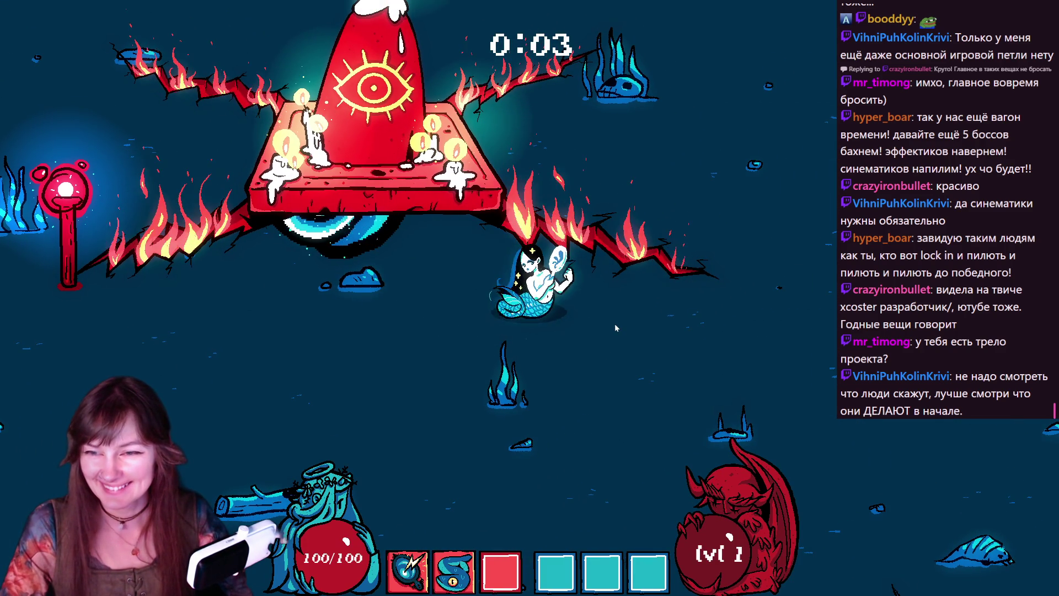
key("a")
key("w")
key("d")
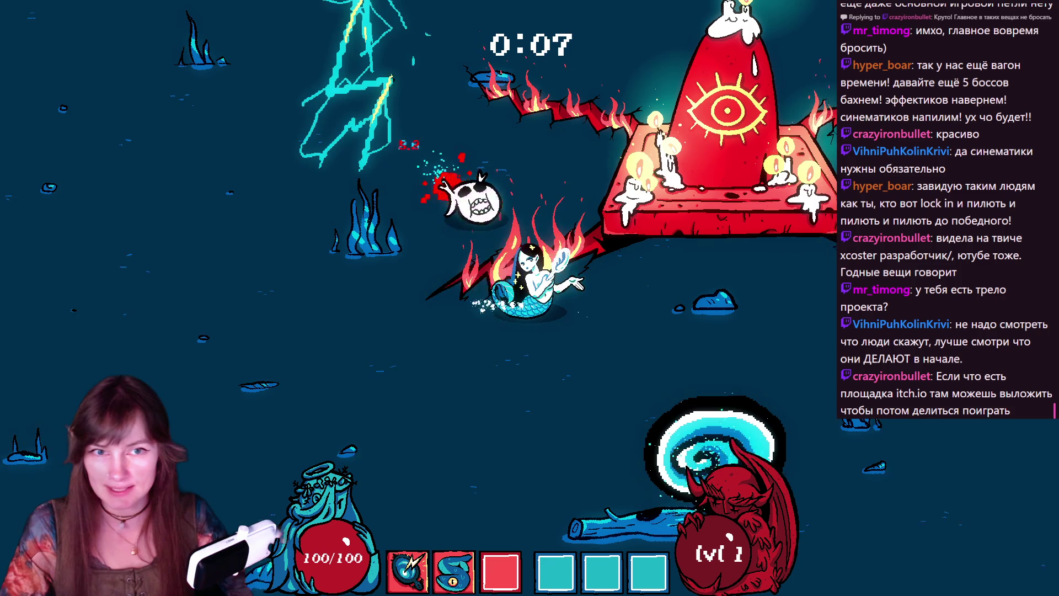
key("s")
key("d")
key("s")
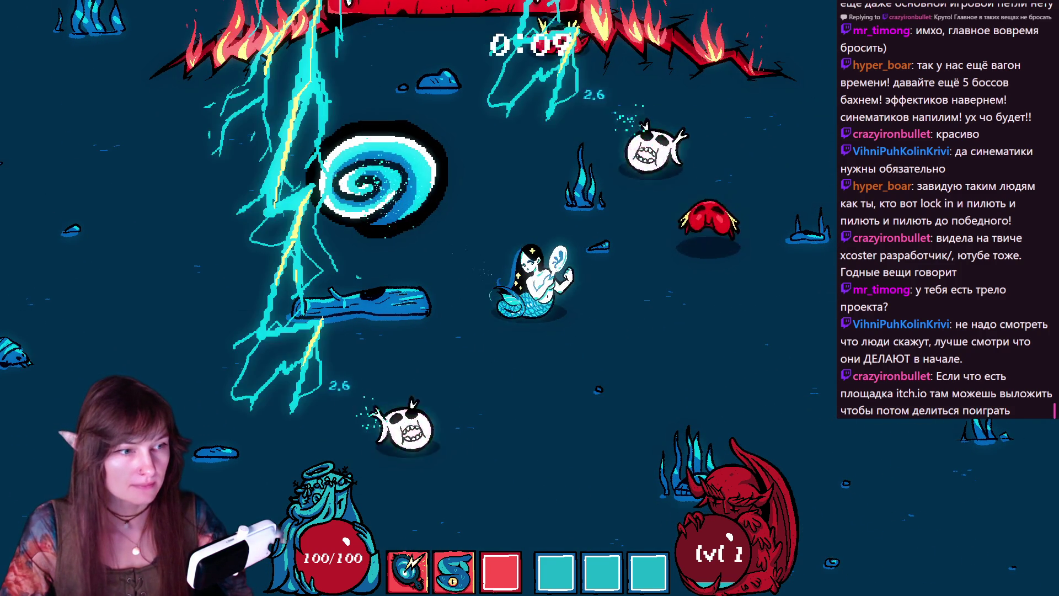
key("s")
key("a")
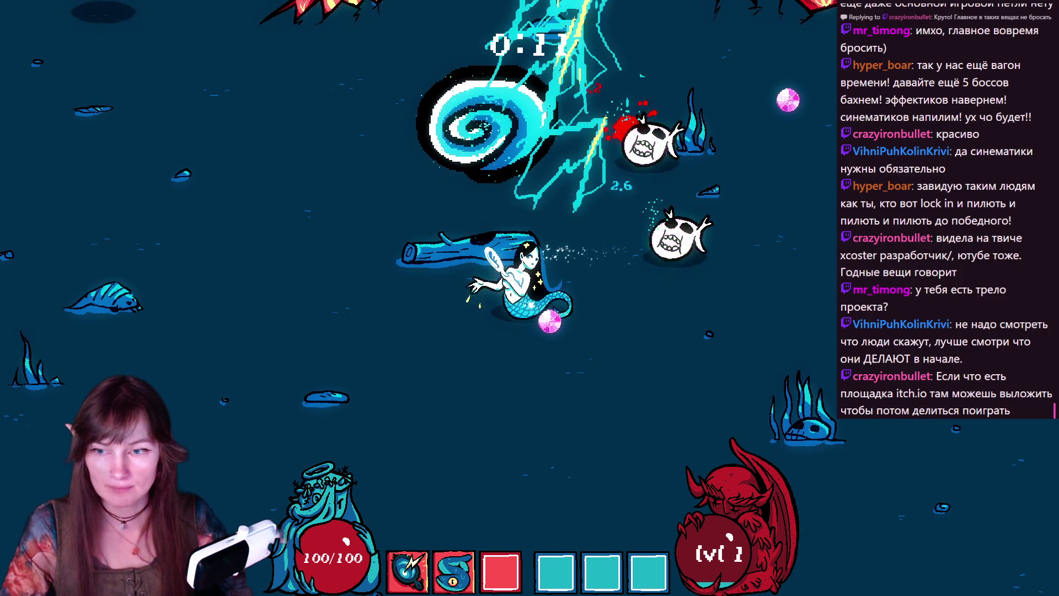
key("w")
key("d")
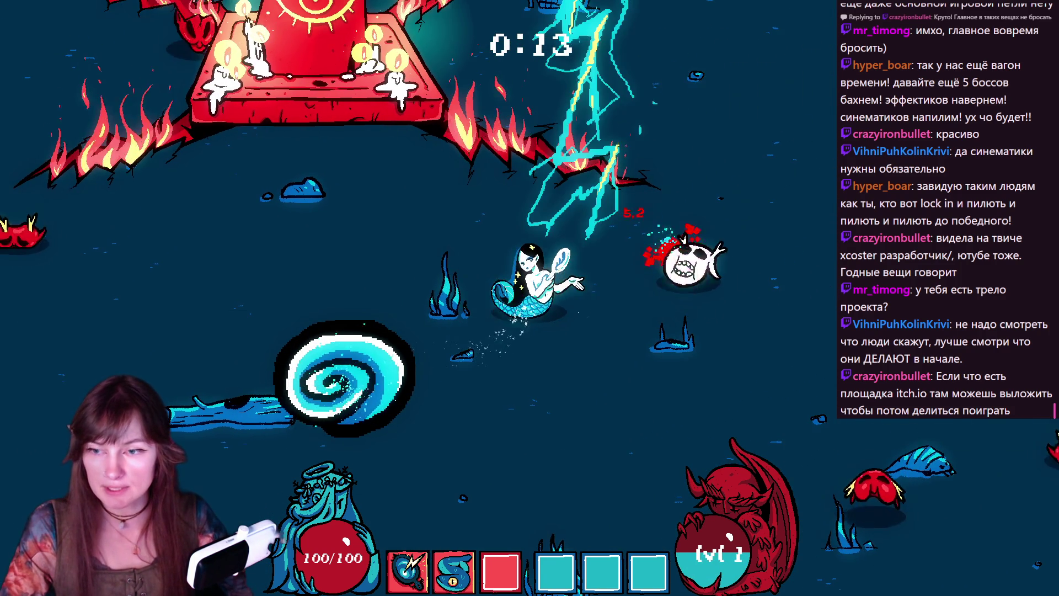
key("a")
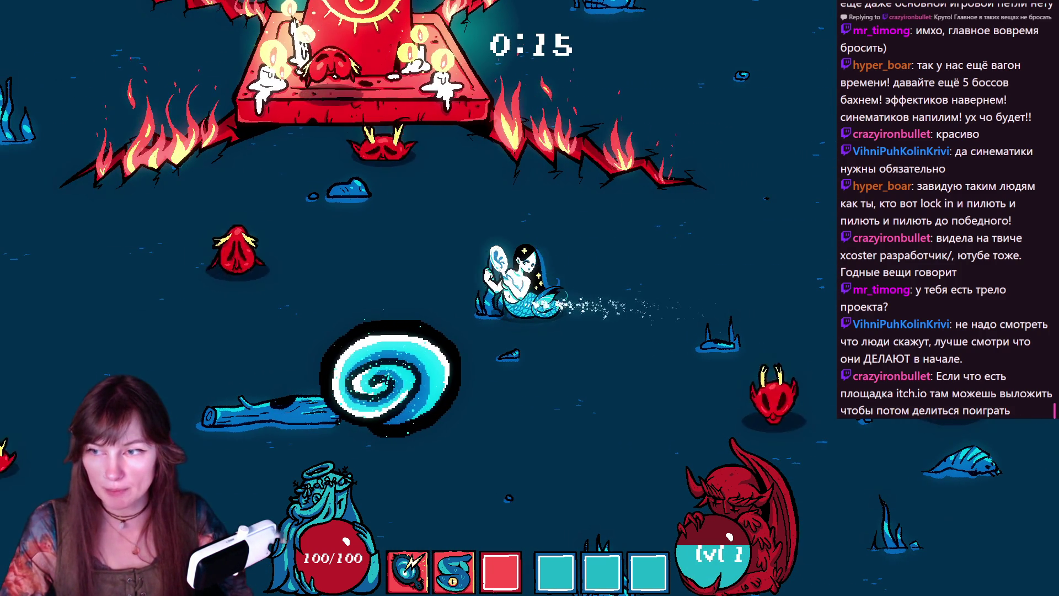
key("d")
key("w")
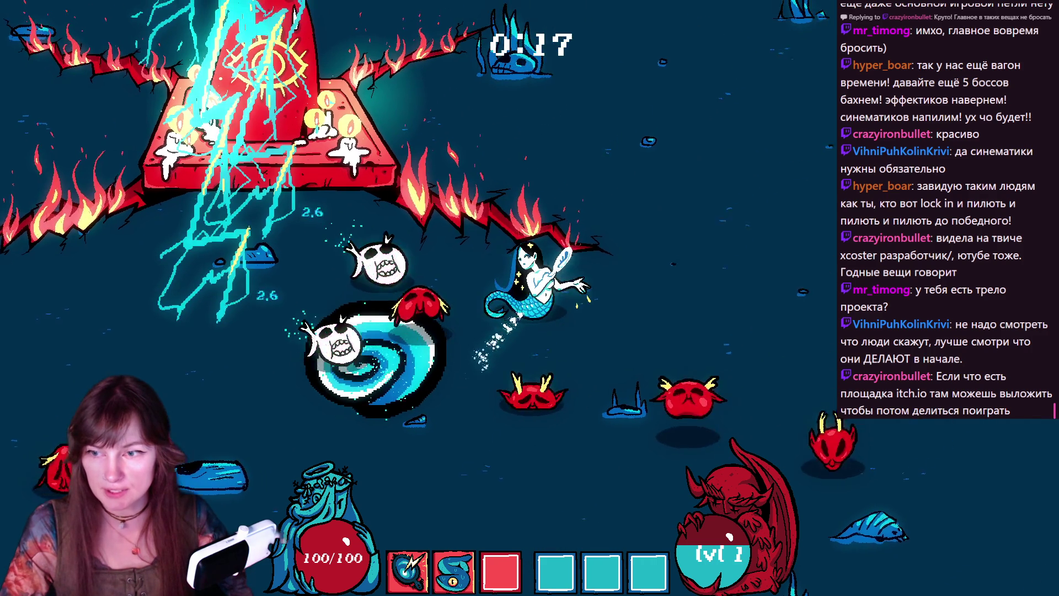
key("s")
key("a")
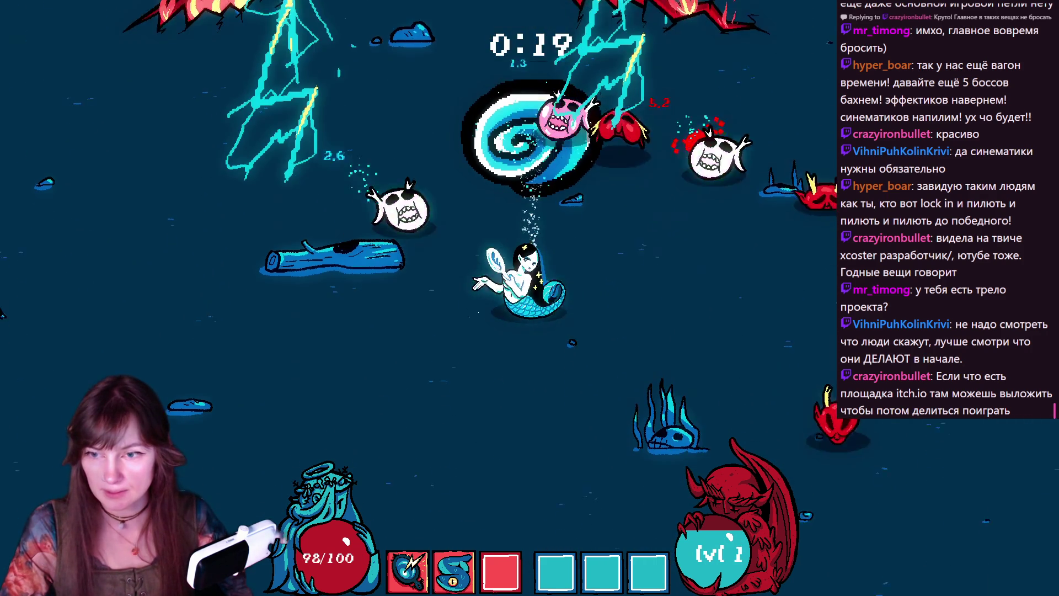
key("w")
key("d")
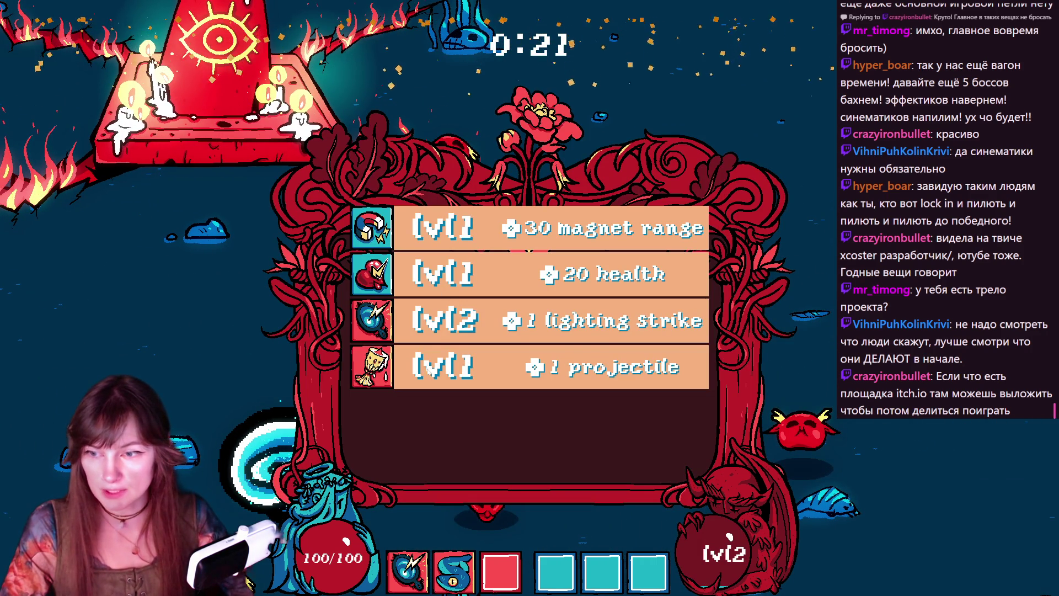
- Take the level 2 lighting strike upgrade and keep swimming until the level 3 choices appear
left_click(441, 327)
key("d")
key("w")
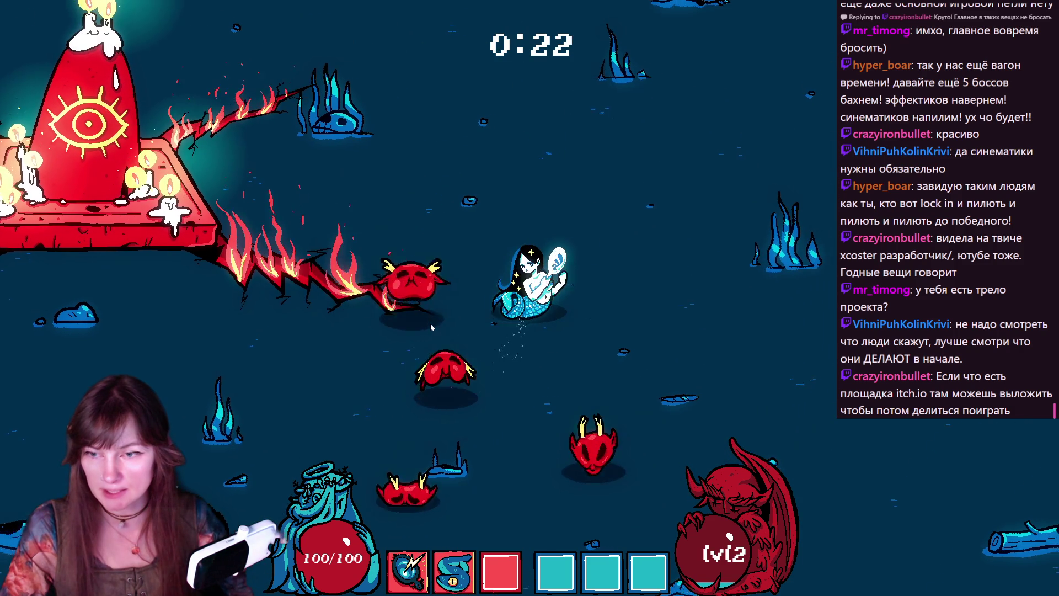
key("s")
key("d")
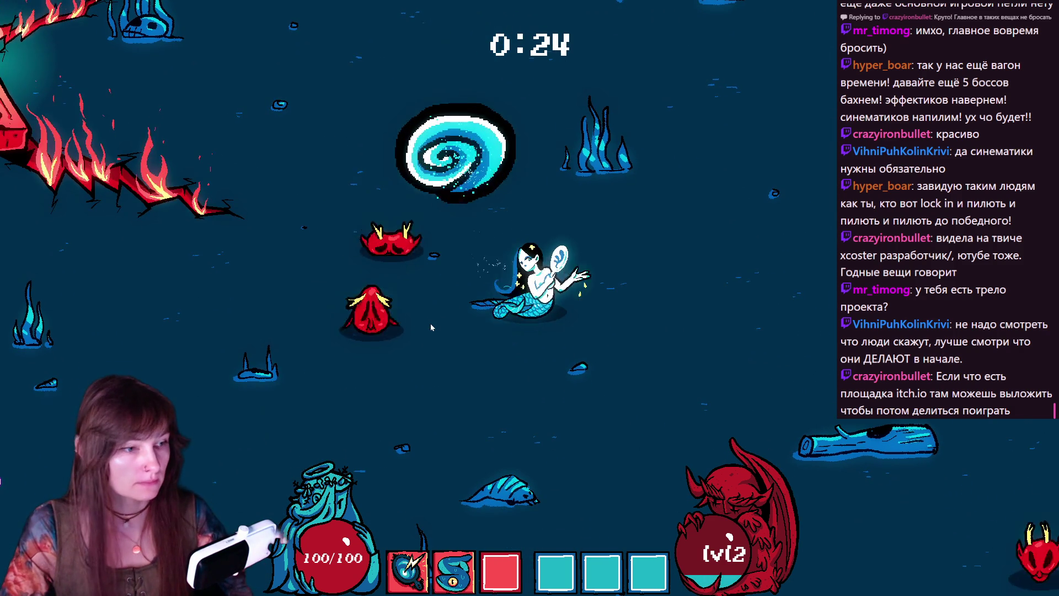
key("a")
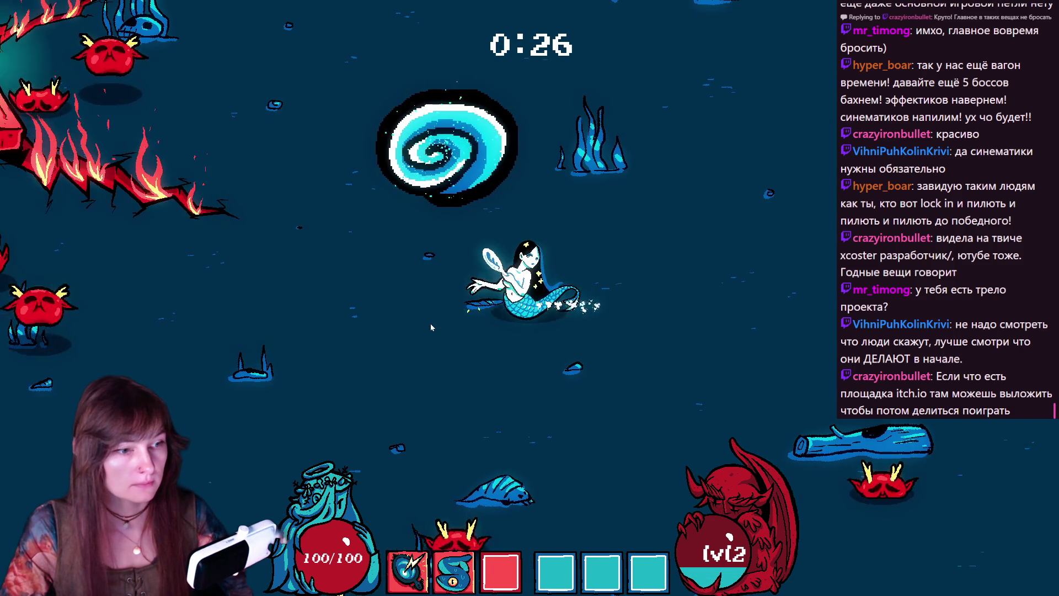
key("s")
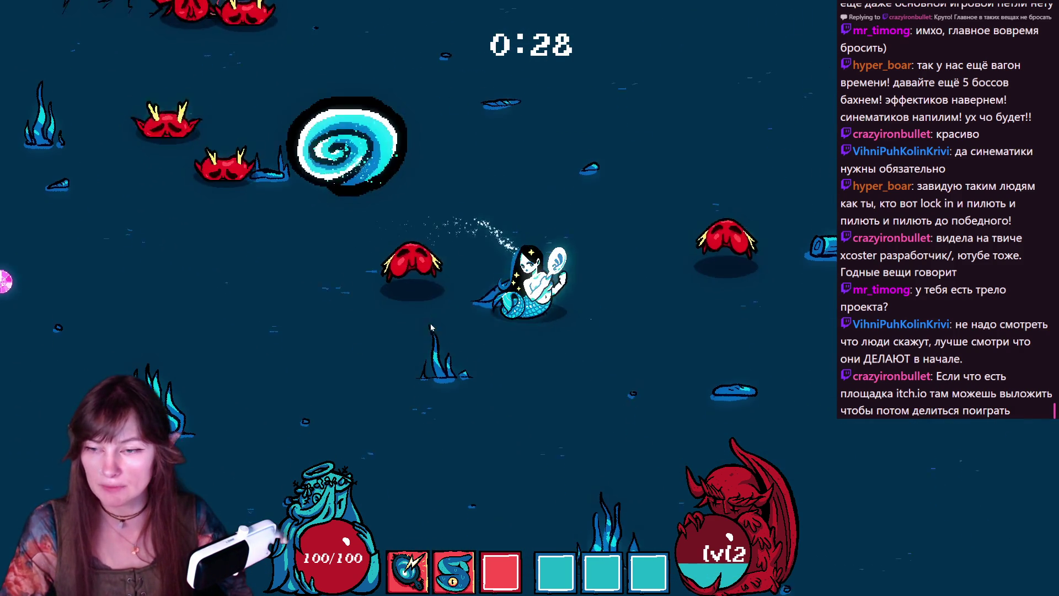
key("w")
key("d")
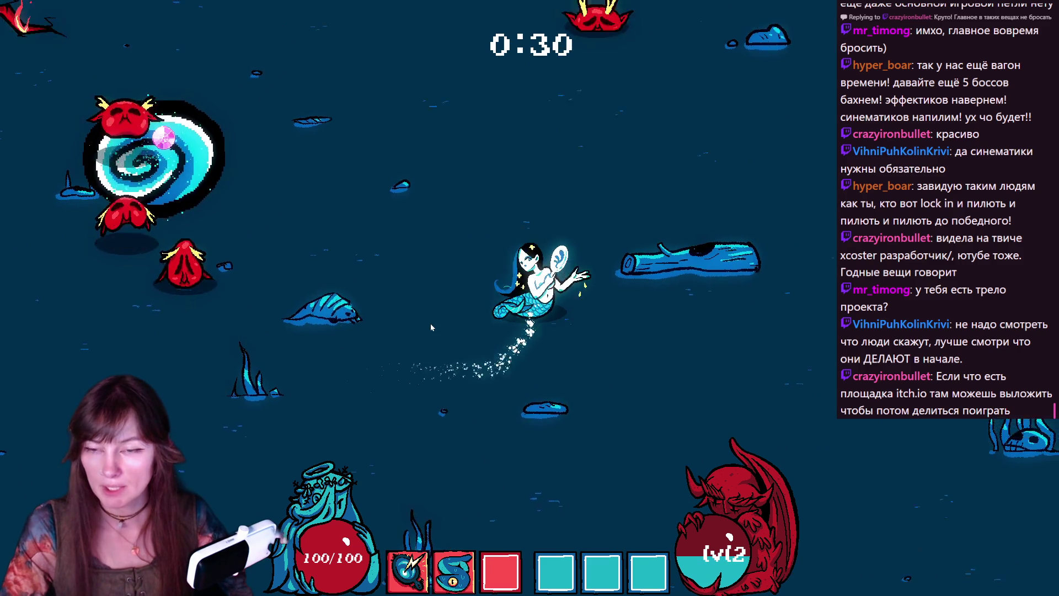
key("a")
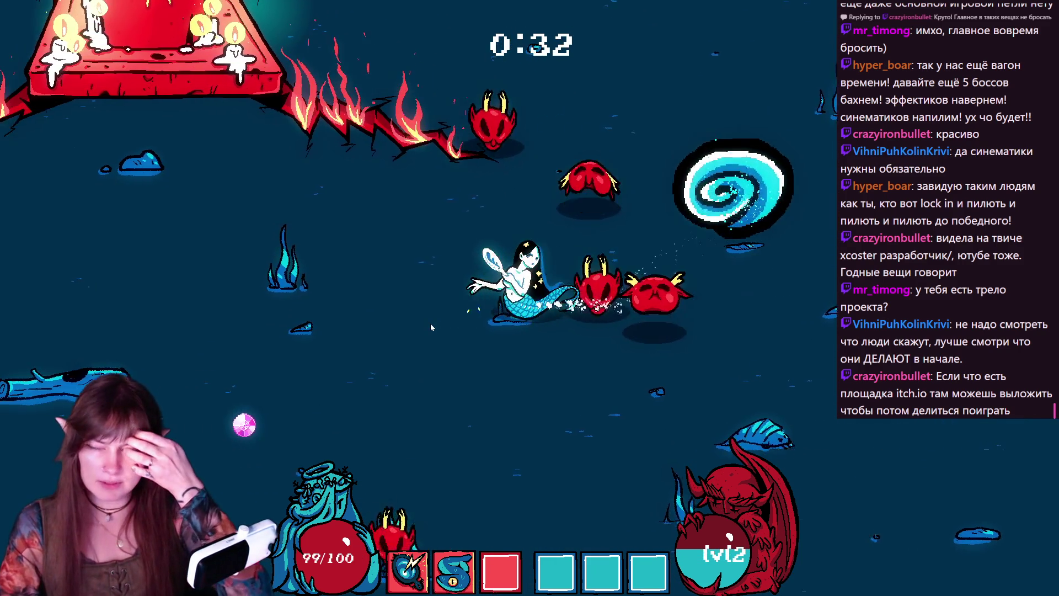
key("a")
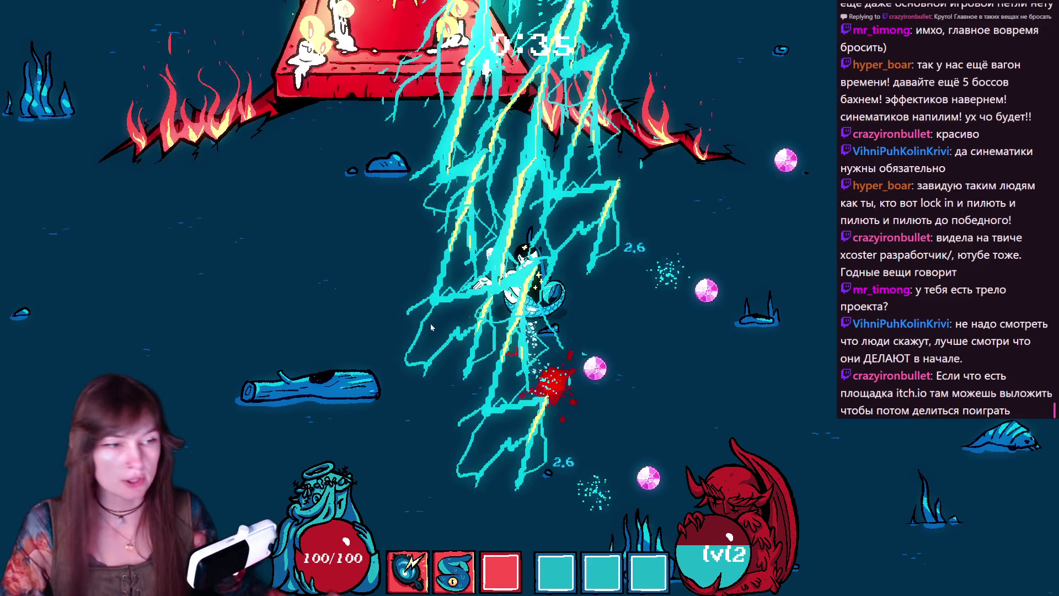
key("w")
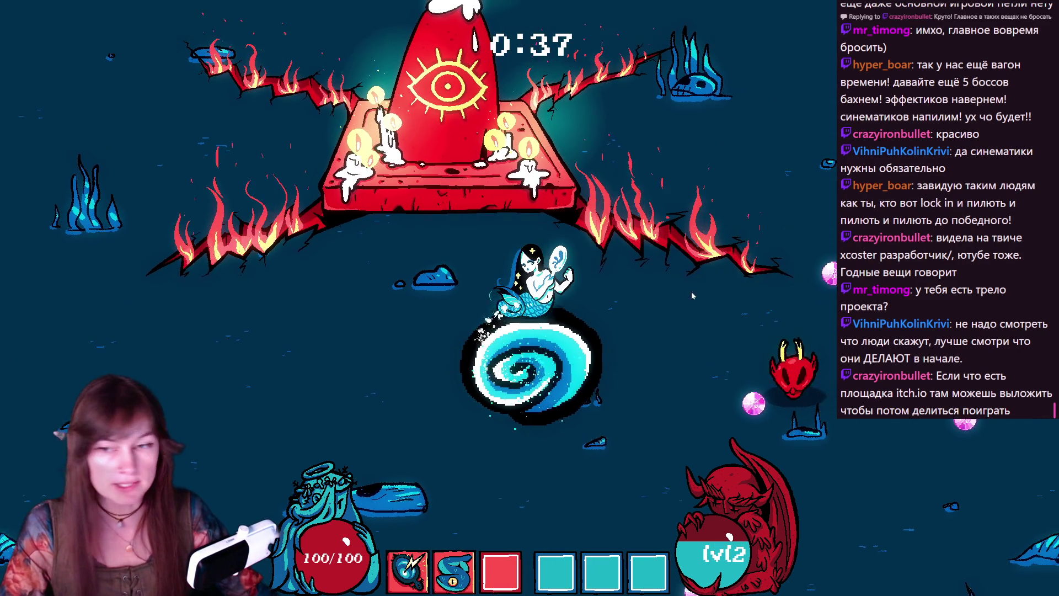
key("d")
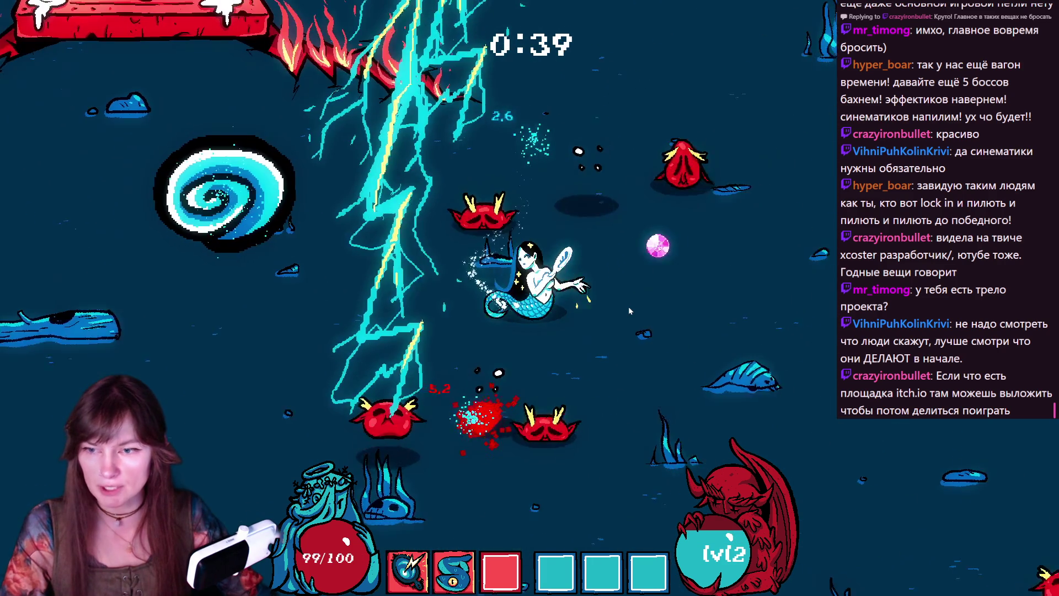
key("a")
key("s")
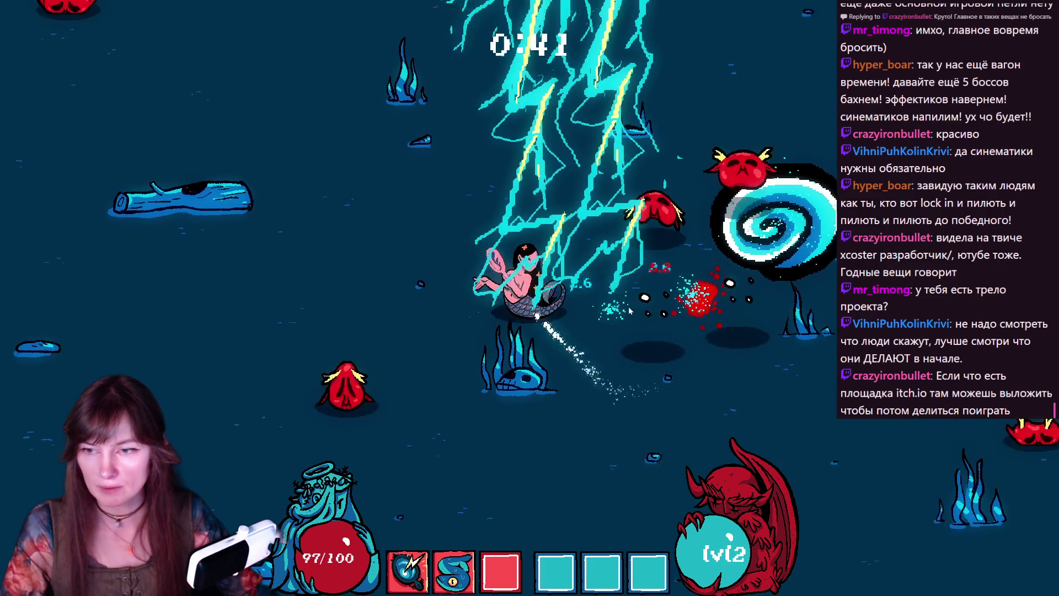
key("w")
key("d")
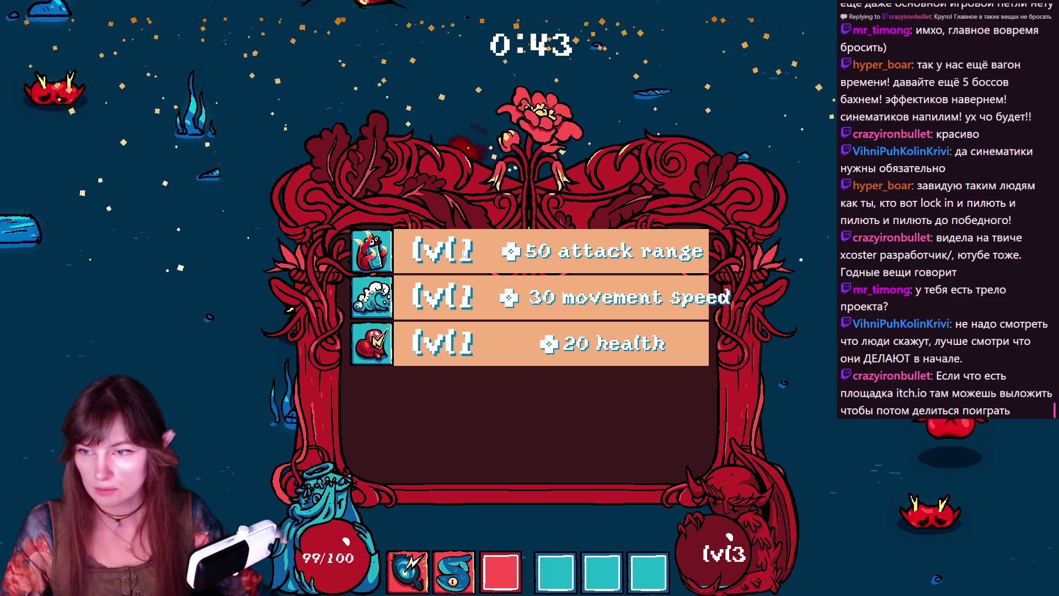
- Take the +50 attack range upgrade and keep the mermaid dodging through the arena
key("1")
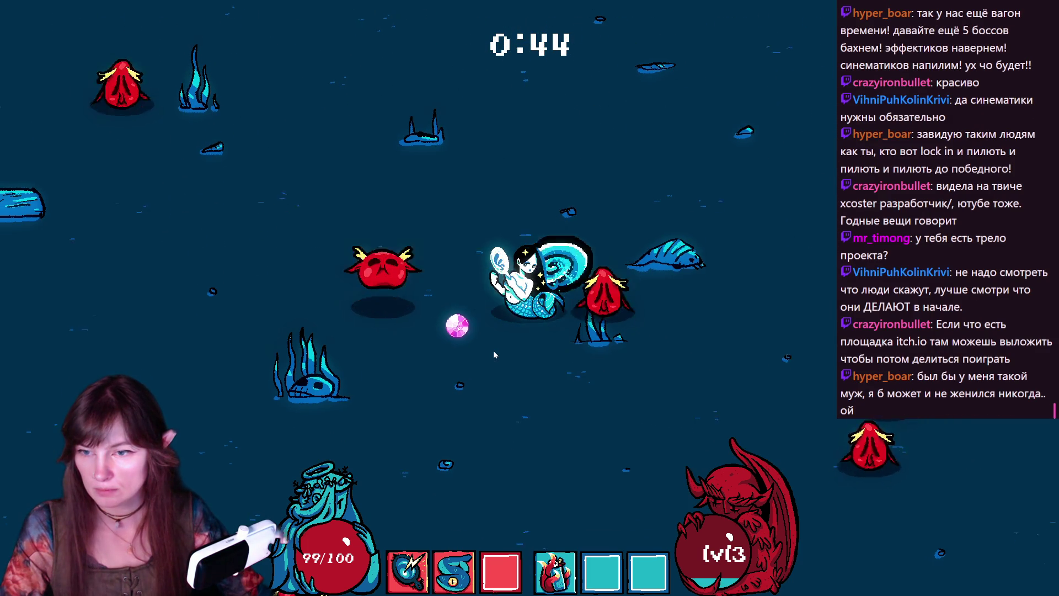
key("w")
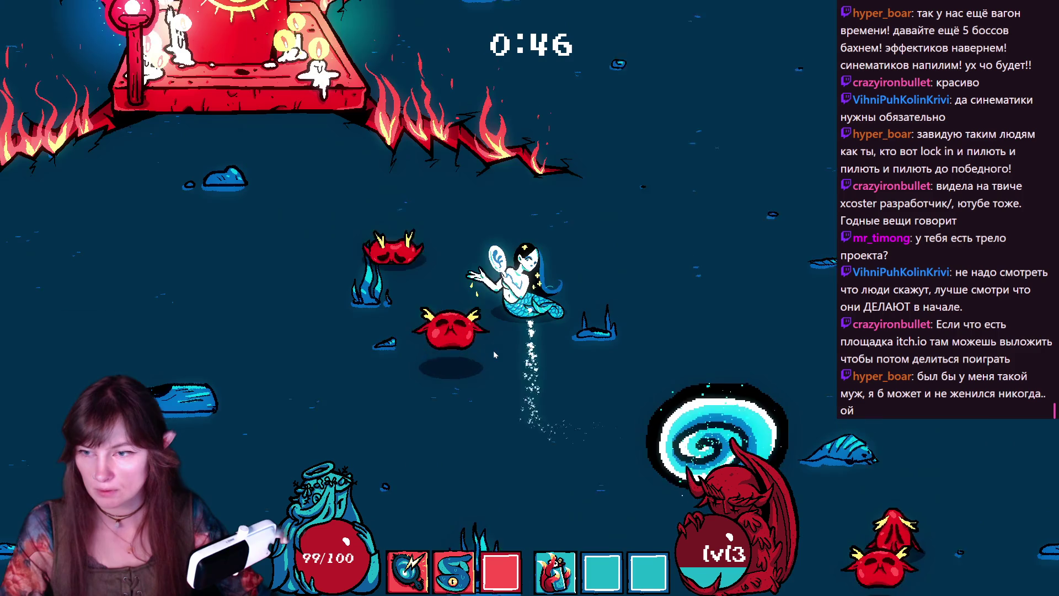
key("d")
key("a")
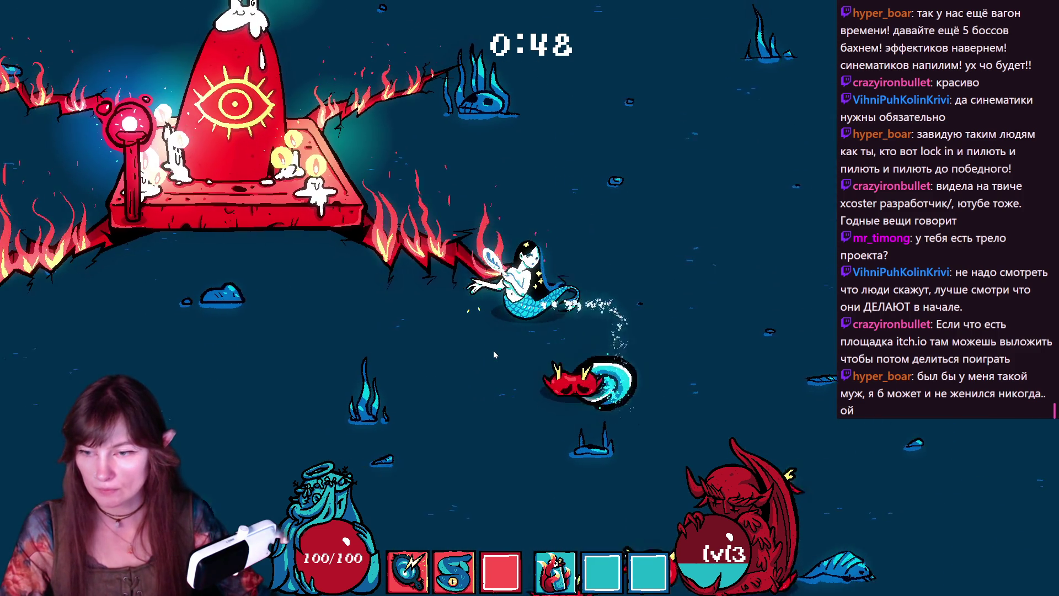
key("a")
key("s")
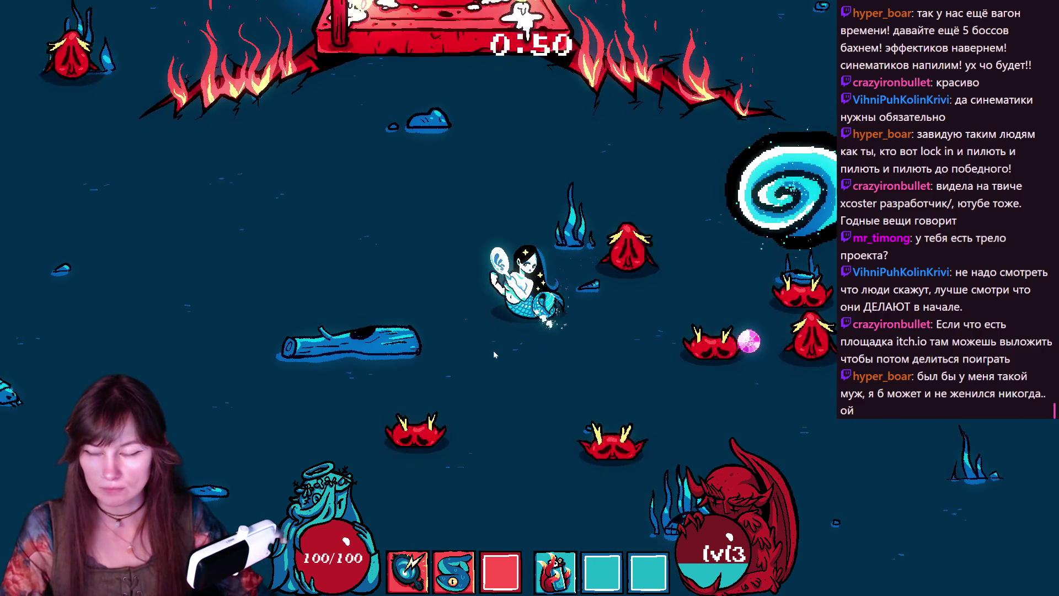
key("w")
key("s")
key("a")
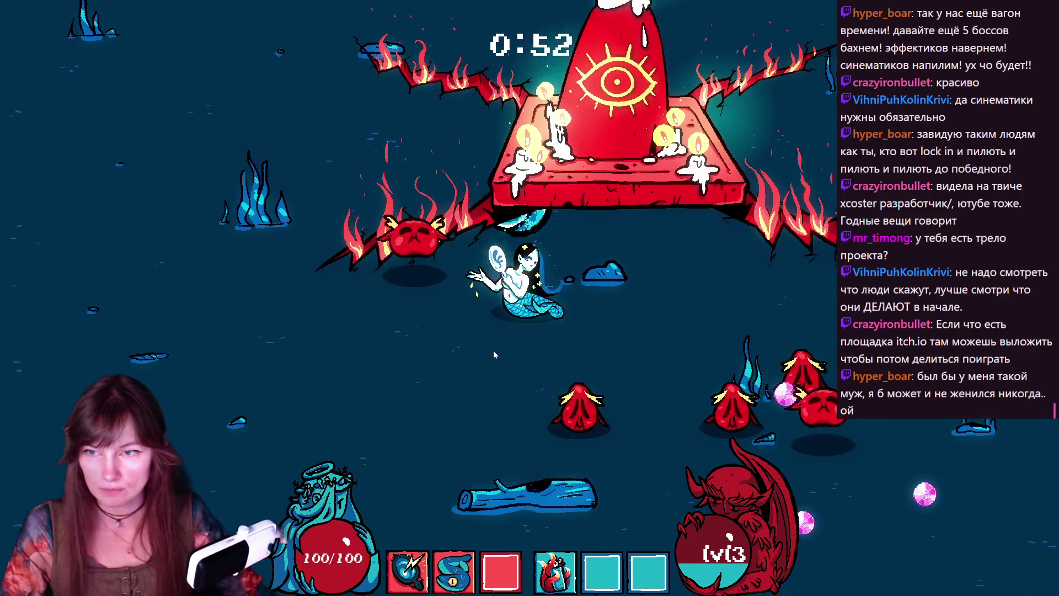
key("d")
key("s")
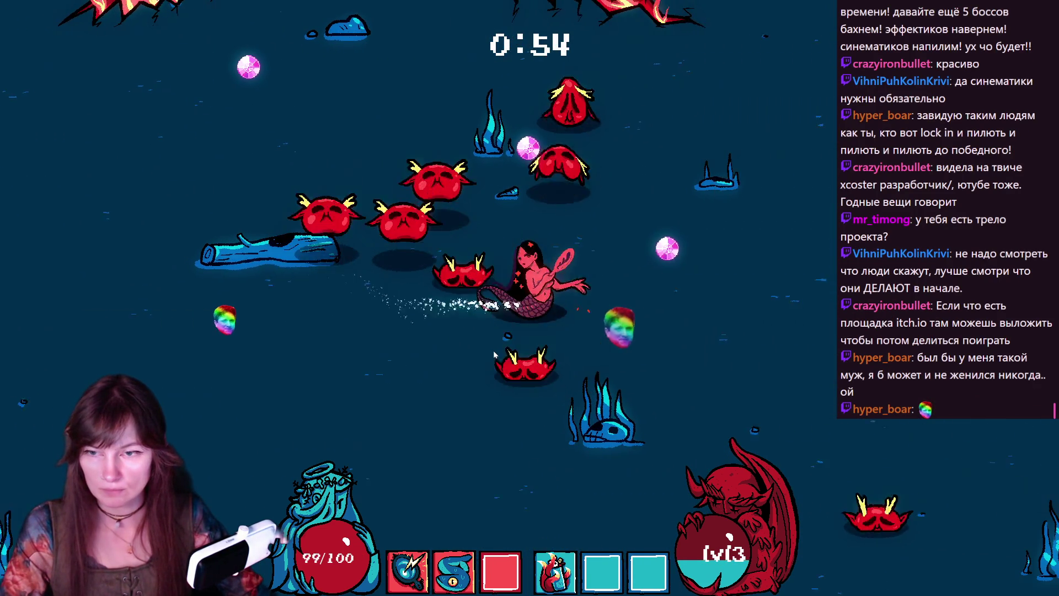
key("d")
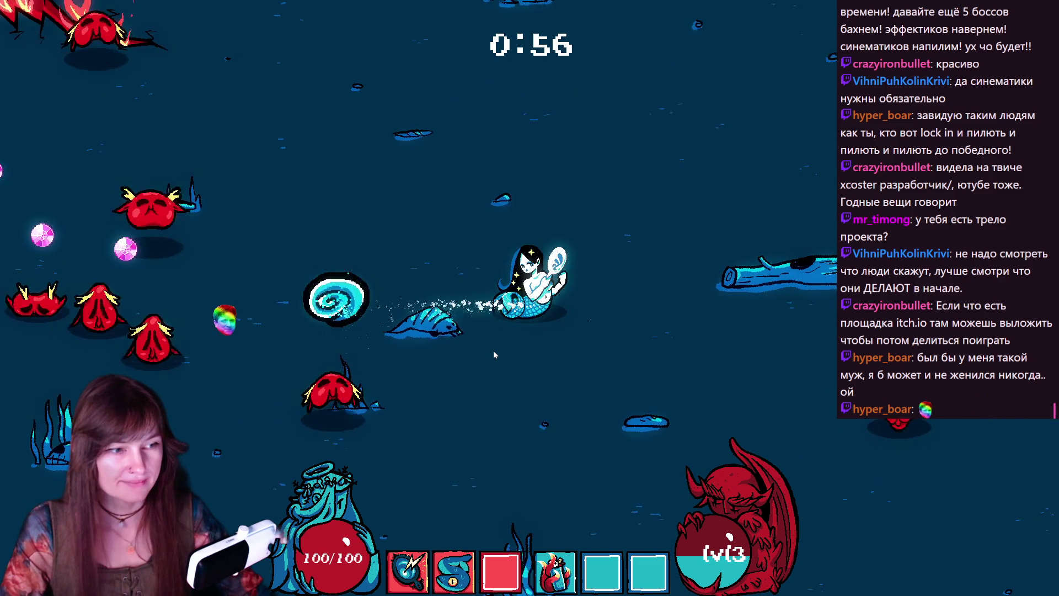
key("w")
key("a")
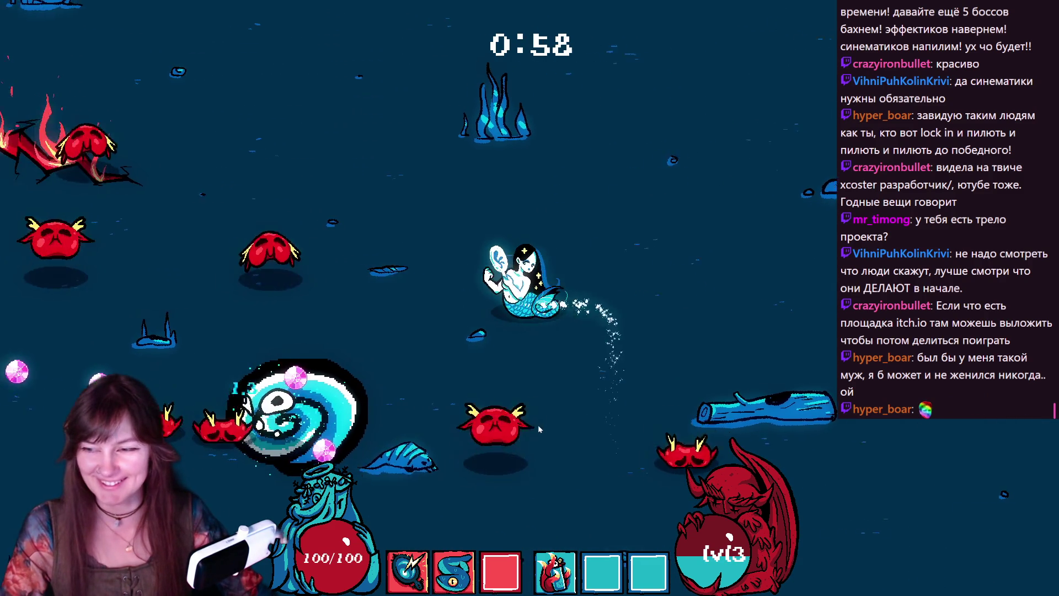
key("s")
key("d")
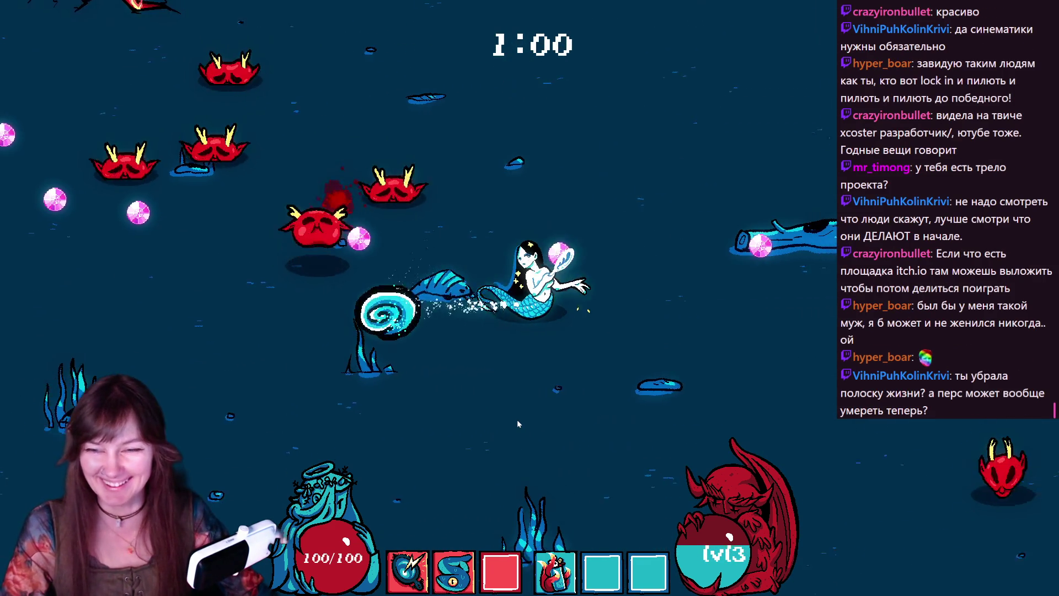
key("a")
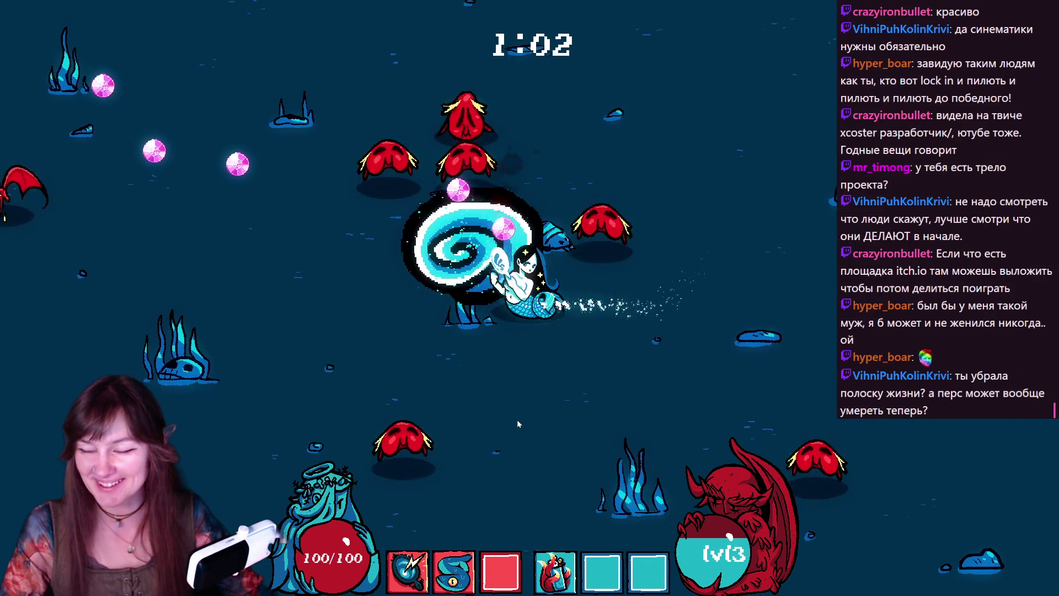
key("w")
key("d")
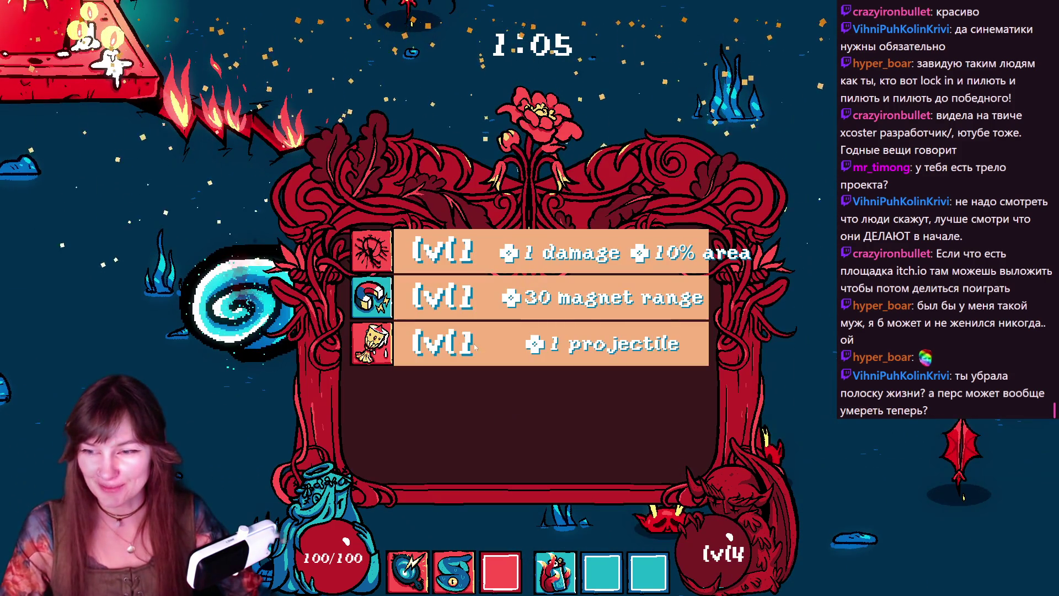
- Take the +1 damage +10% area upgrade and keep swimming past the red pyramid to 1:24
left_click(461, 258)
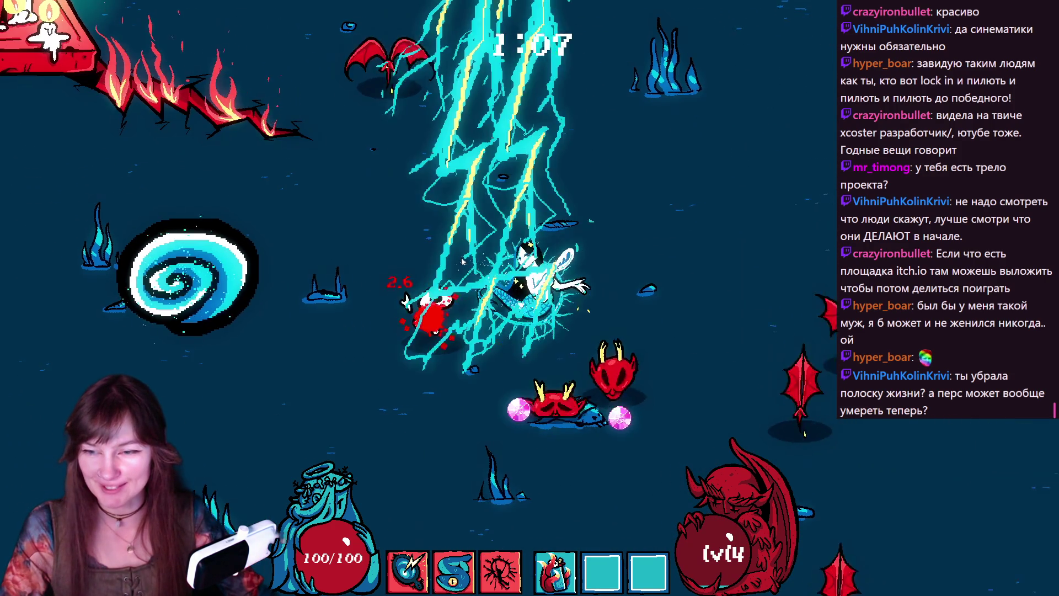
key("s")
key("a")
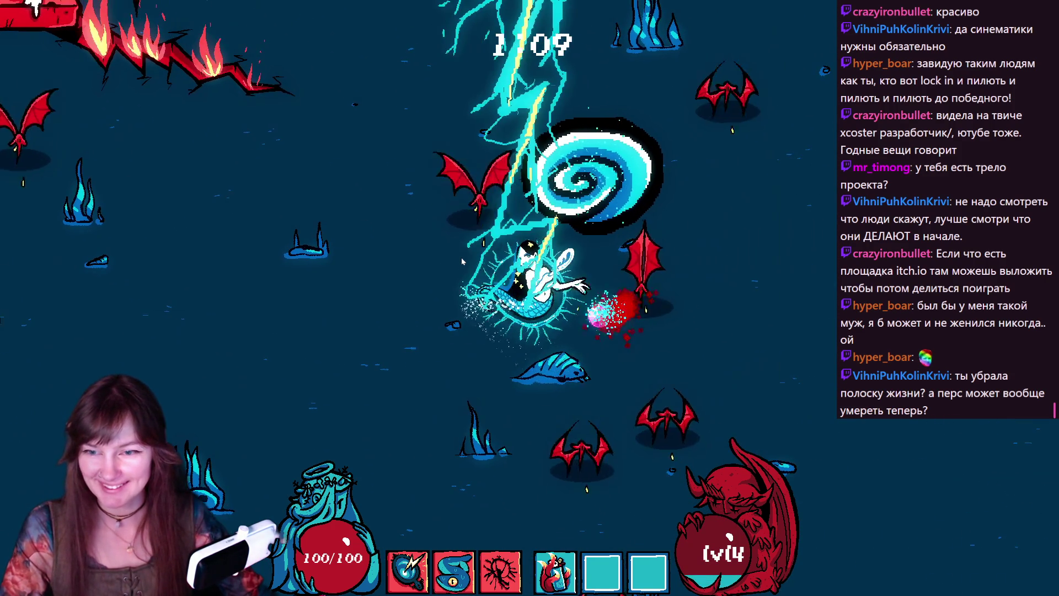
key("s")
key("a")
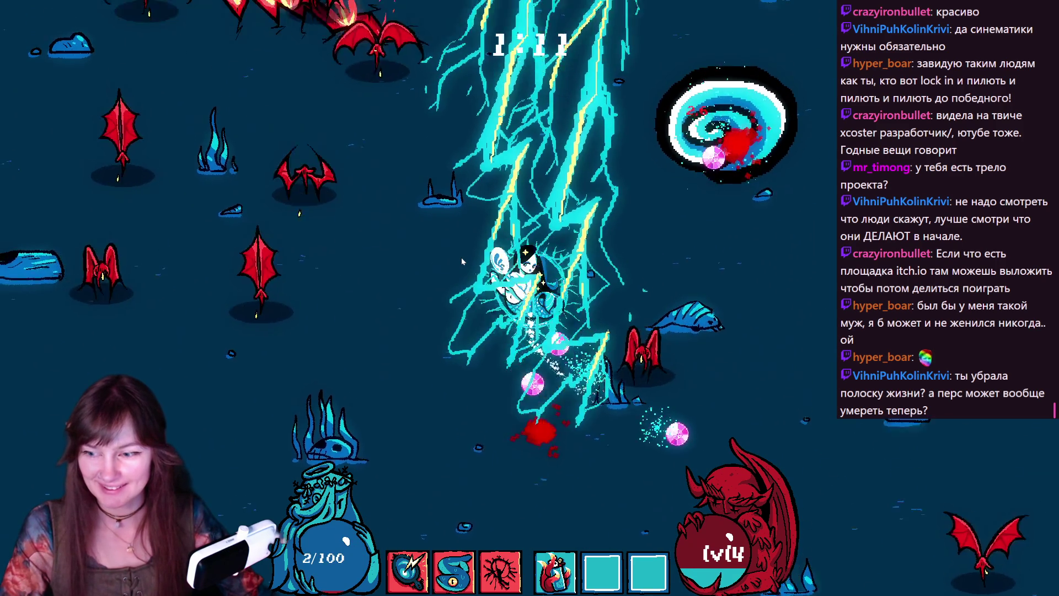
key("w")
key("d")
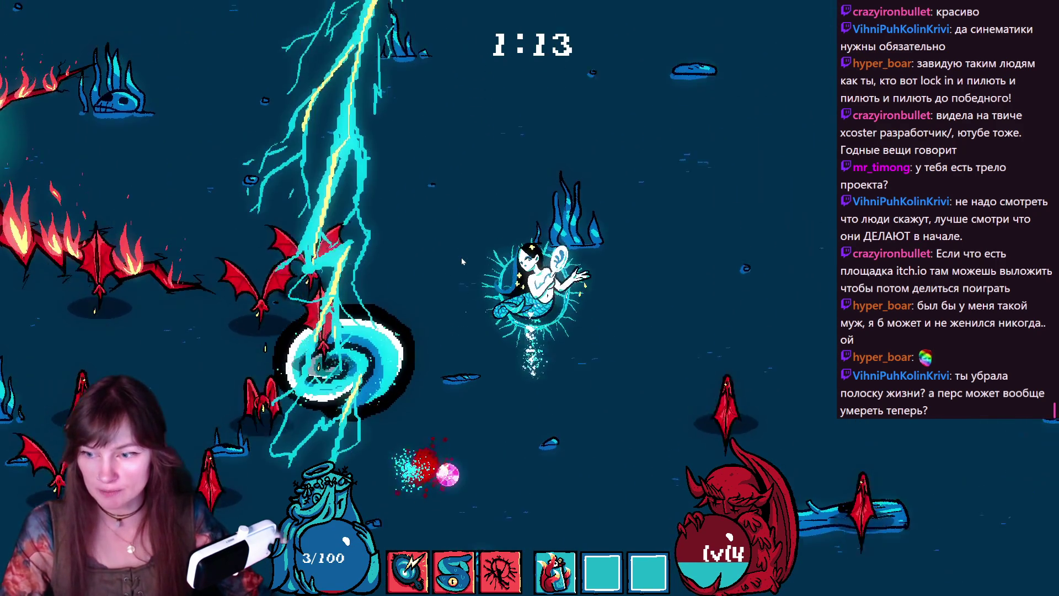
key("w")
key("a")
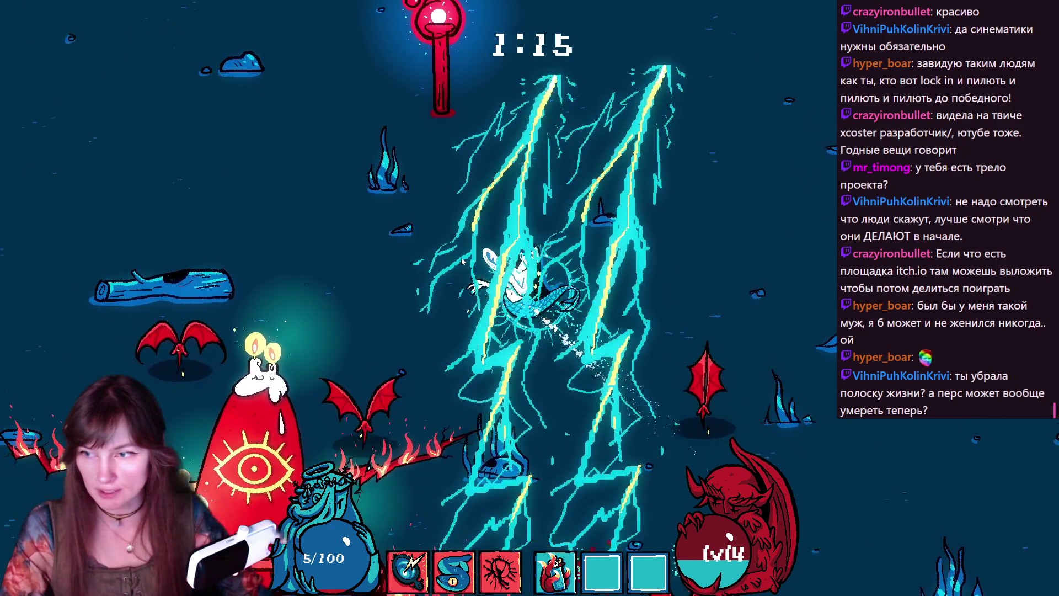
key("w")
key("a")
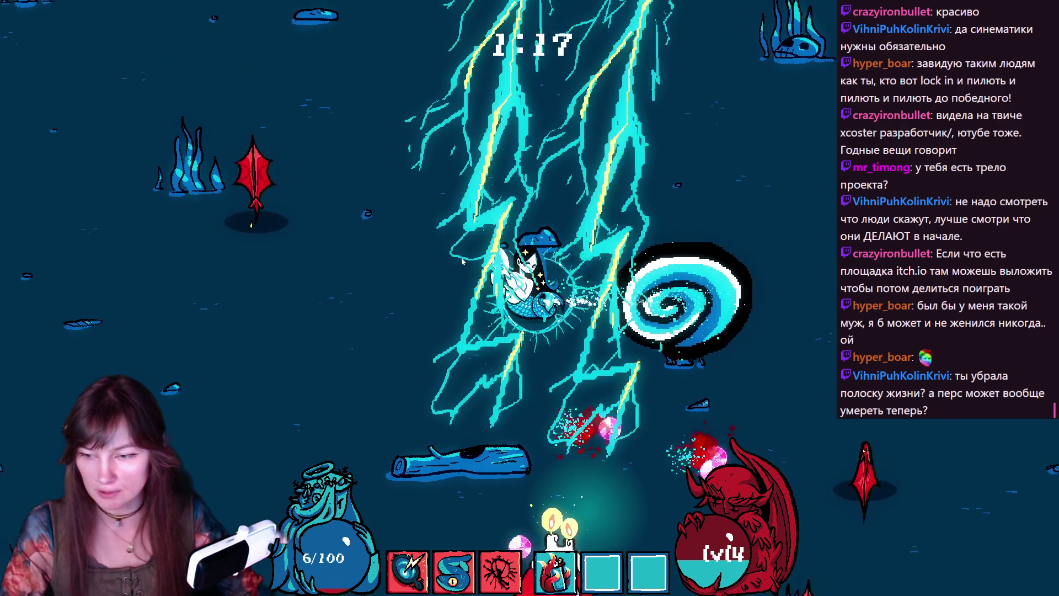
key("s")
key("a")
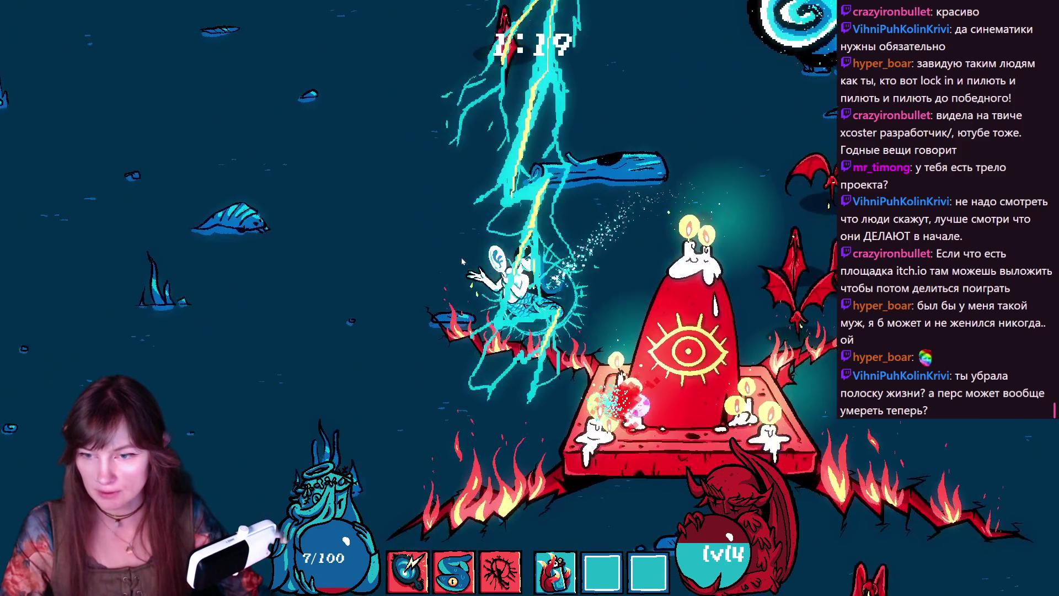
key("s")
key("a")
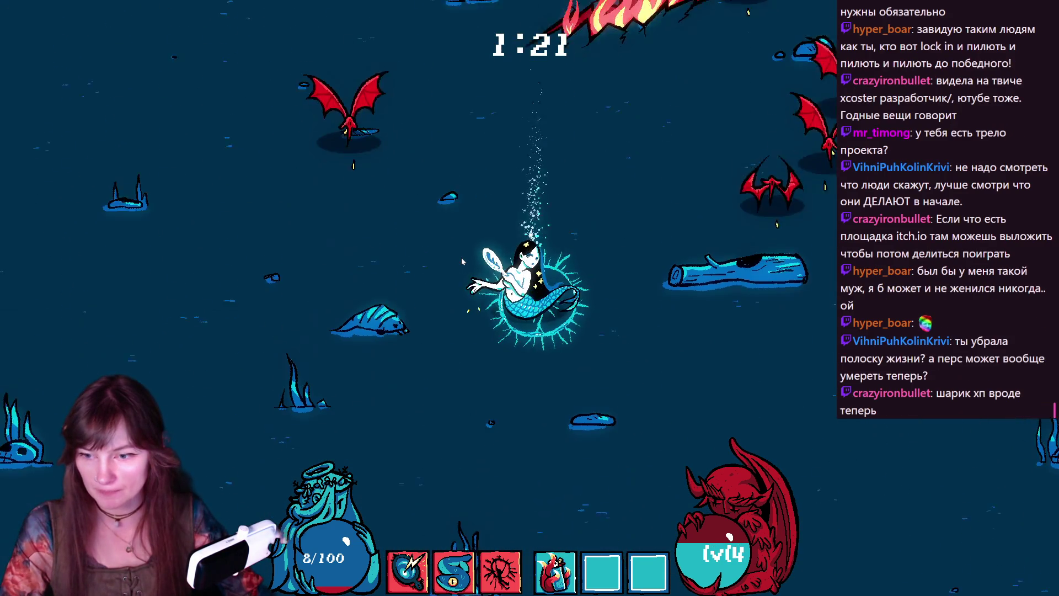
key("s")
key("d")
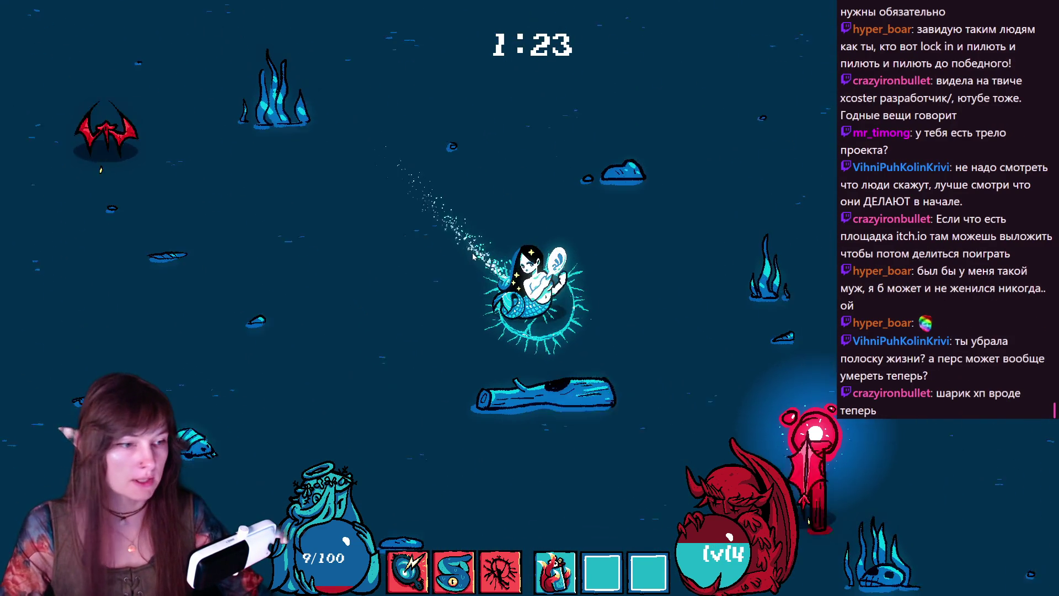
key("s")
key("d")
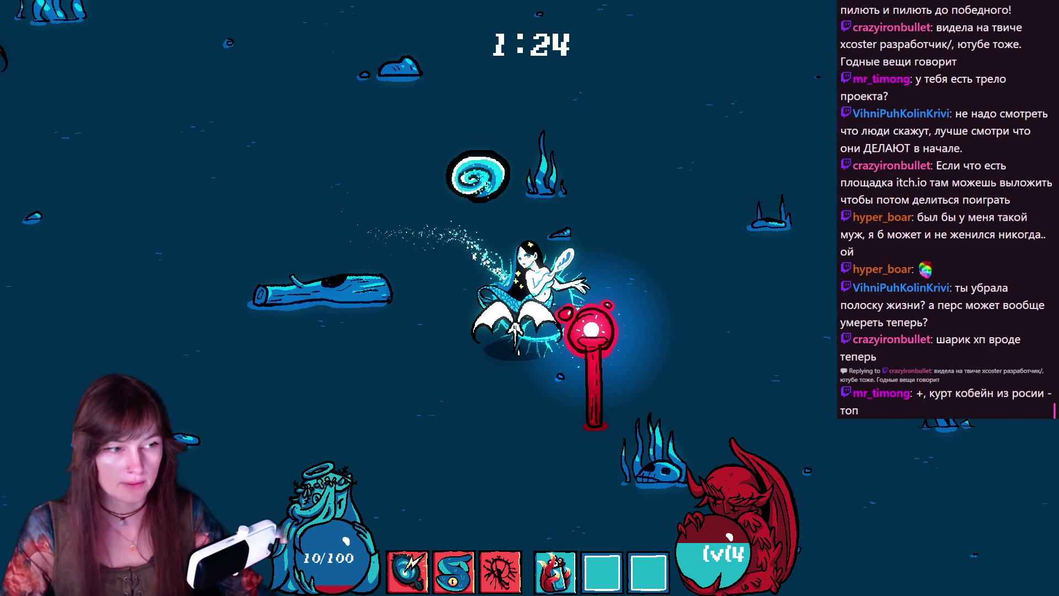
- End the run, restart from character select, and swim the mermaid past the altar
key("Return")
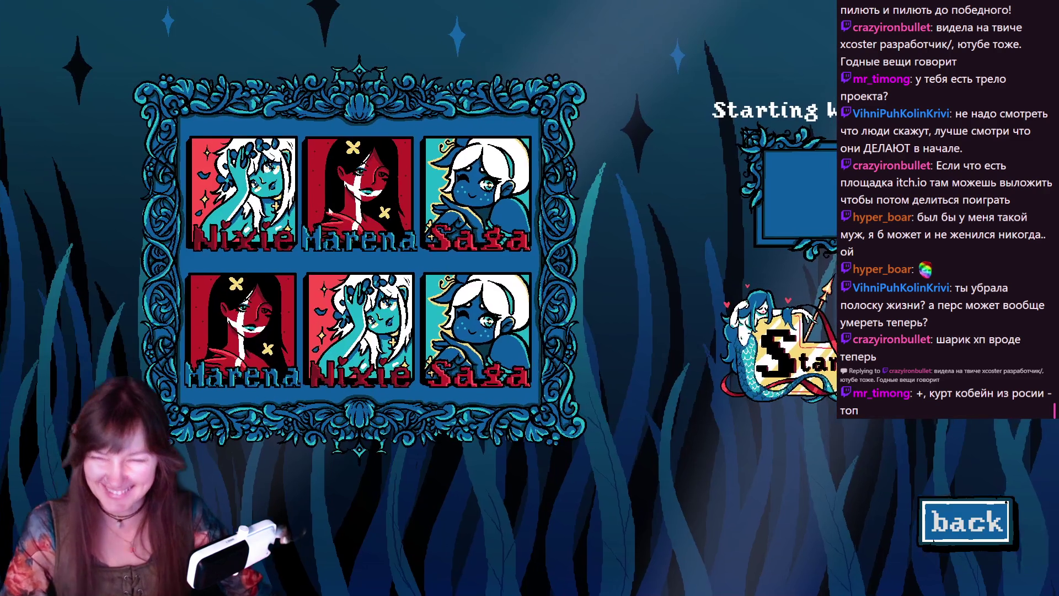
key("Return")
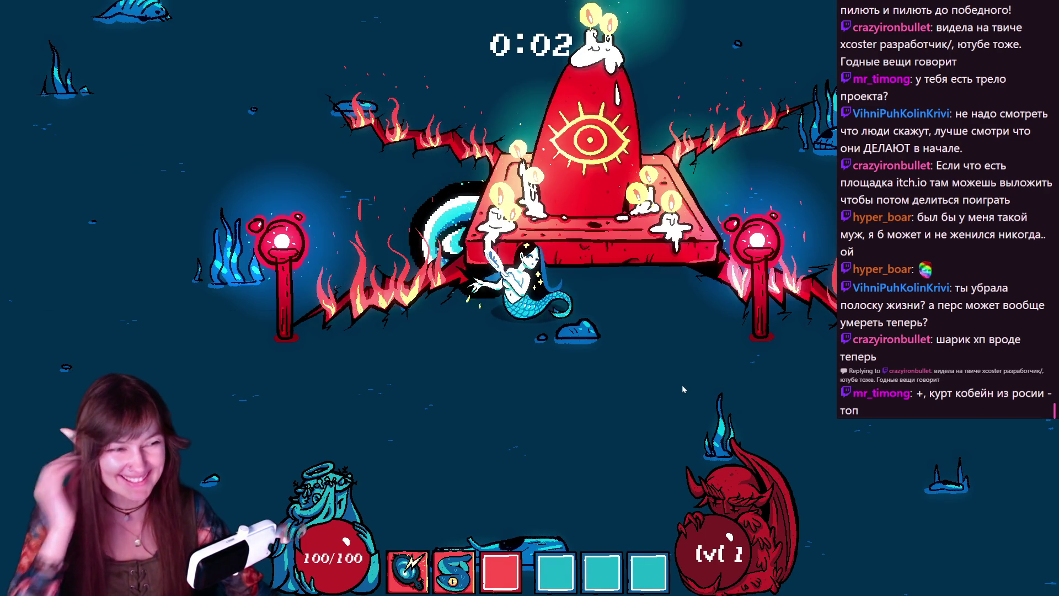
key("d")
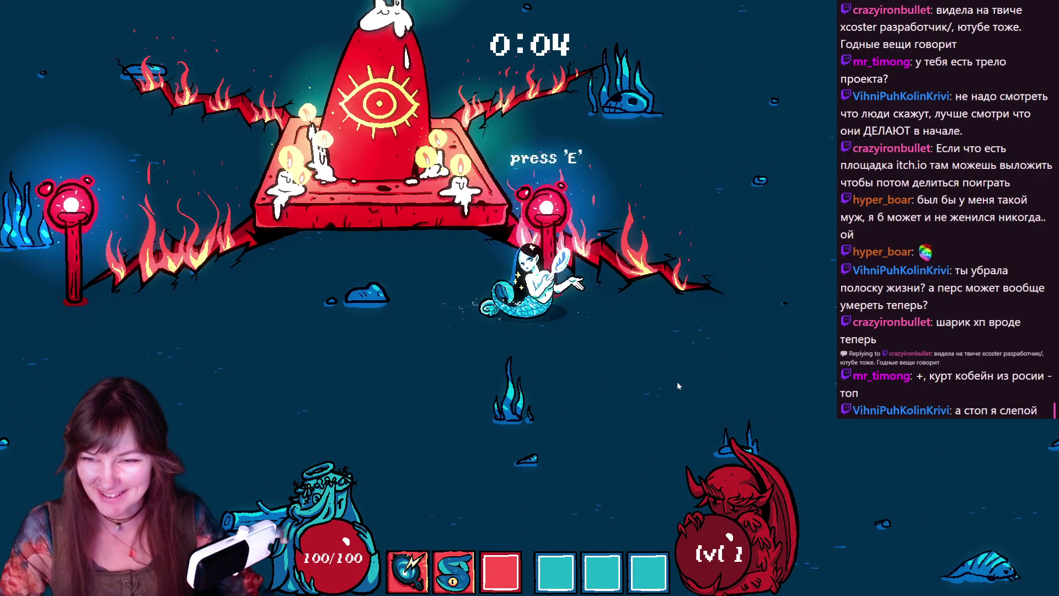
key("a")
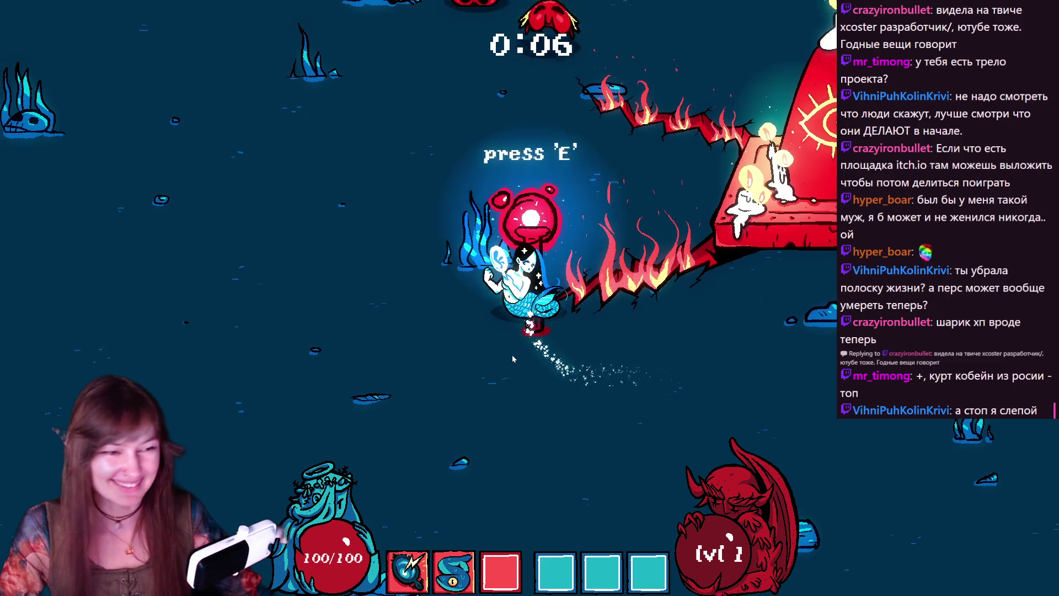
key("s")
key("d")
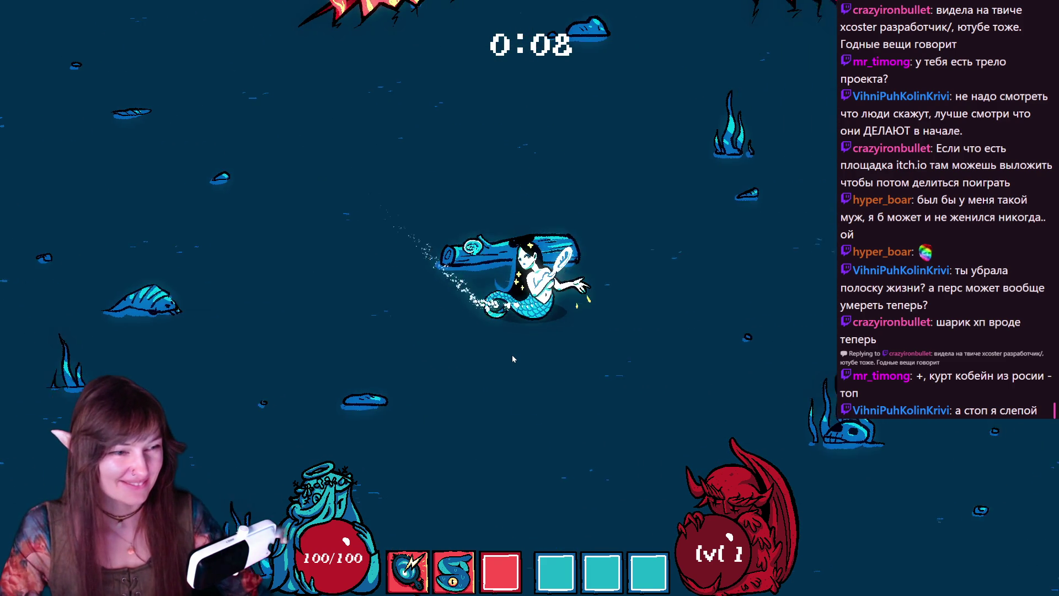
- Keep dodging enemies until level 2 offers damage plus amount, 0.1 luck or 30 magnet range
key("d")
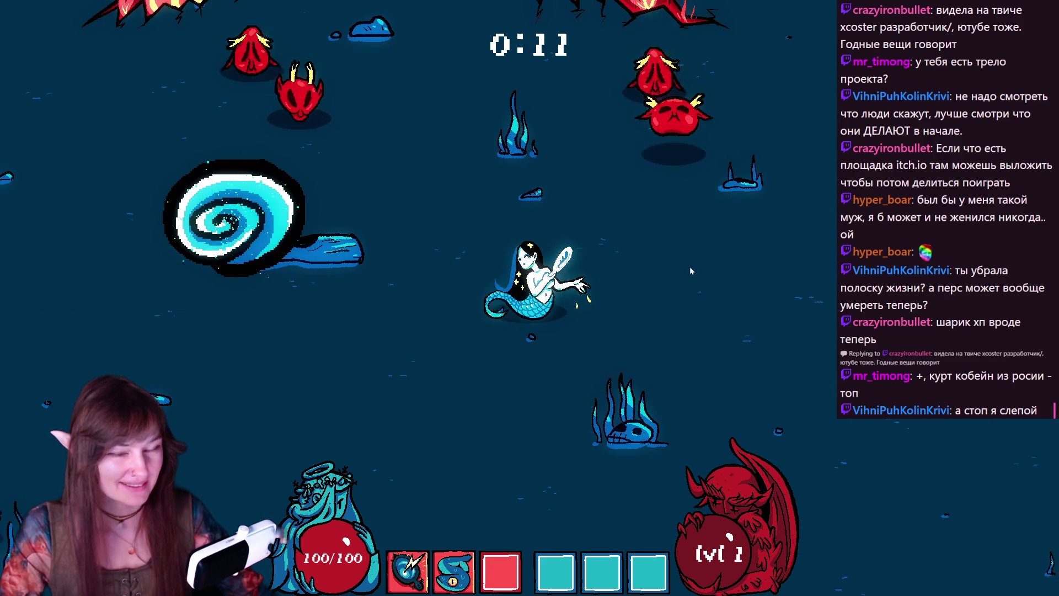
key("s")
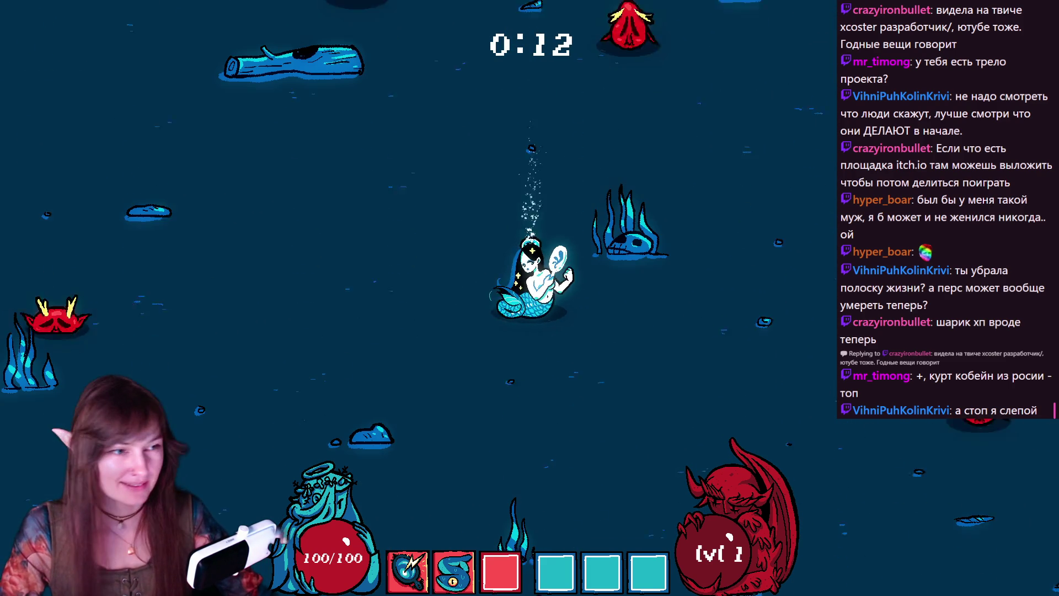
key("w")
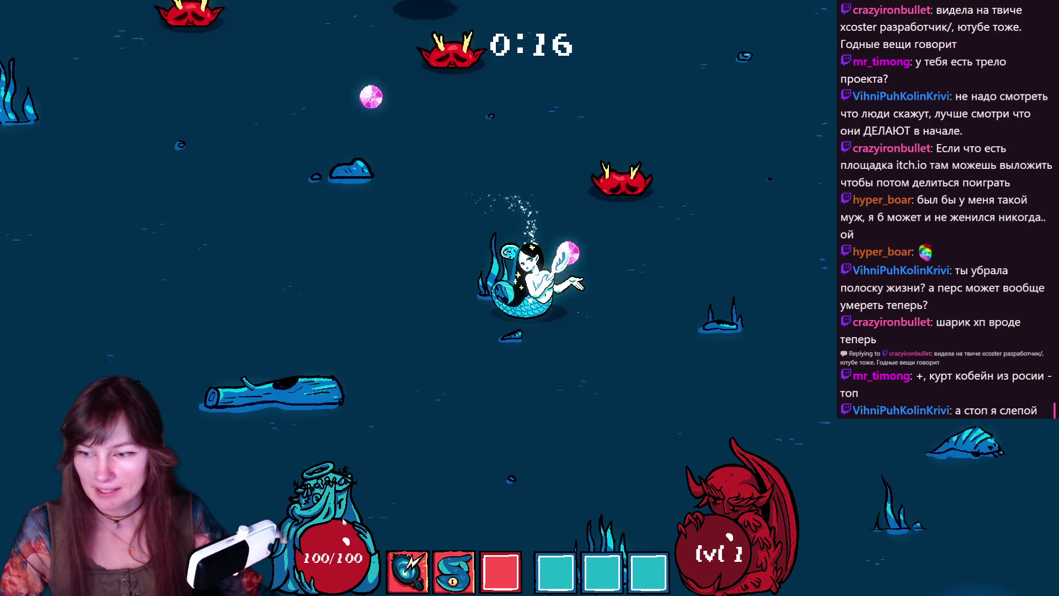
key("a")
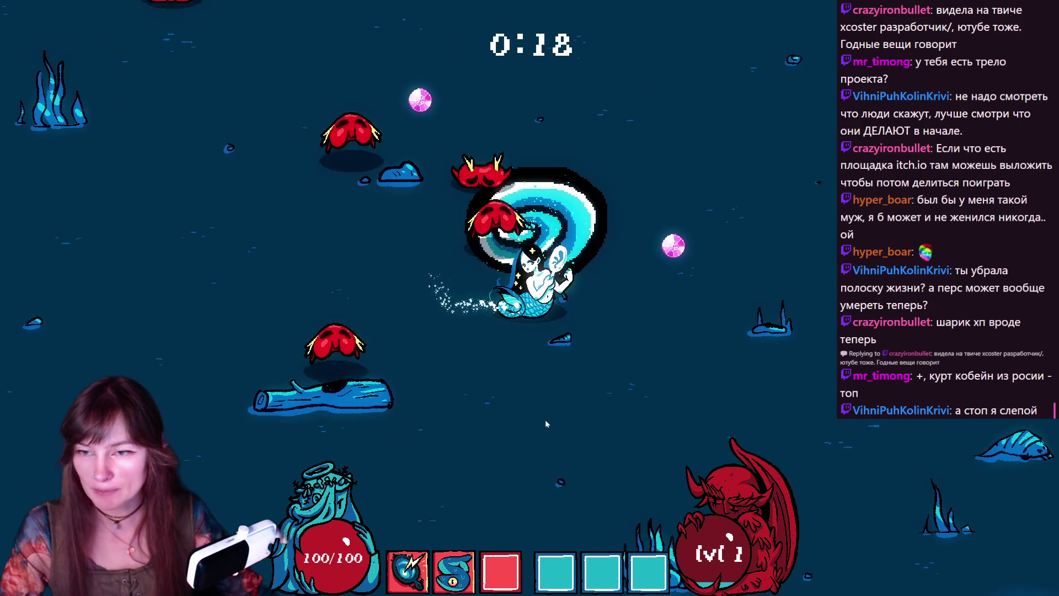
key("s")
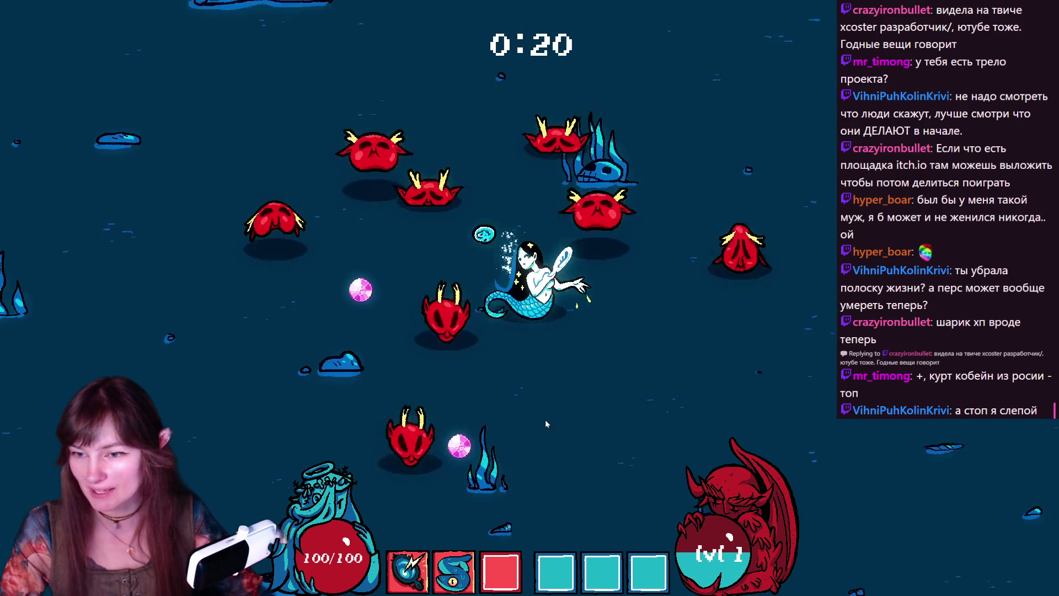
key("w")
key("a")
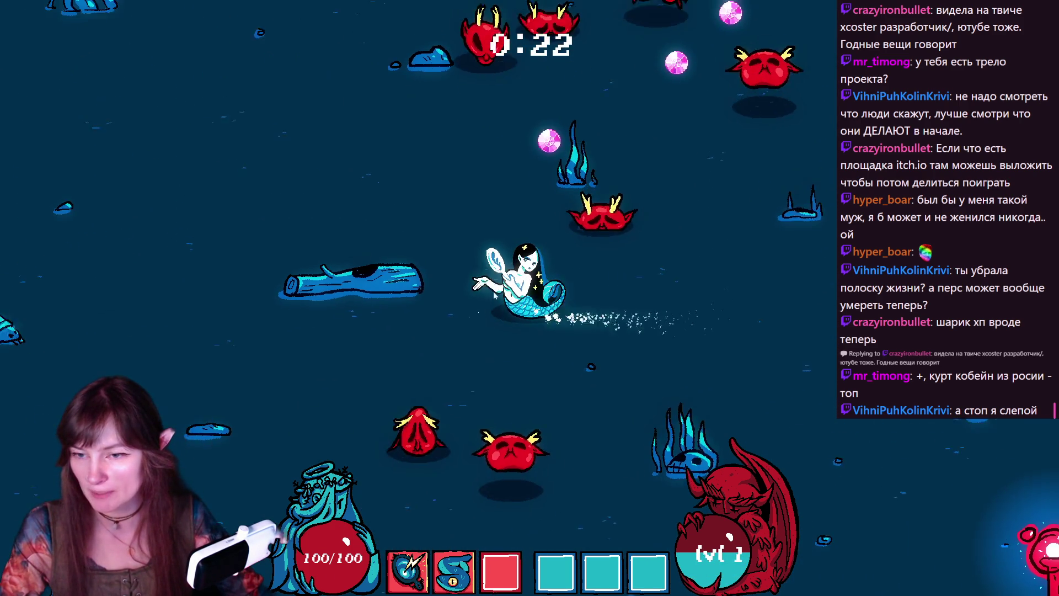
key("w")
key("d")
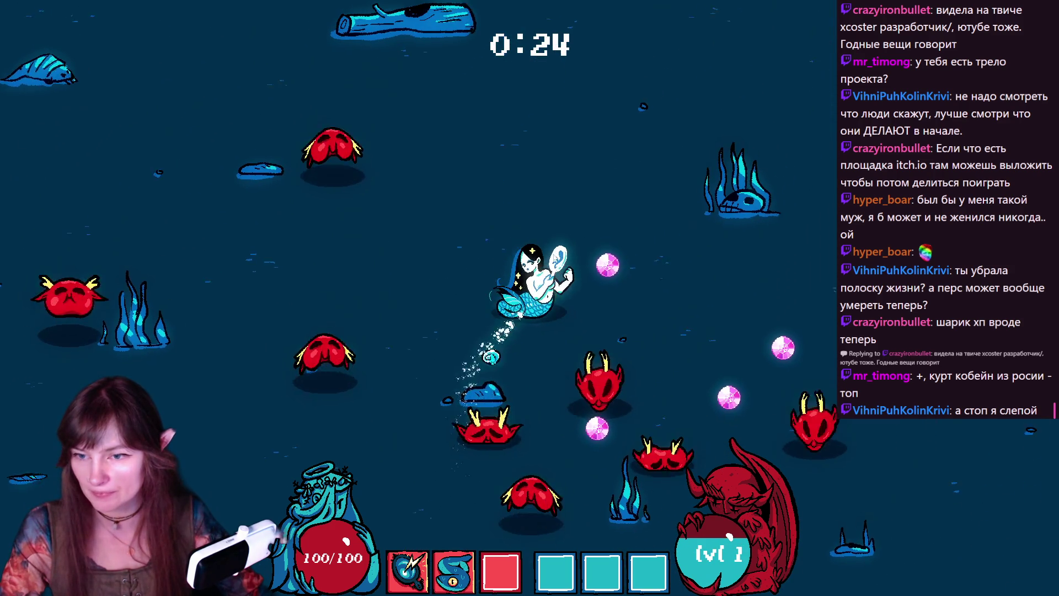
key("d")
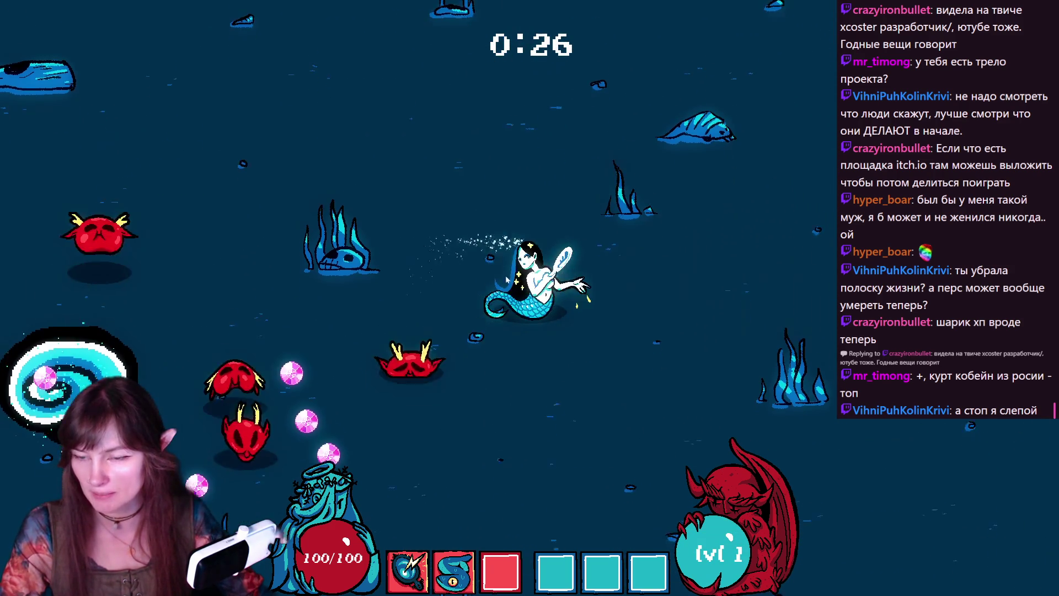
key("w")
key("a")
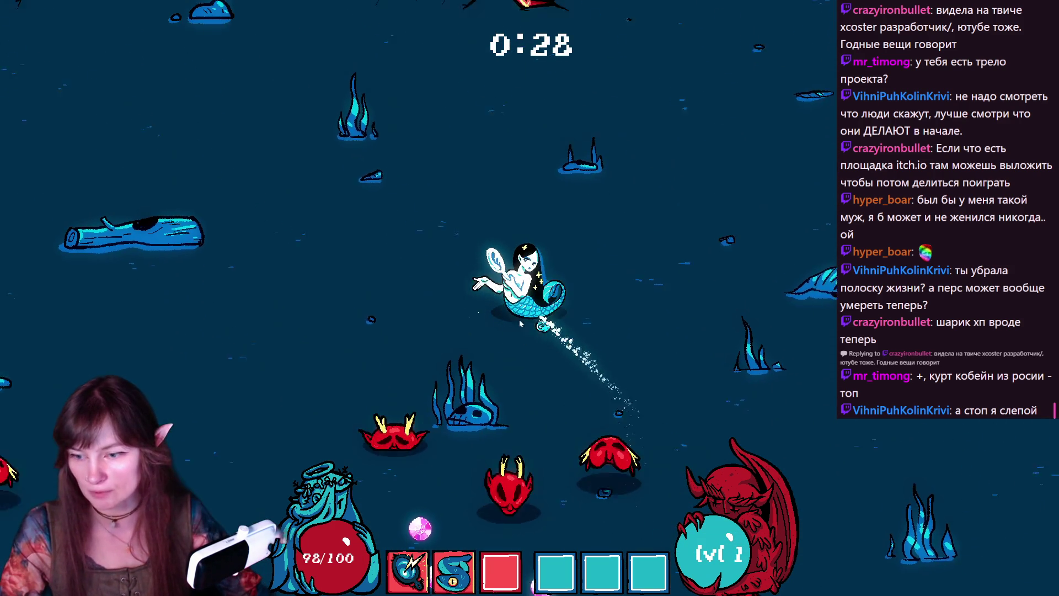
key("a")
- Take the +1 Damage +1 amount upgrade, then swim down and activate the red totem
key("s")
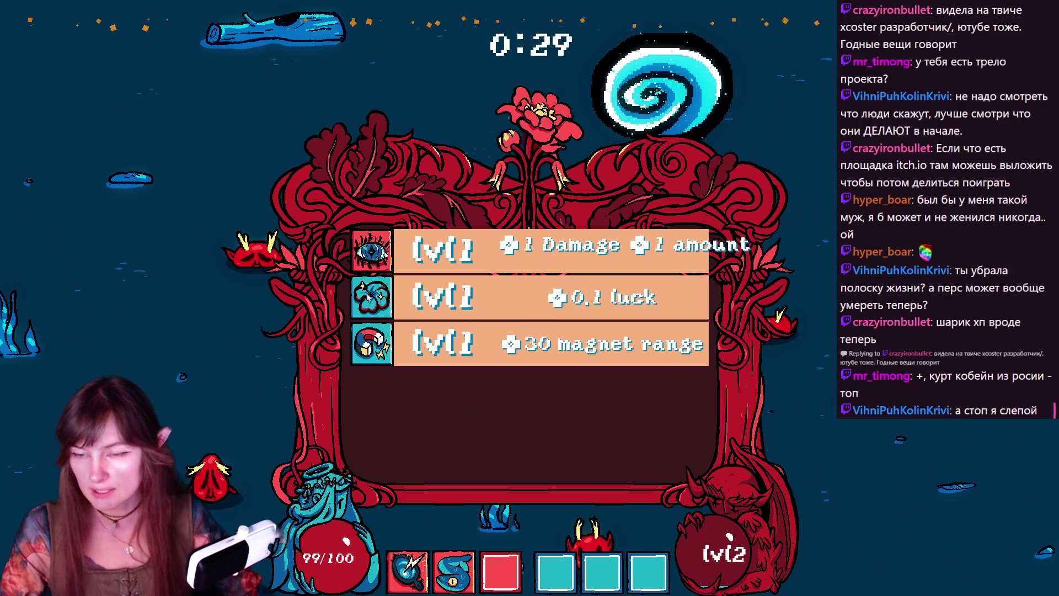
left_click(439, 265)
key("s")
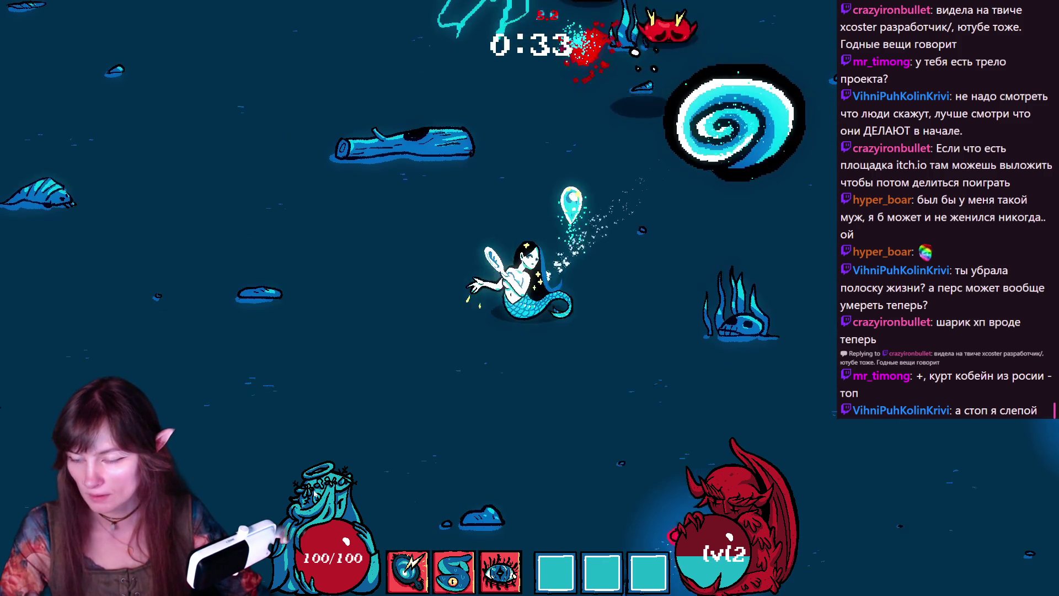
key("s")
key("e")
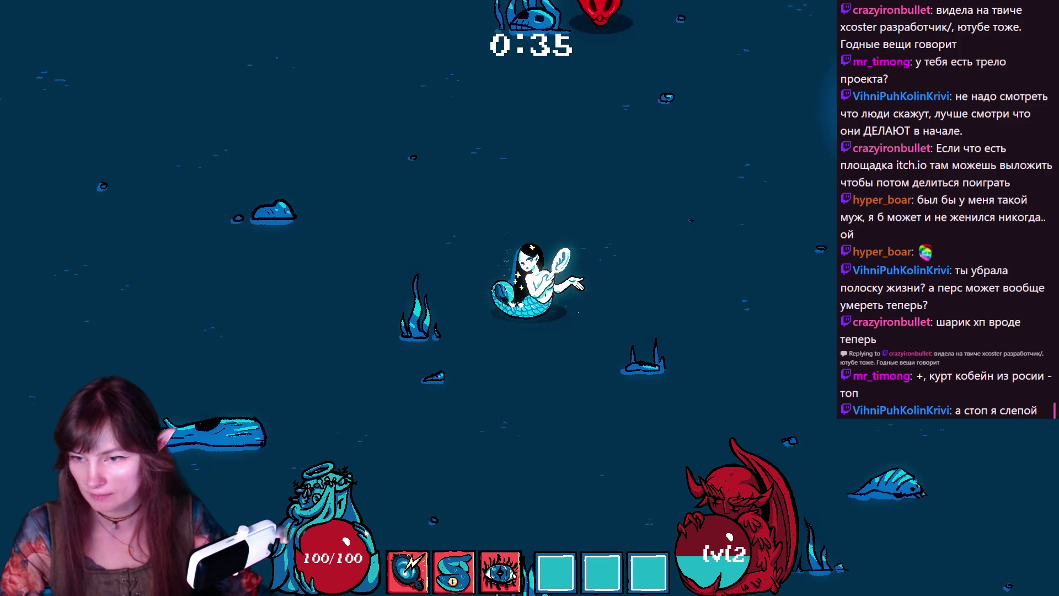
- Swim around the totem collecting XP and take the +0.2 health per sec upgrade
key("d")
key("w")
key("s")
key("a")
key("s")
key("d")
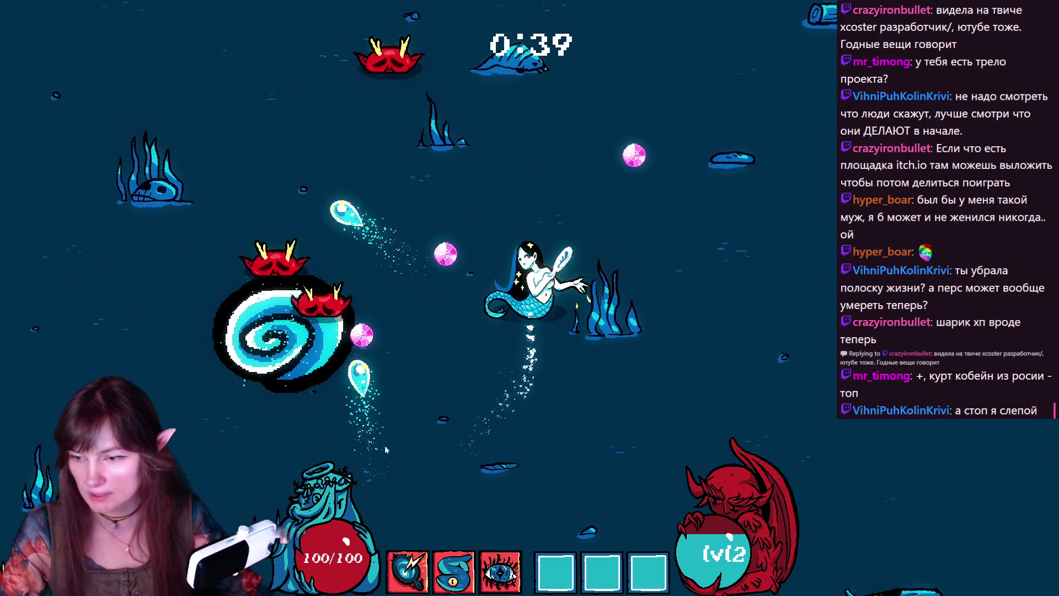
key("a")
key("s")
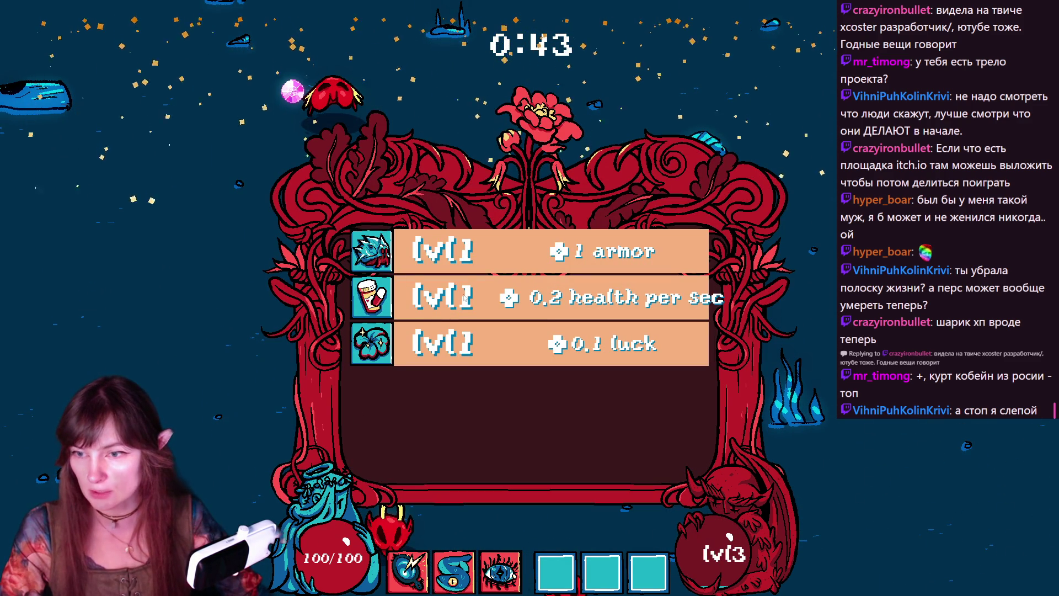
left_click(463, 297)
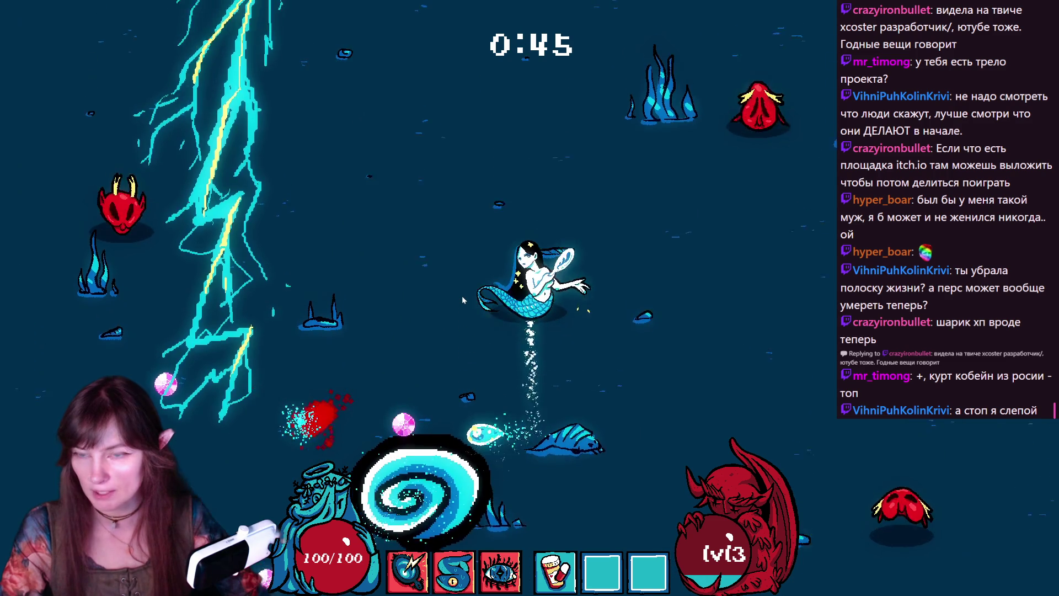
- Swim down, right, then up-right to reach and activate the red pillar
key("s")
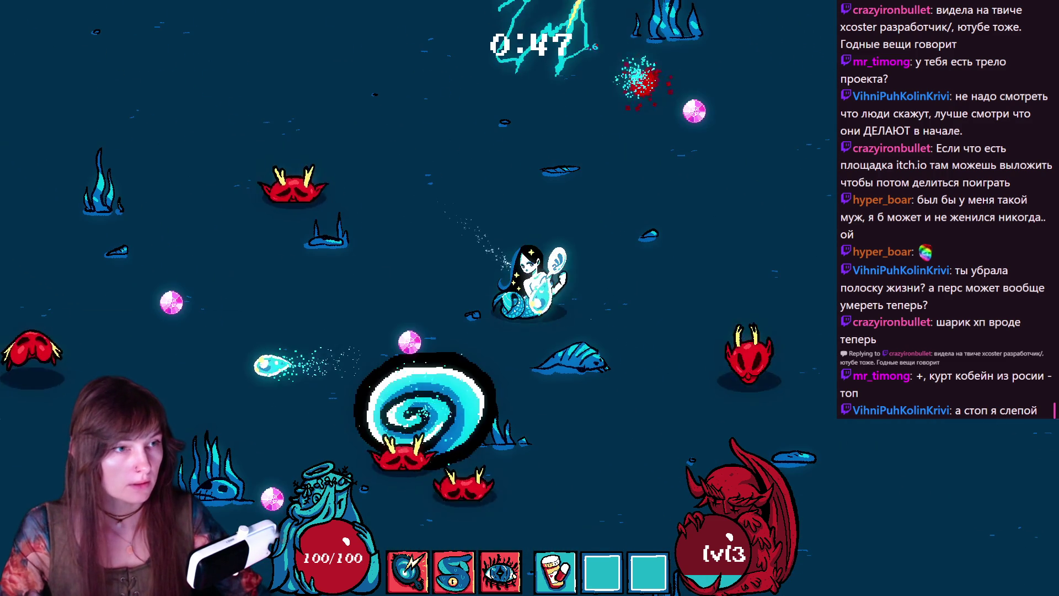
key("d")
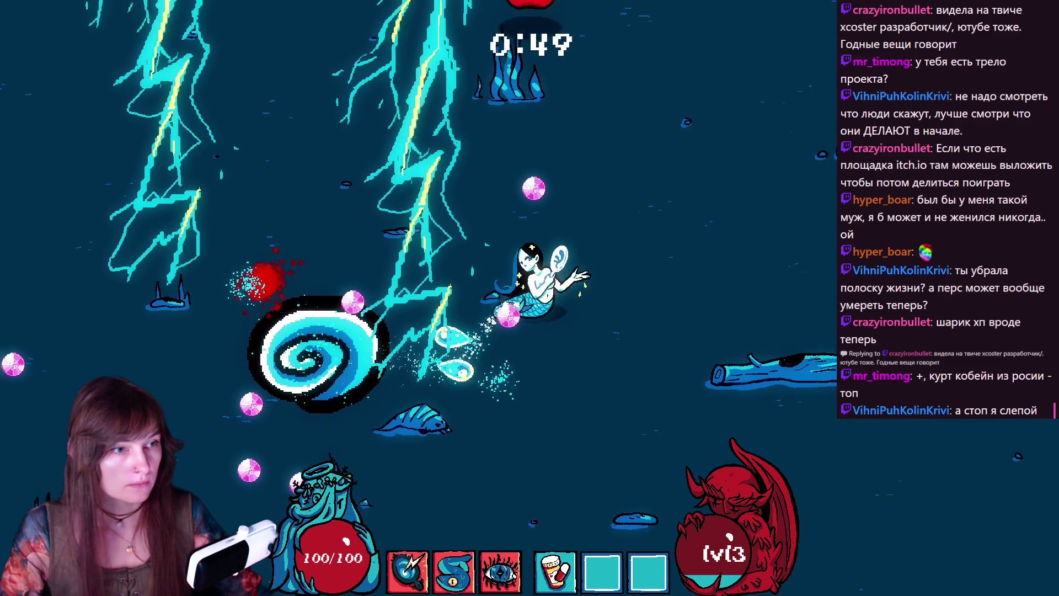
key("d")
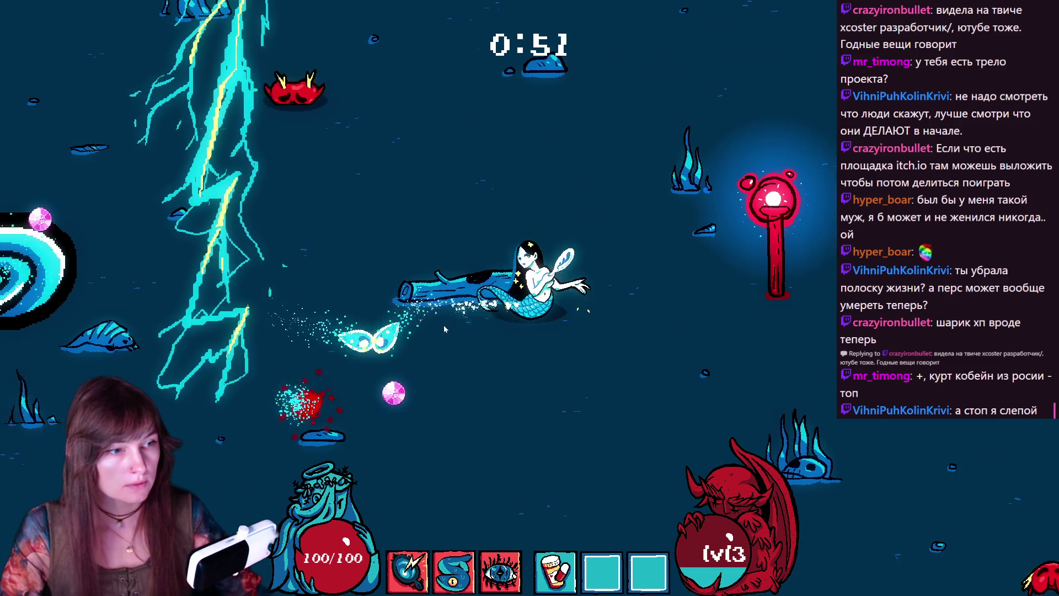
key("s")
key("w")
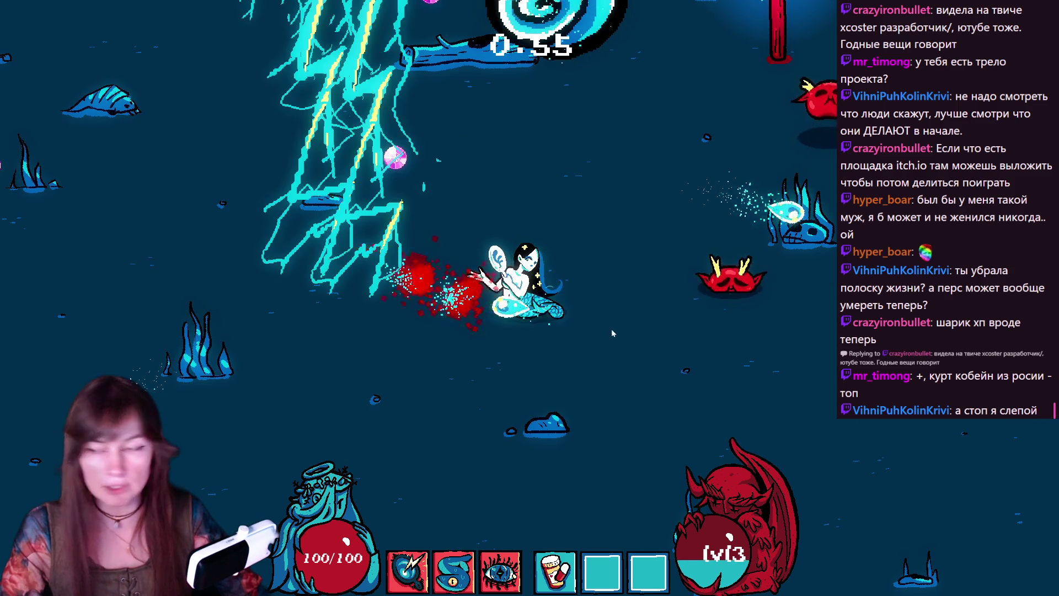
key("d")
key("w")
key("d")
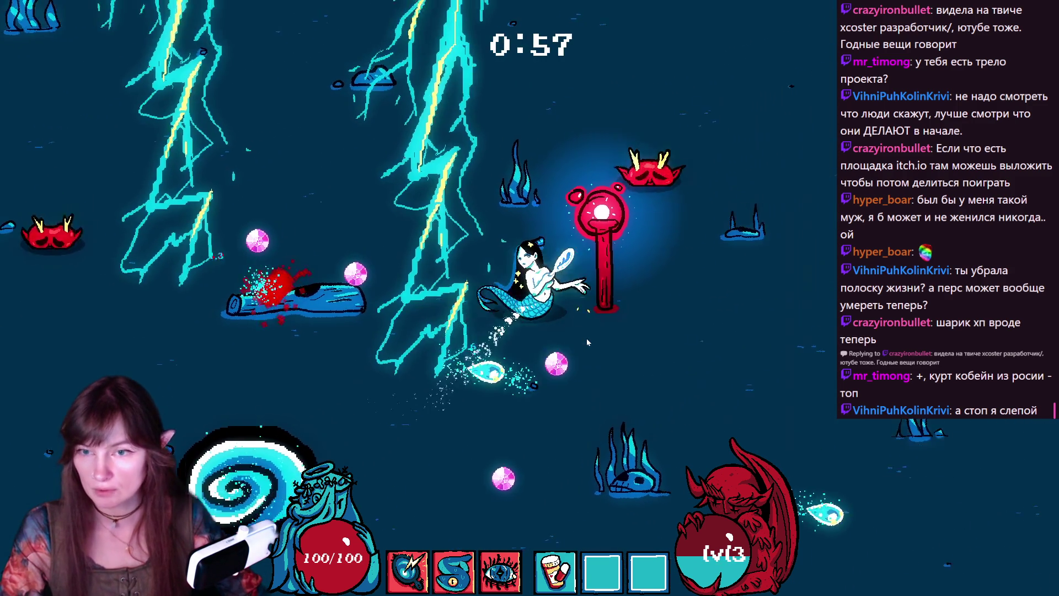
key("e")
- Swim away from the pillar and pick the level 4 upgrade to resume play
key("s")
key("a")
key("a")
key("w")
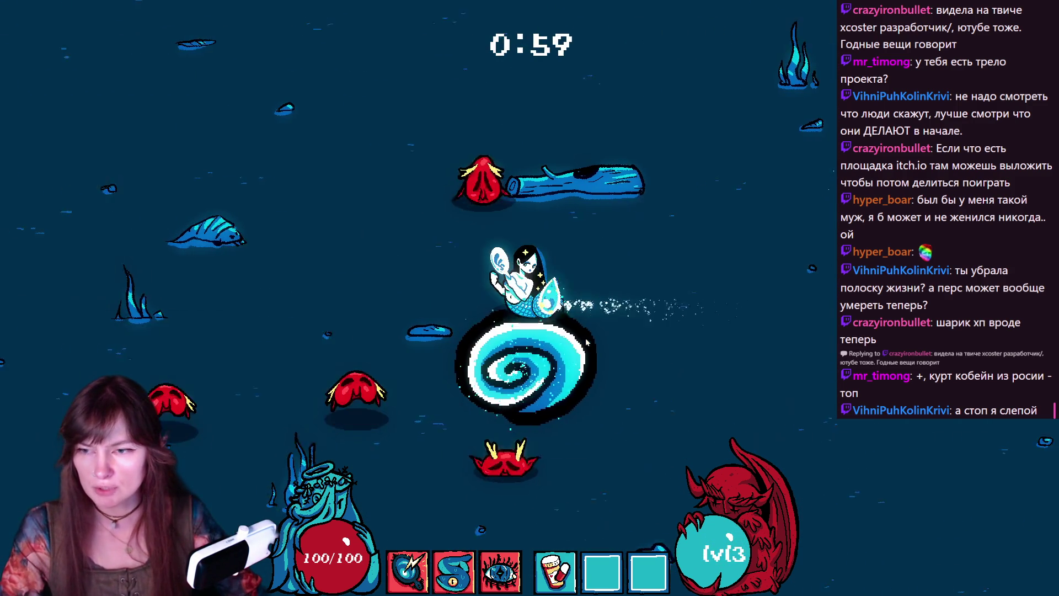
key("d")
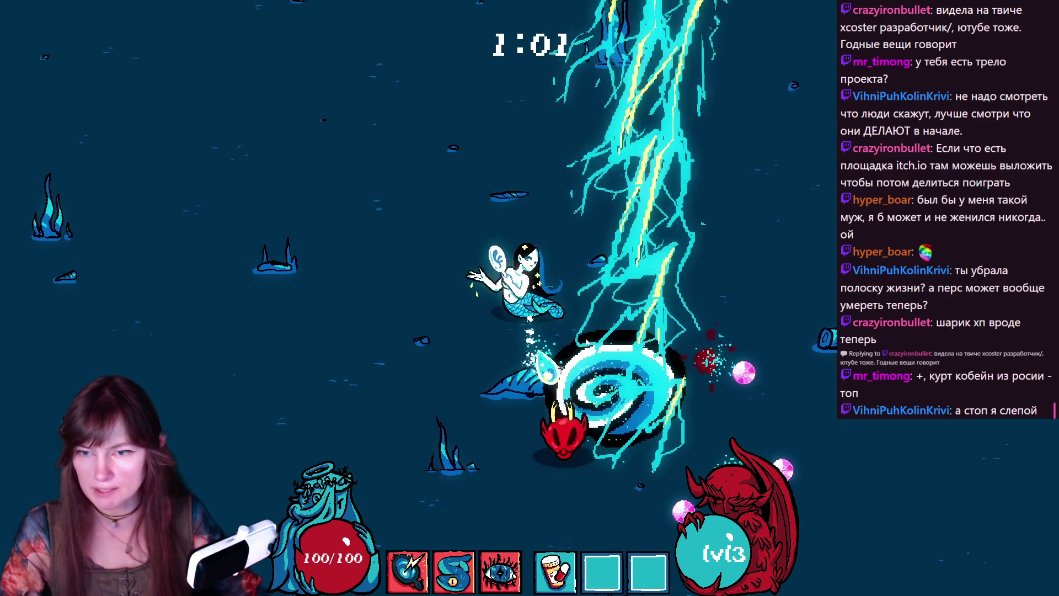
left_click(504, 307)
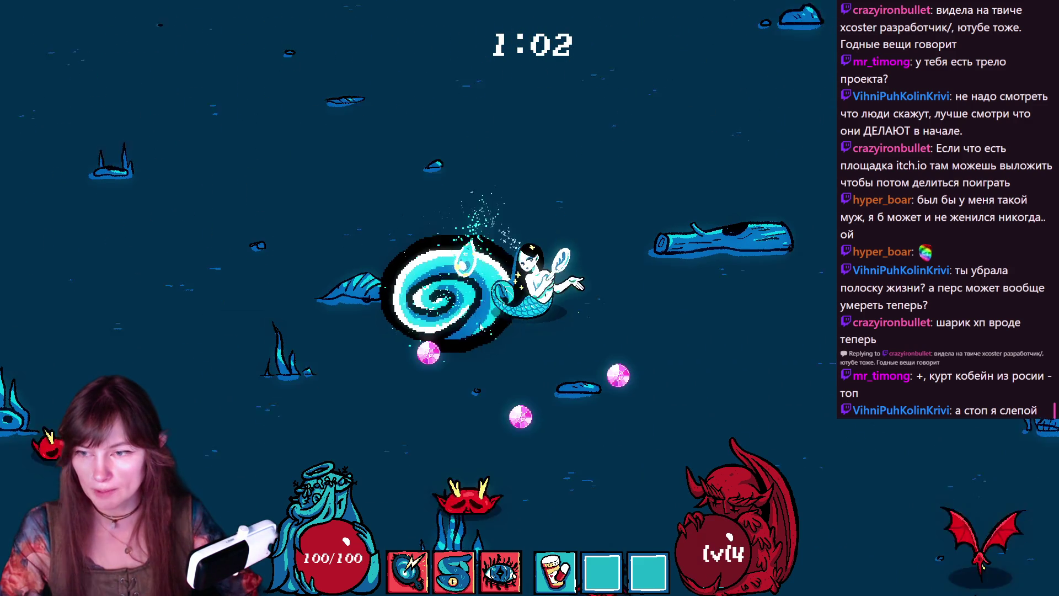
- Steer the mermaid up, down and sideways through enemies to collect XP
key("a")
key("w")
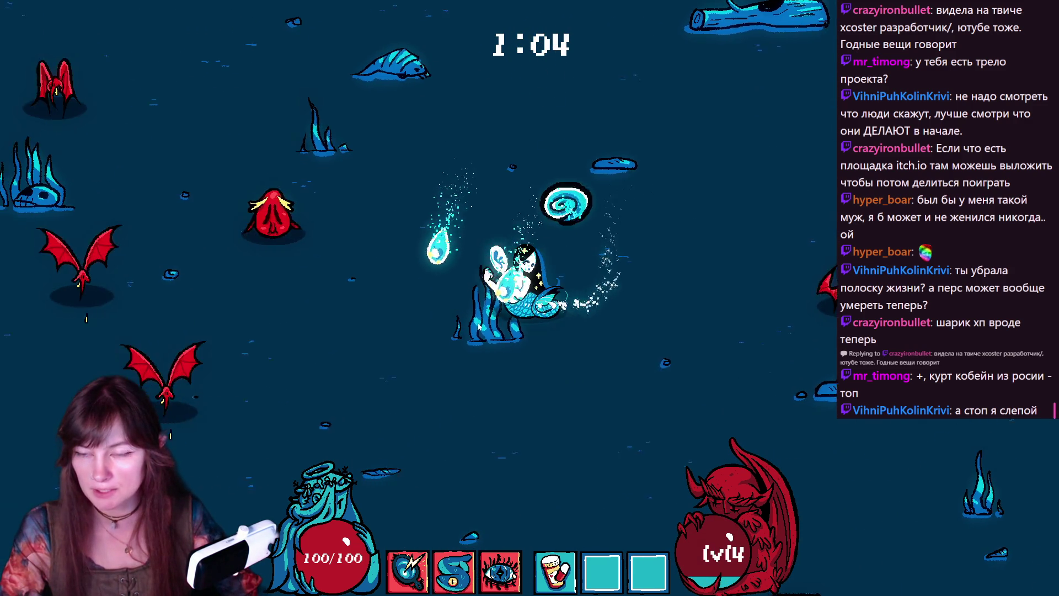
key("s")
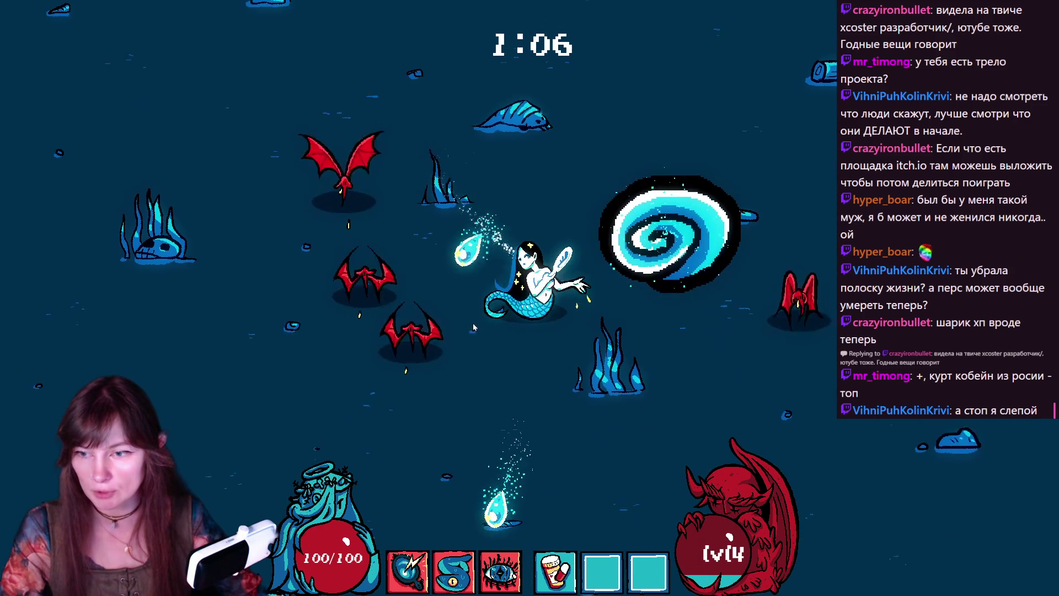
key("w")
key("d")
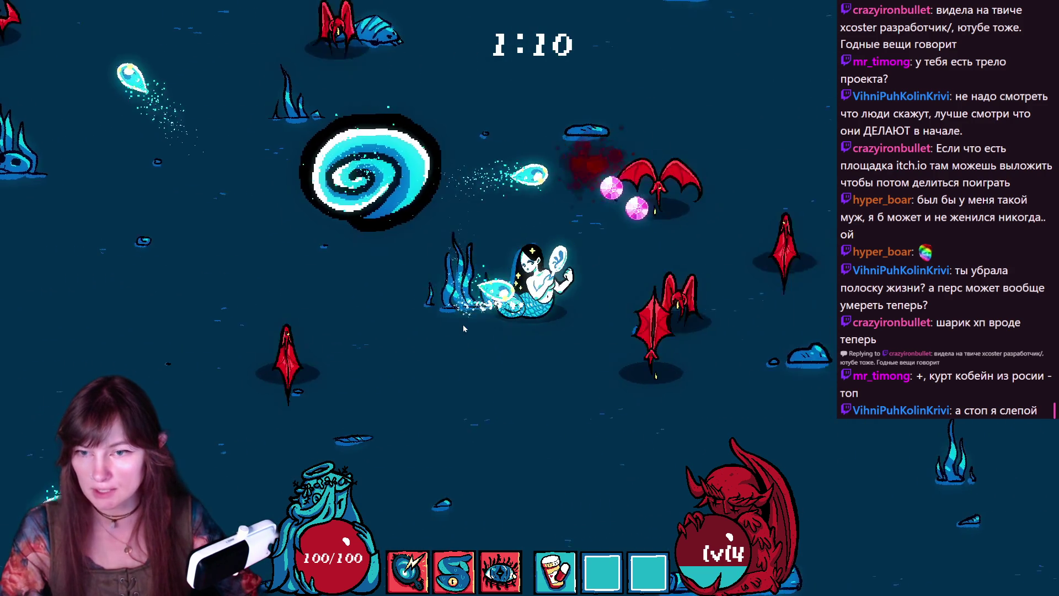
key("w")
key("s")
key("a")
key("s")
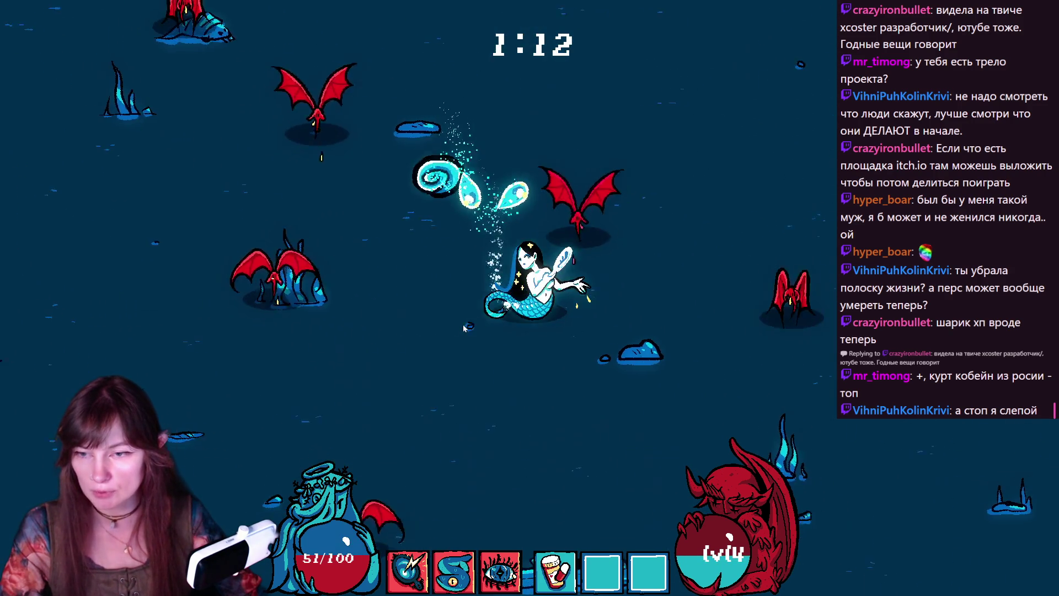
key("d")
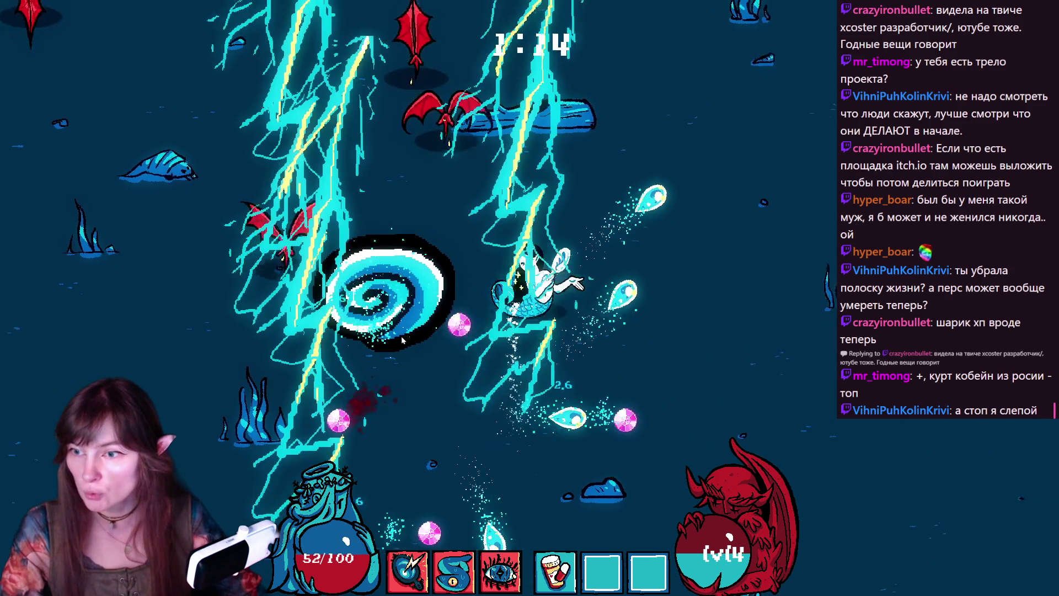
- Keep swimming down and right for XP, then take the magnet item upgrade
key("s")
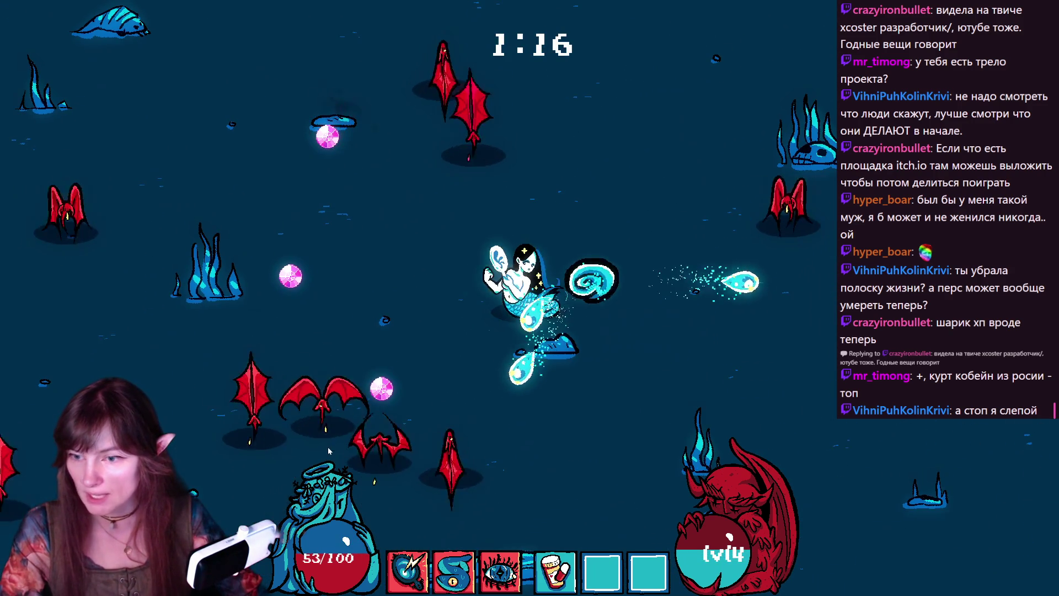
key("a")
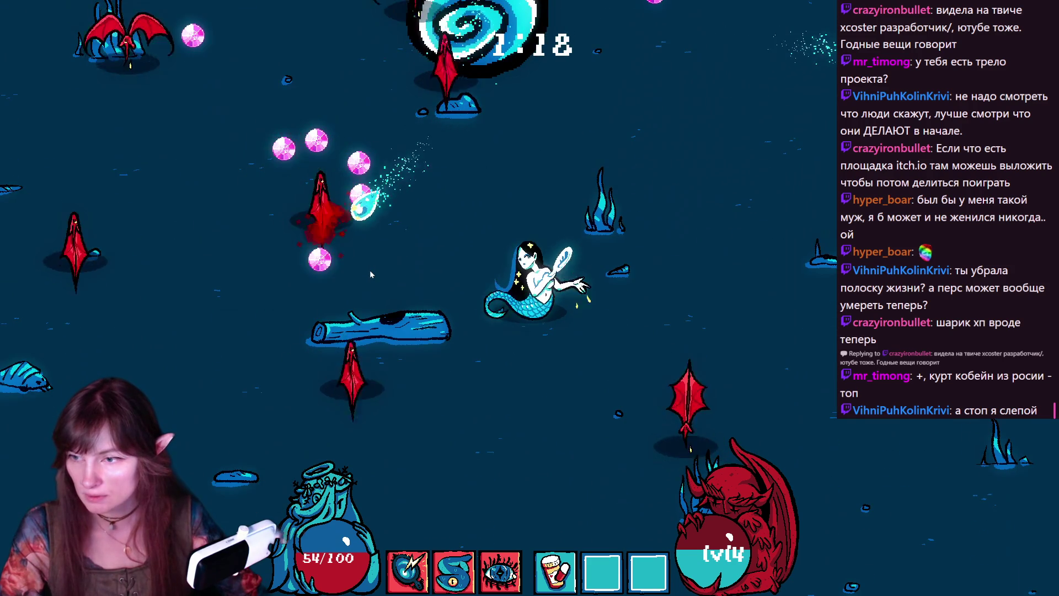
key("s")
key("d")
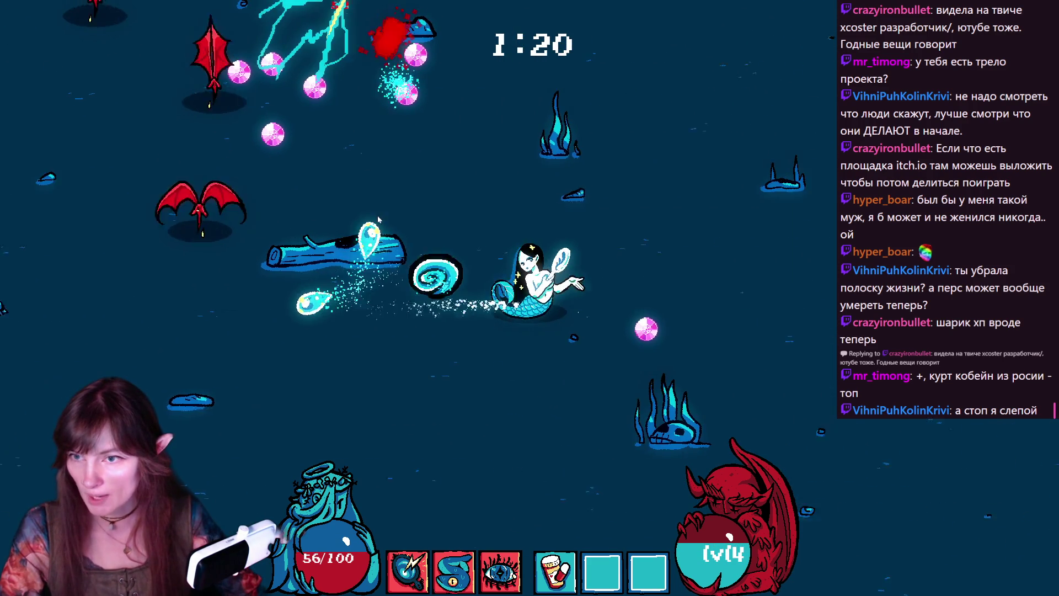
key("w")
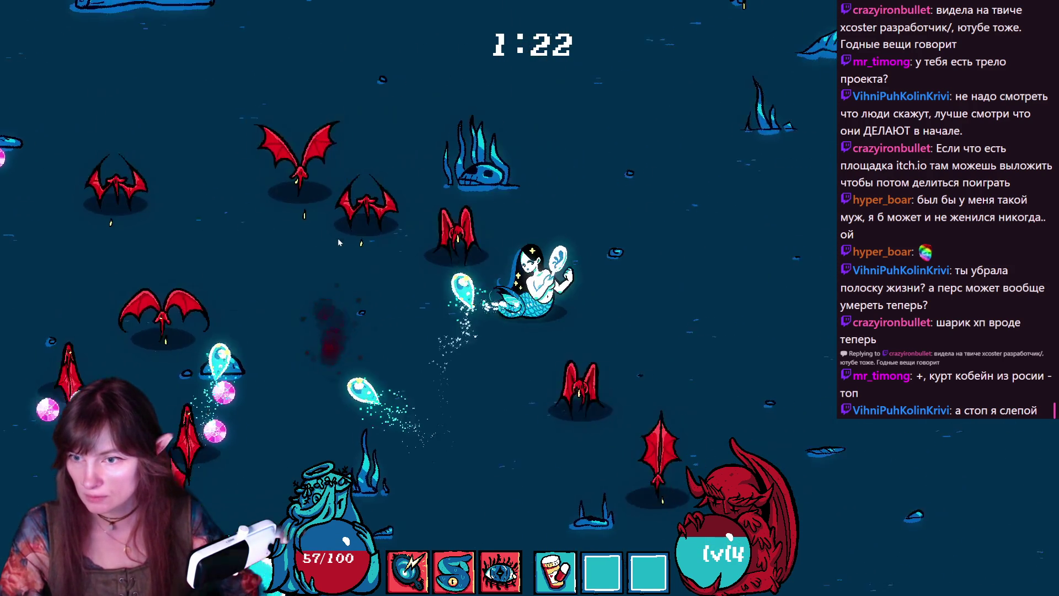
key("d")
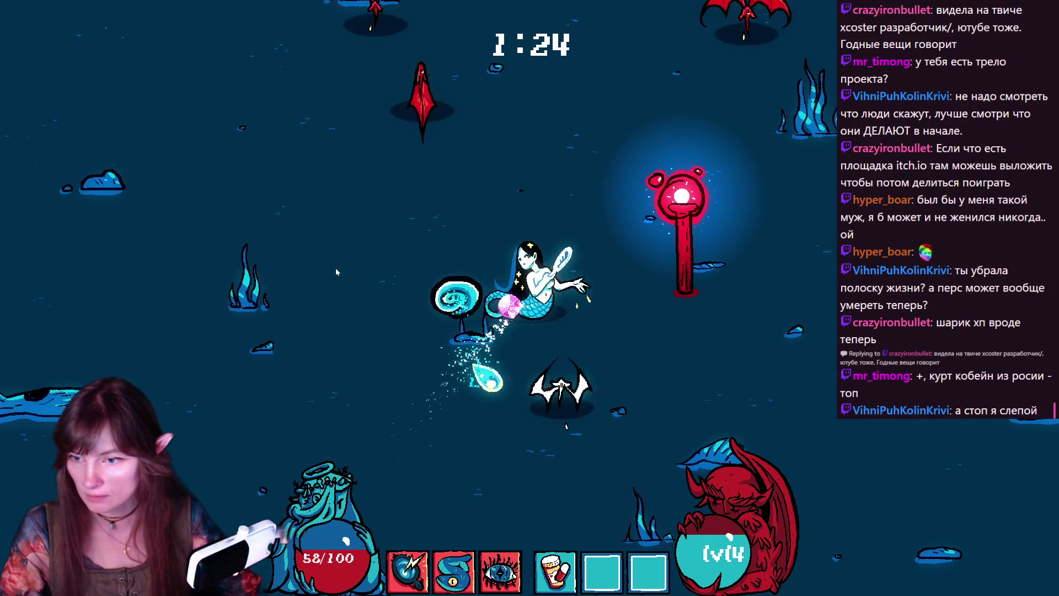
key("s")
key("d")
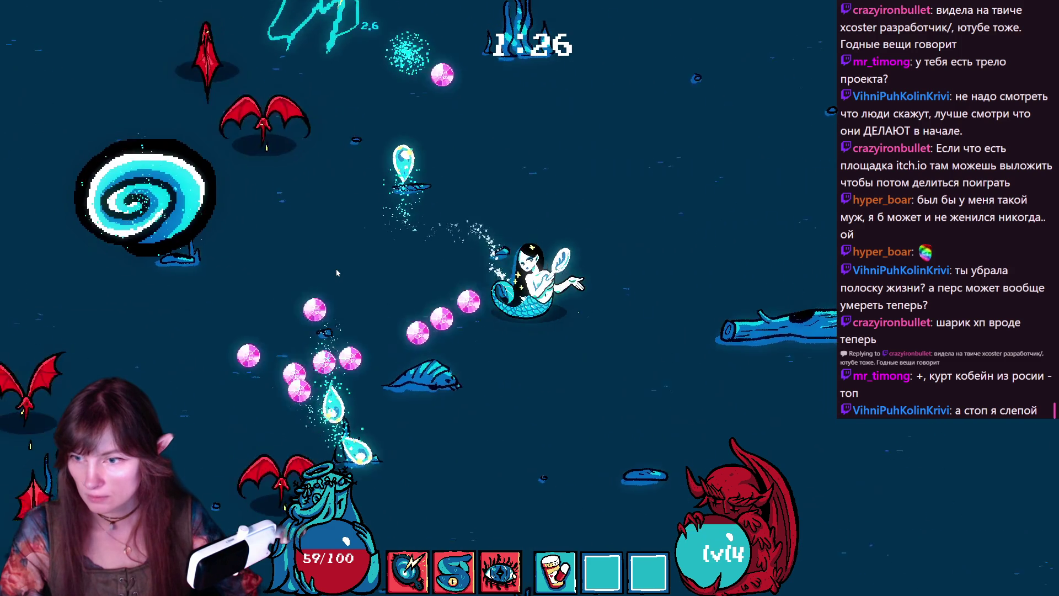
left_click(439, 259)
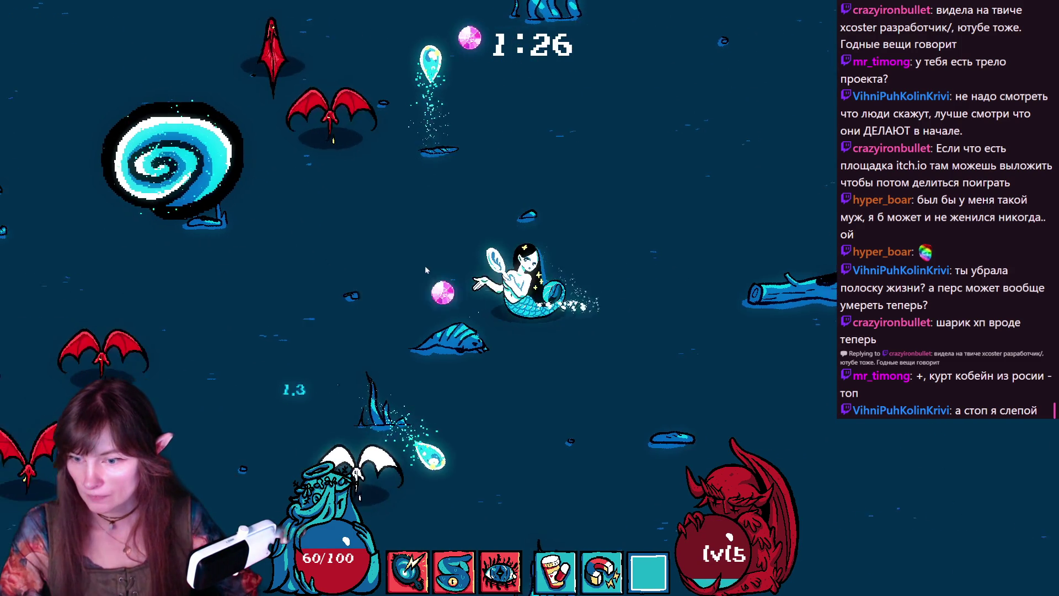
- Swim up-left, down-right, then down into the bats so projectiles hit them
key("w")
key("a")
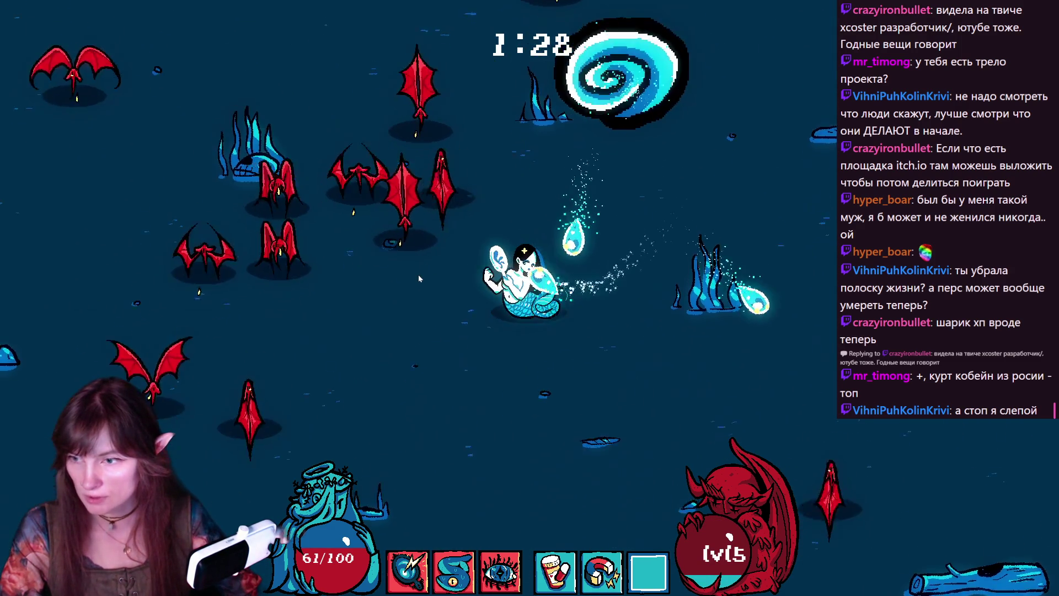
key("s")
key("d")
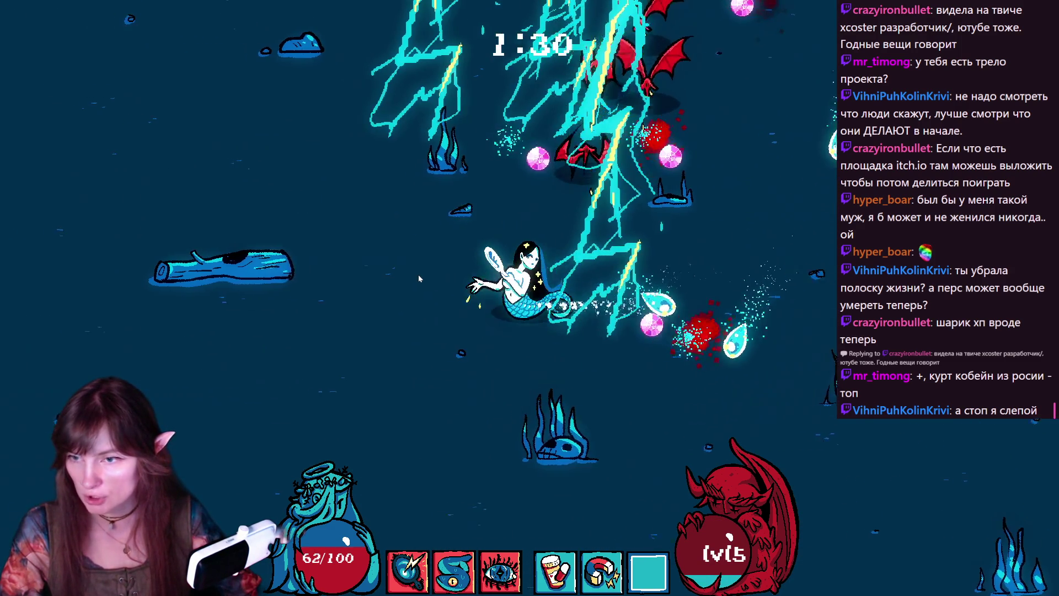
key("w")
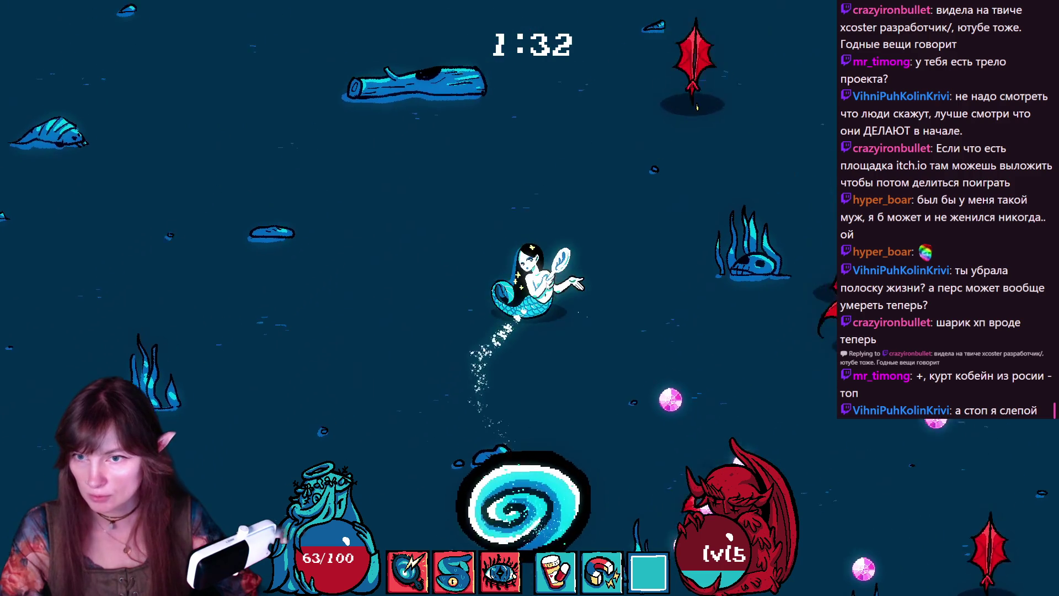
key("d")
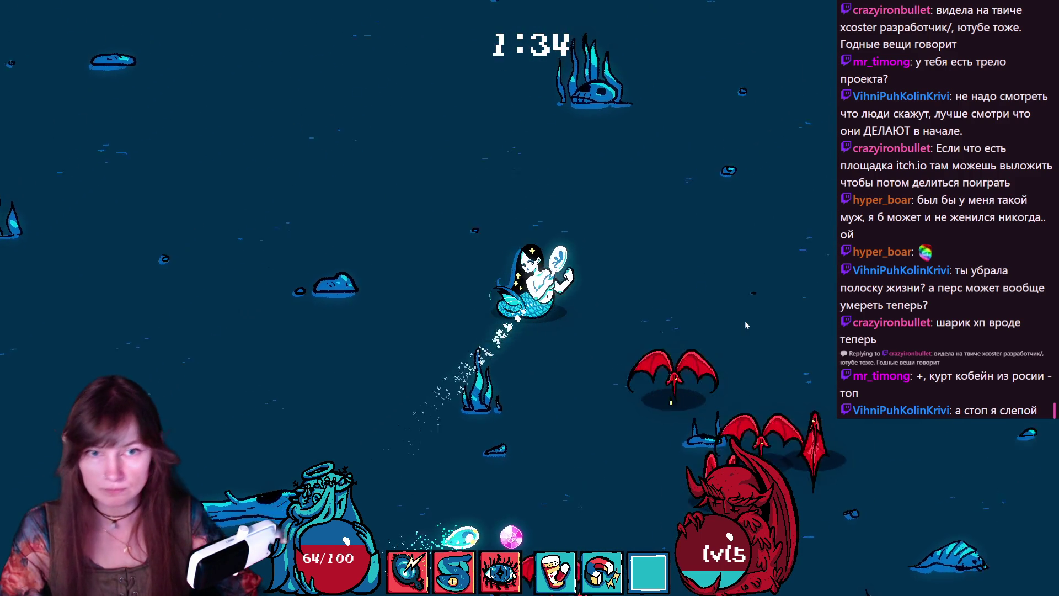
key("d")
key("s")
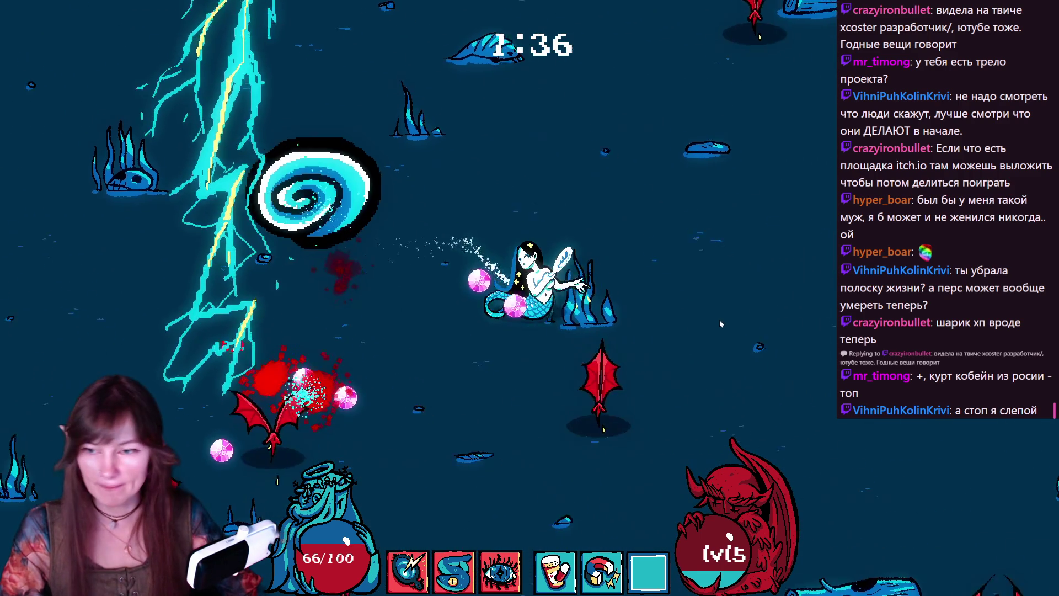
key("s")
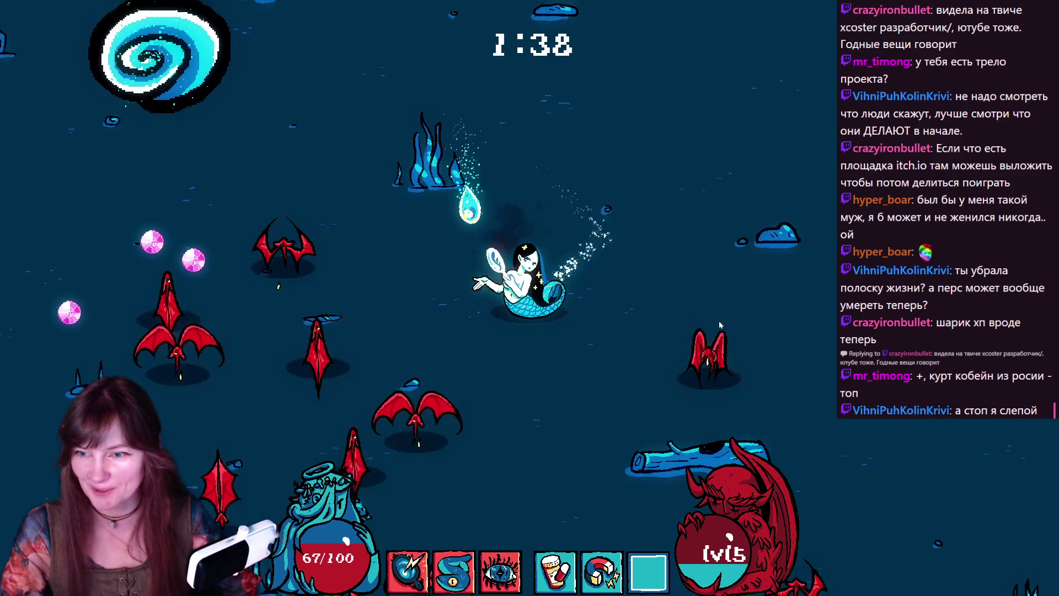
- Keep moving among the bats and pick the 1 lightning strike upgrade
key("d")
key("w")
key("w")
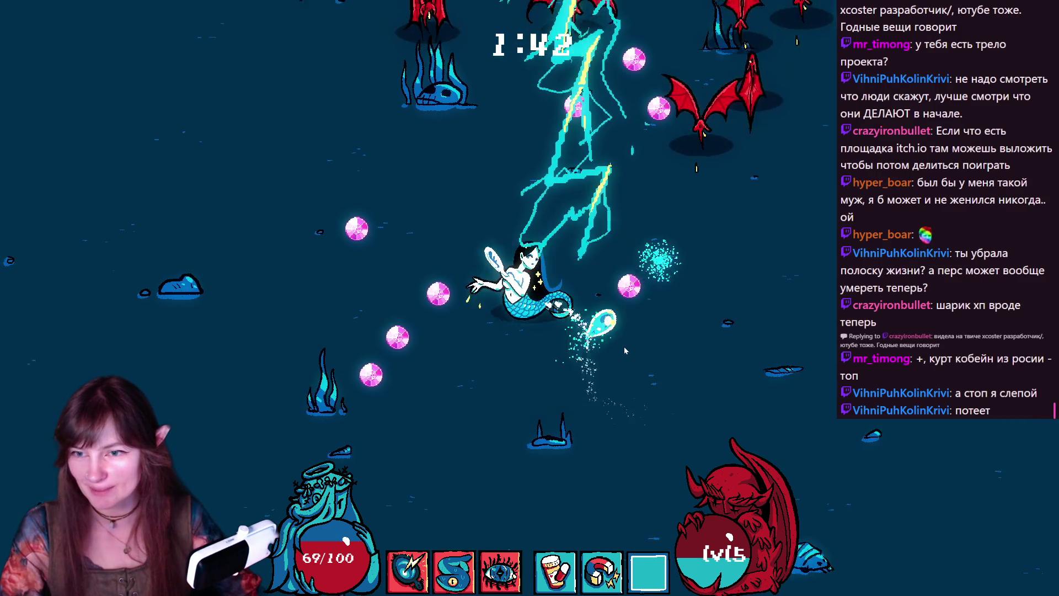
key("w")
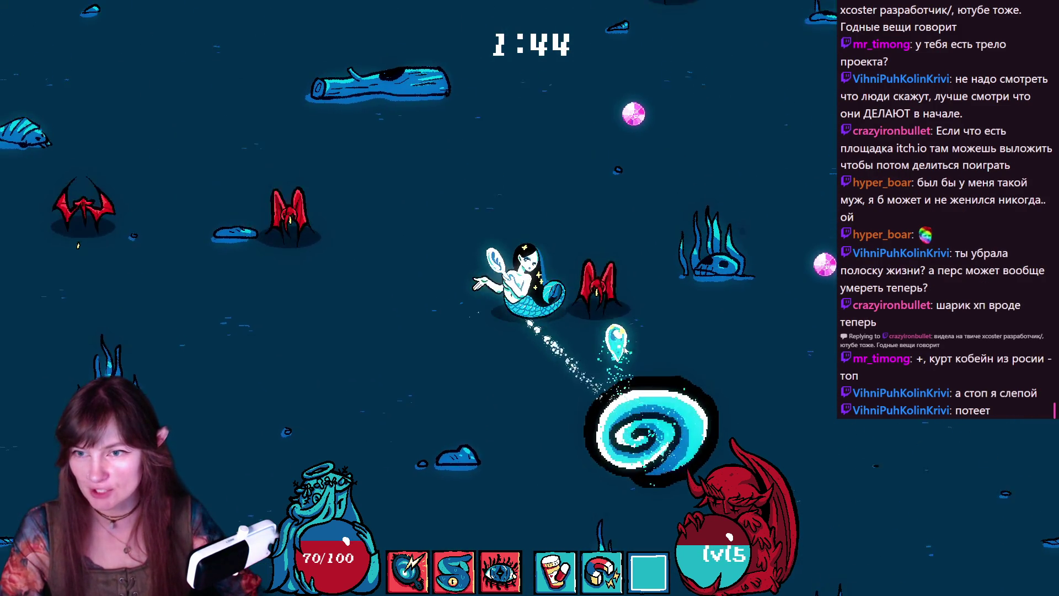
key("d")
key("s")
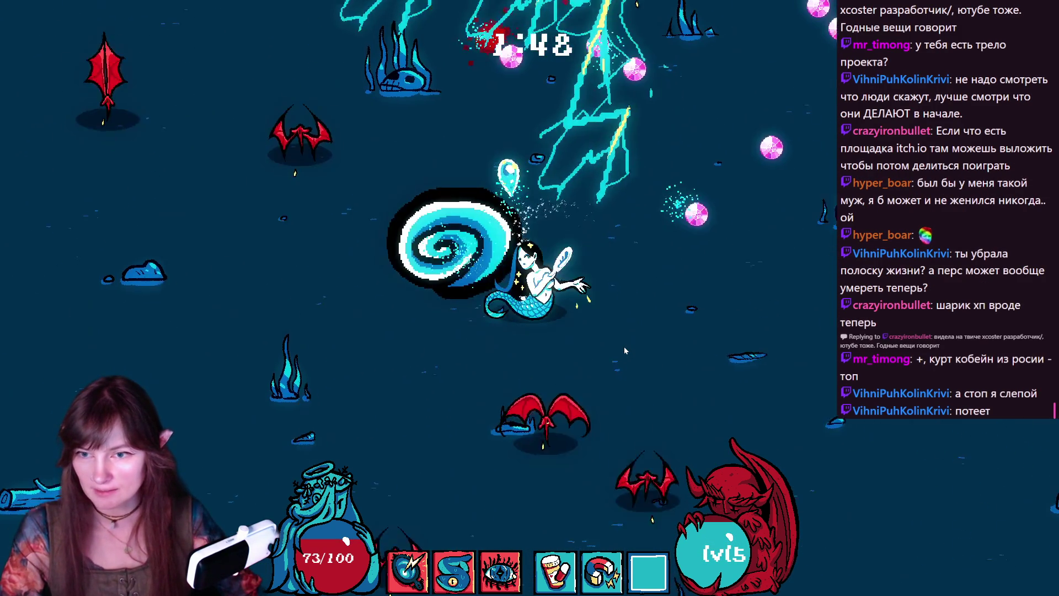
key("w")
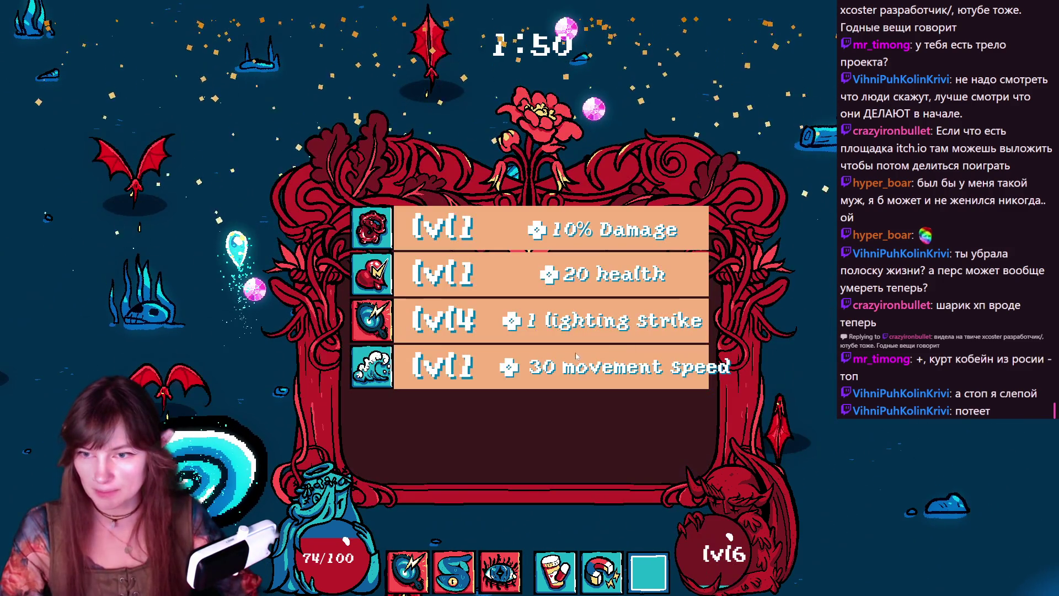
left_click(444, 325)
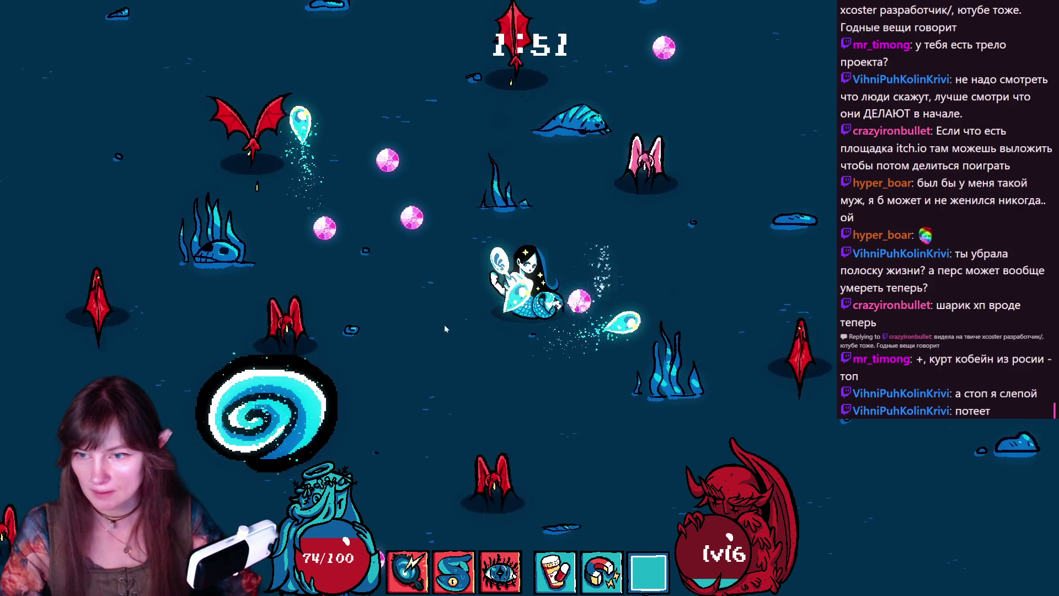
- Swim to the red signpost and activate it to start the challenge
key("d")
key("w")
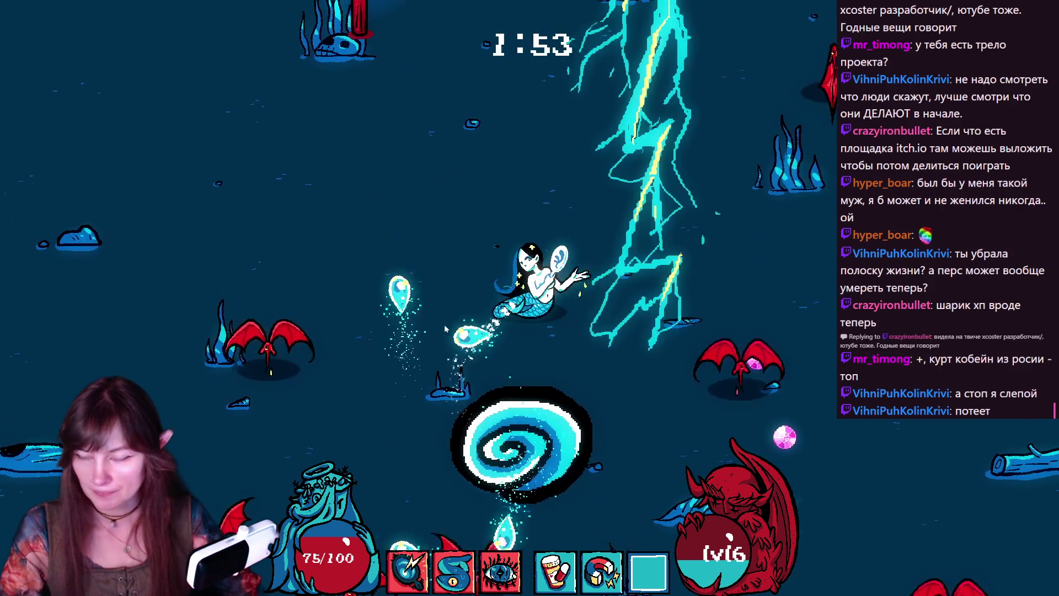
key("s")
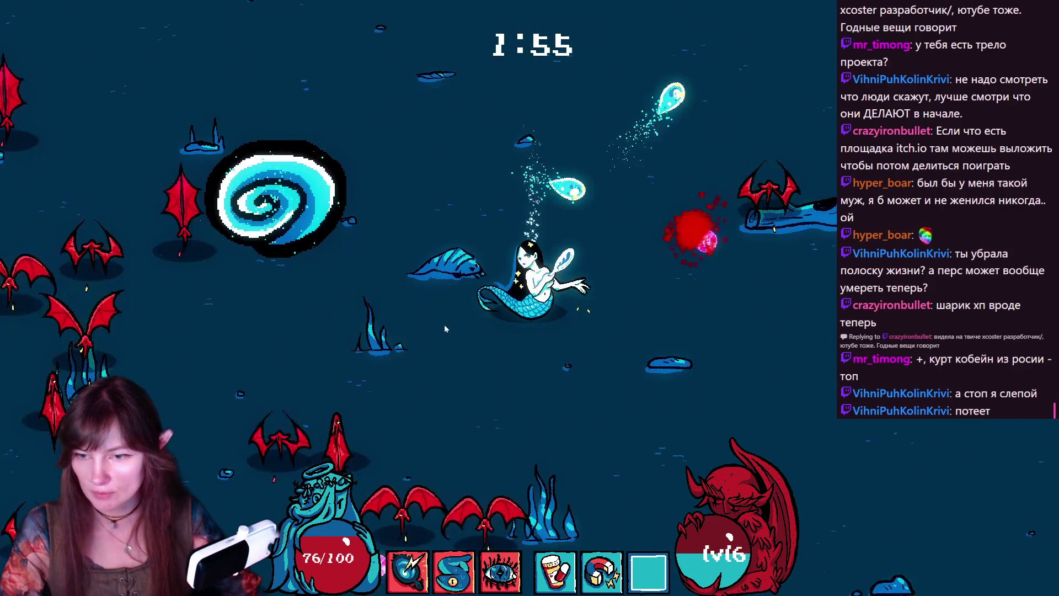
key("a")
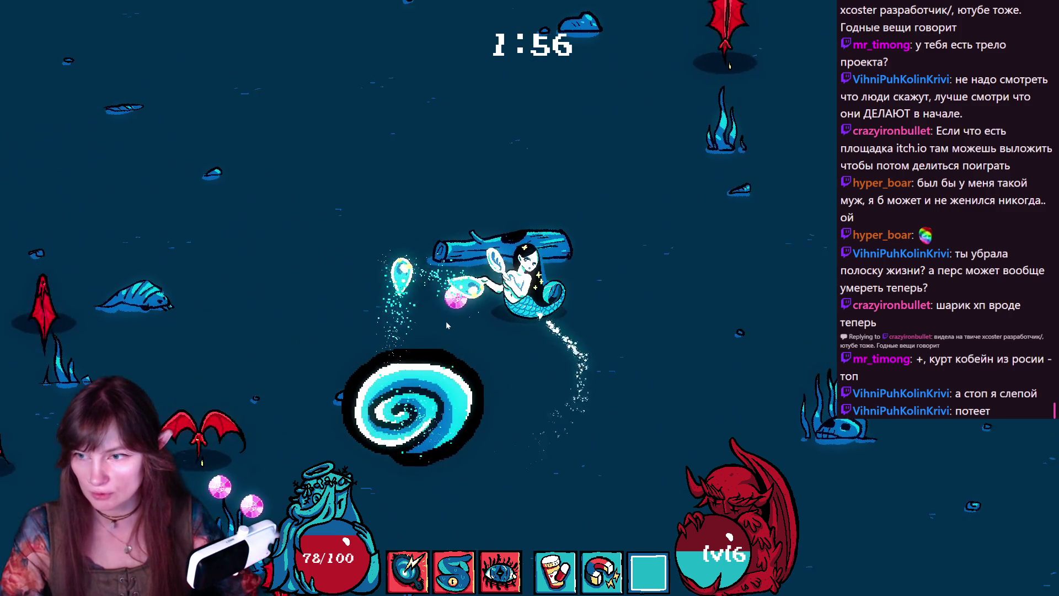
key("d")
key("w")
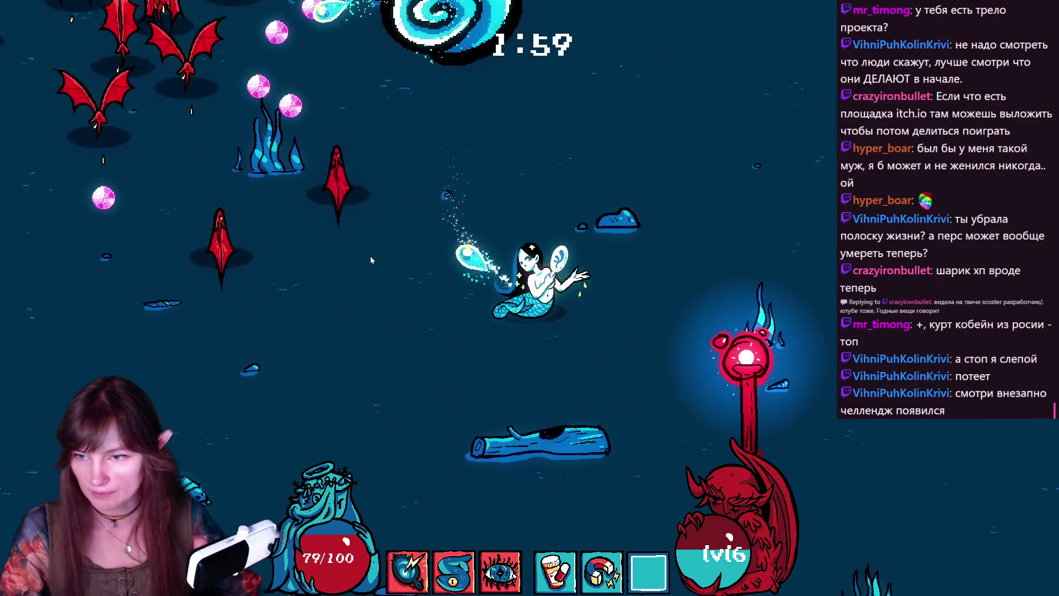
key("e")
- Swim left and up, then back down, dodging enemies after starting the challenge
key("a")
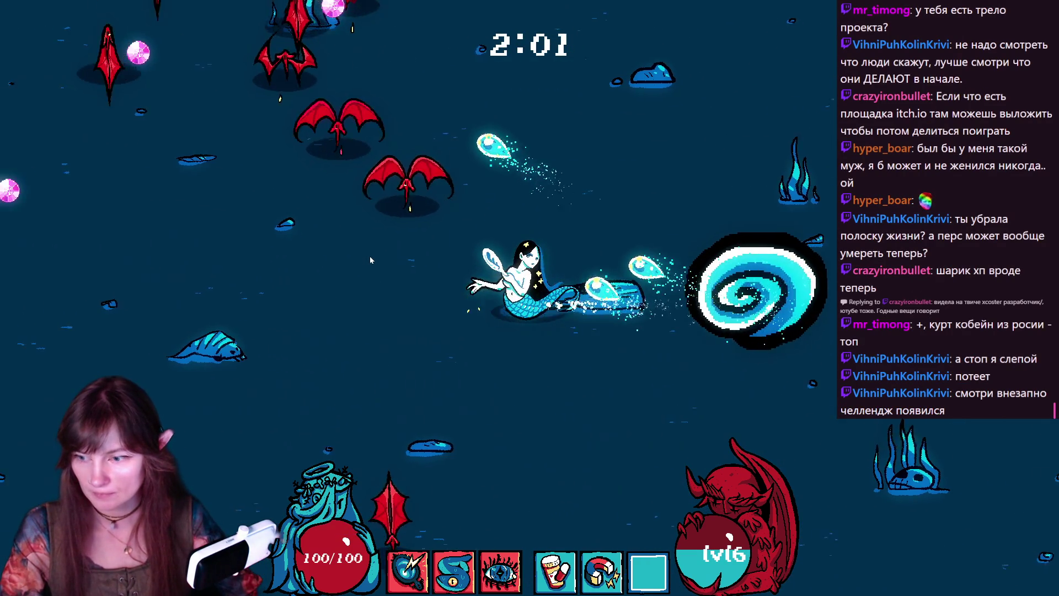
key("a")
key("w")
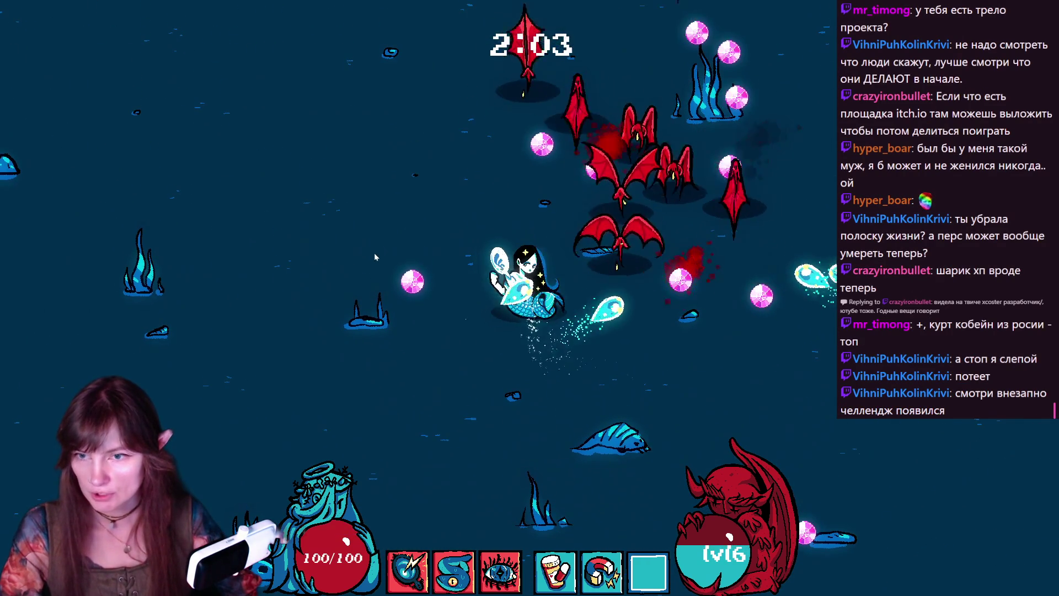
key("s")
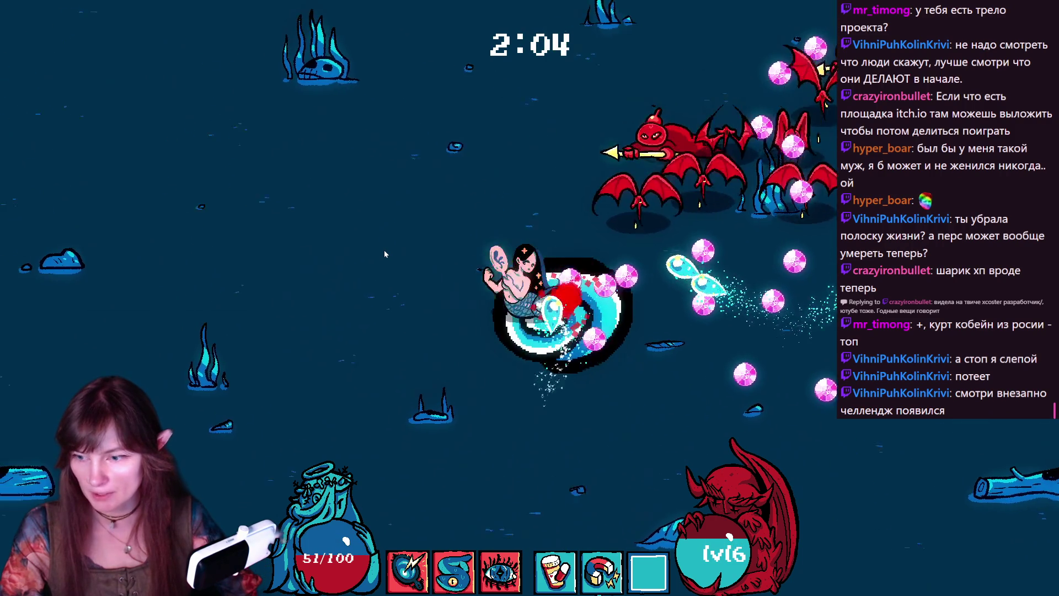
key("d")
- Swim down collecting gems and take the 0.2 health per sec upgrade
key("a")
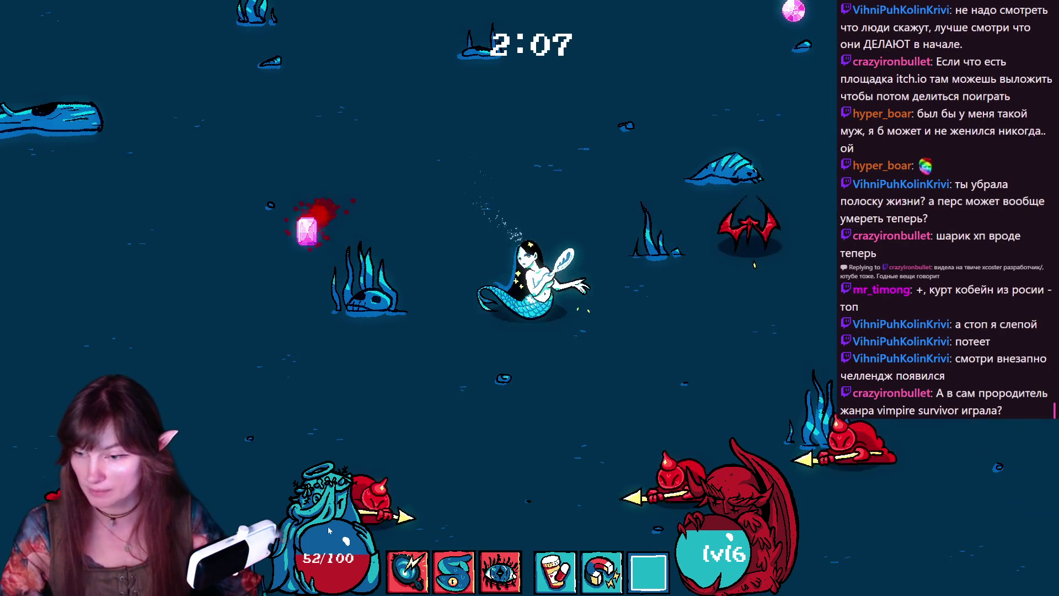
key("s")
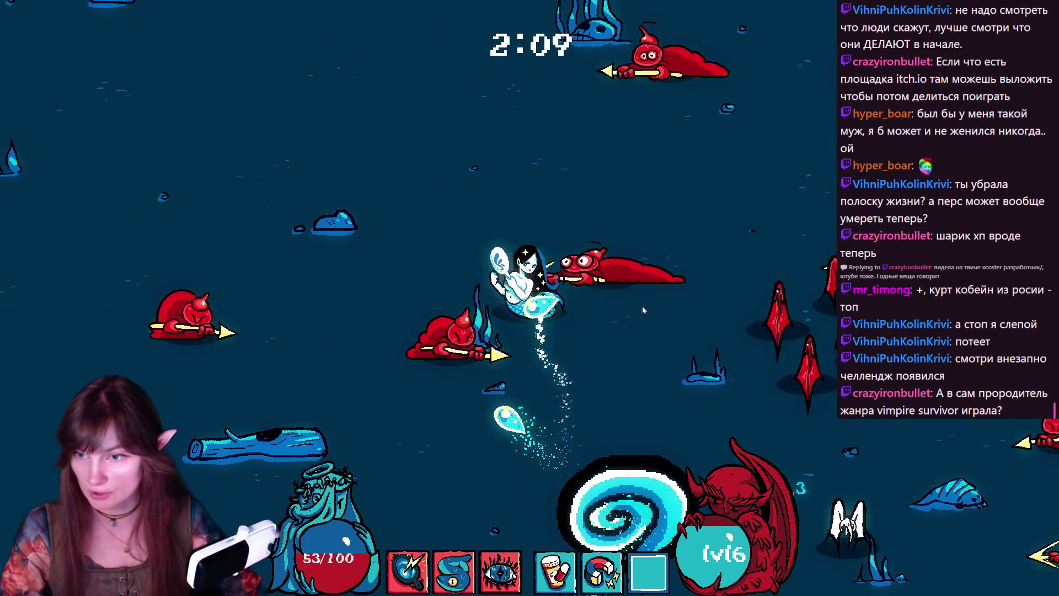
key("d")
key("w")
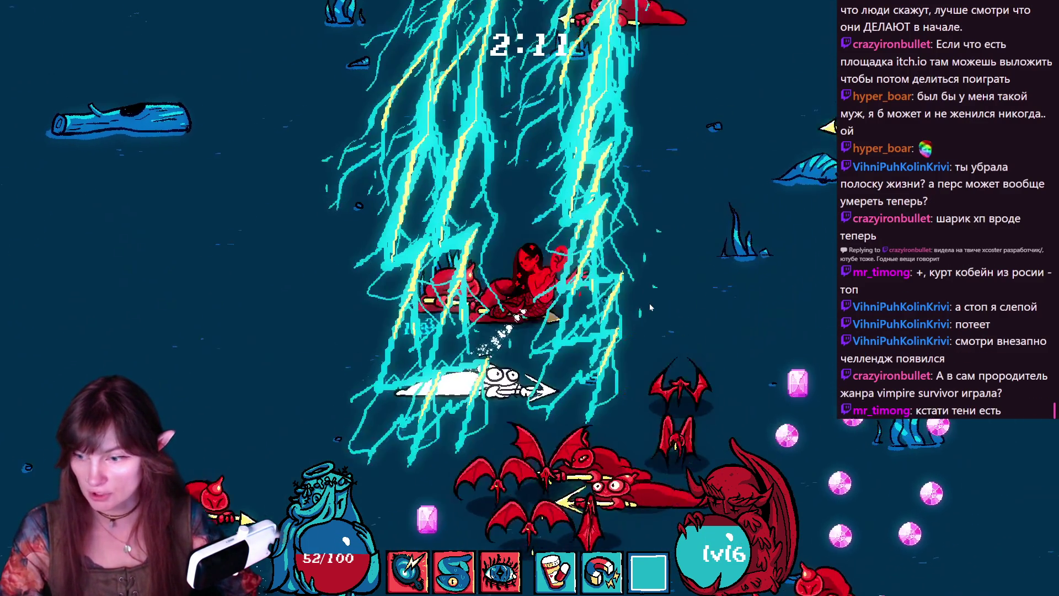
key("s")
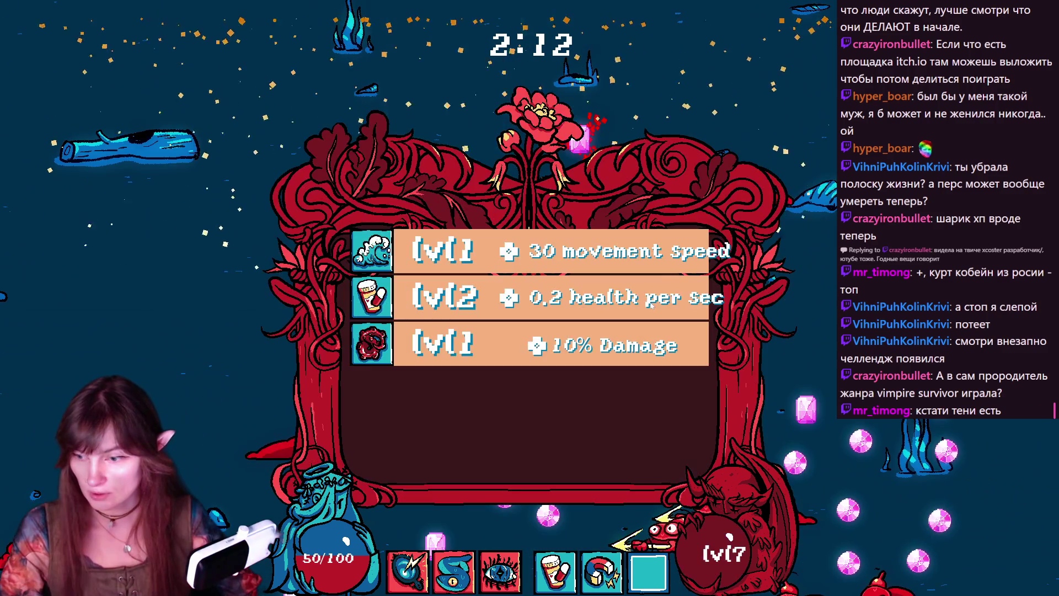
left_click(500, 300)
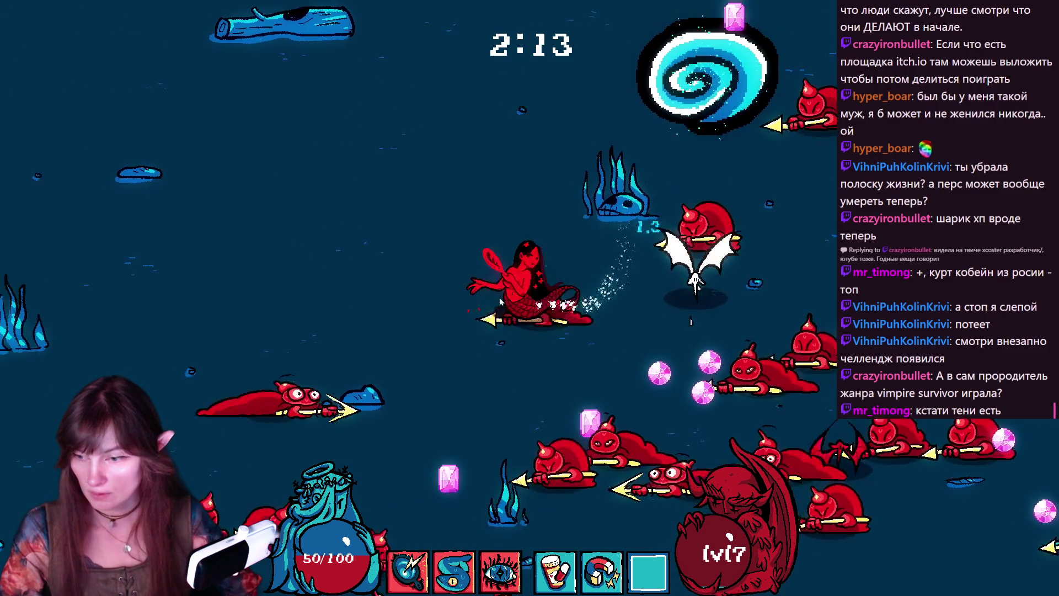
- Swim past the enemy horde collecting gems to level 8 and take 10% Damage
key("w")
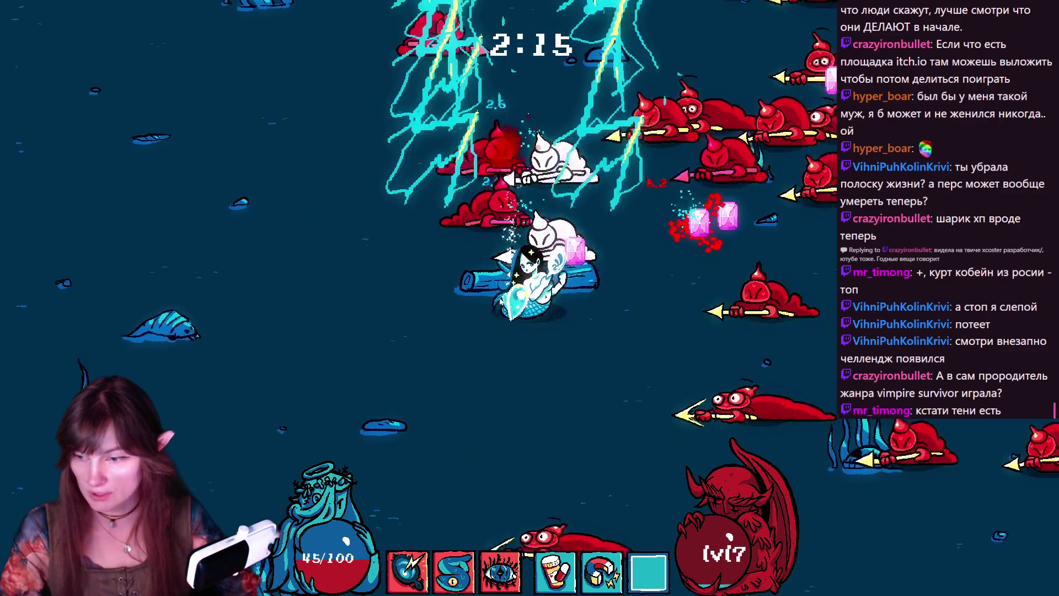
key("a")
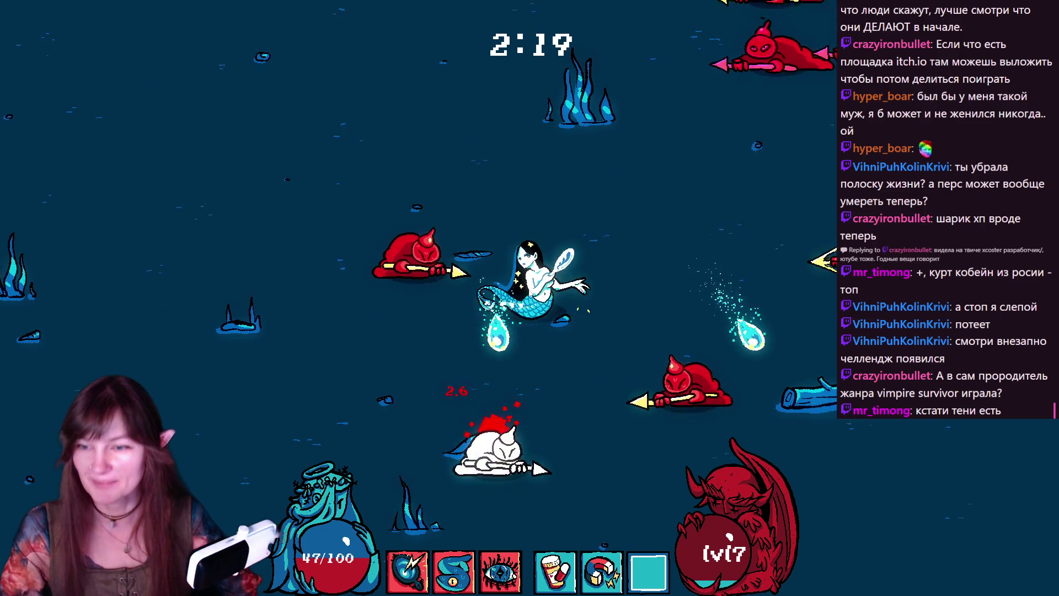
key("w")
key("w")
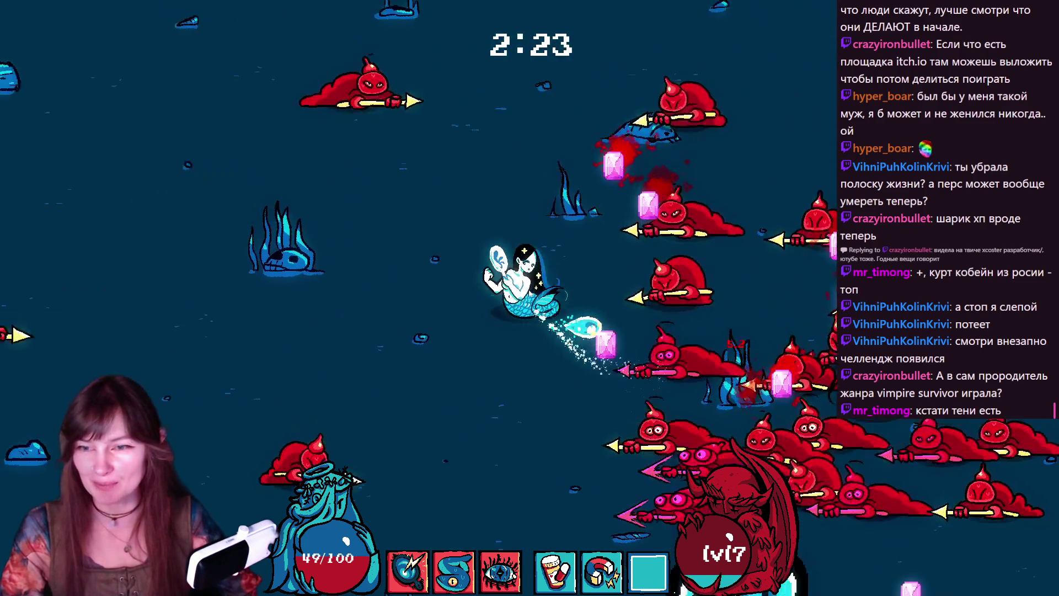
key("d")
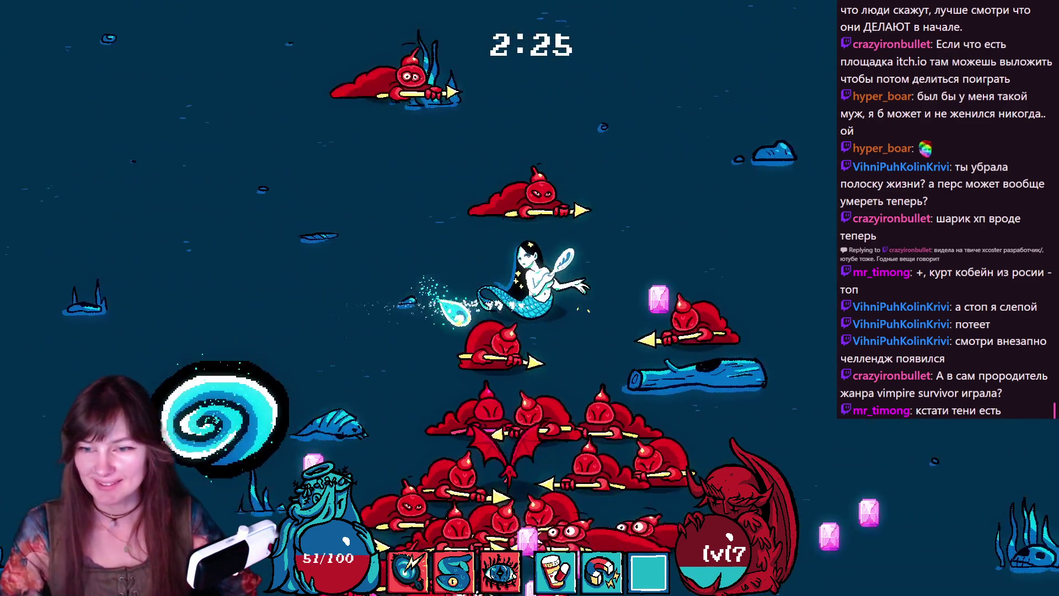
key("s")
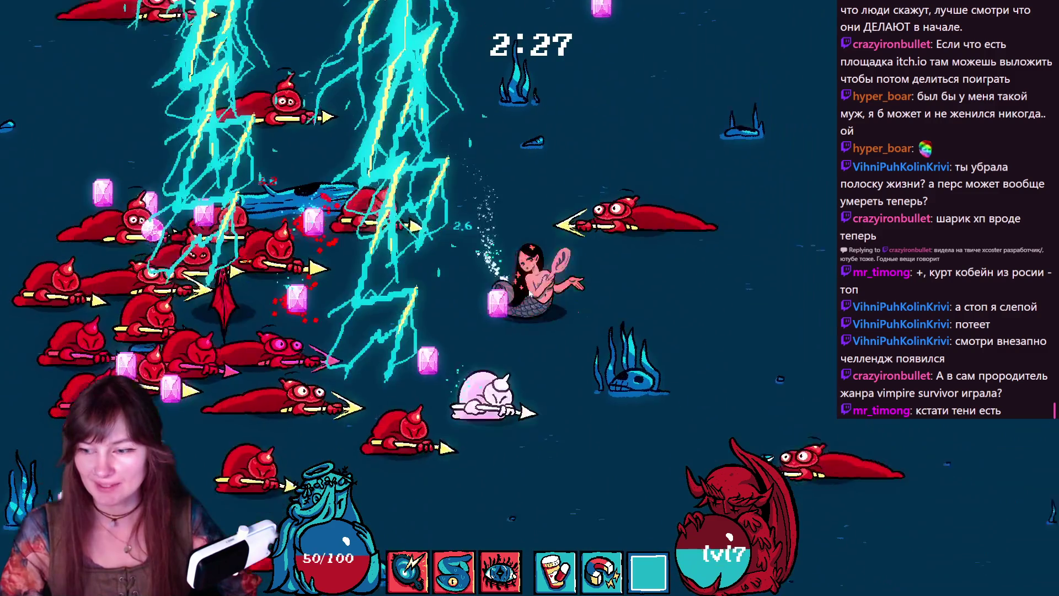
key("a")
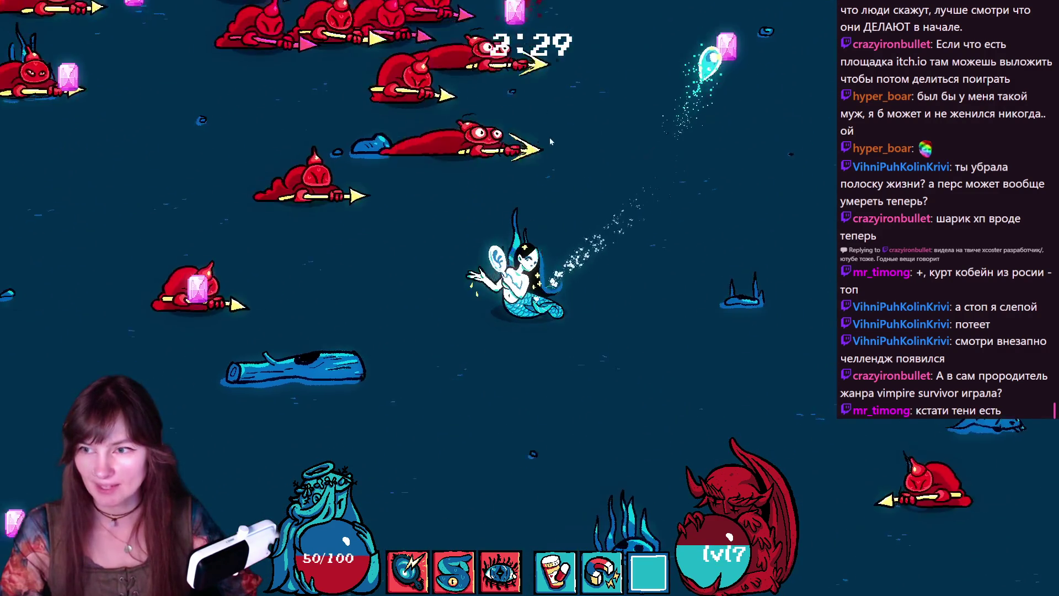
key("d")
key("w")
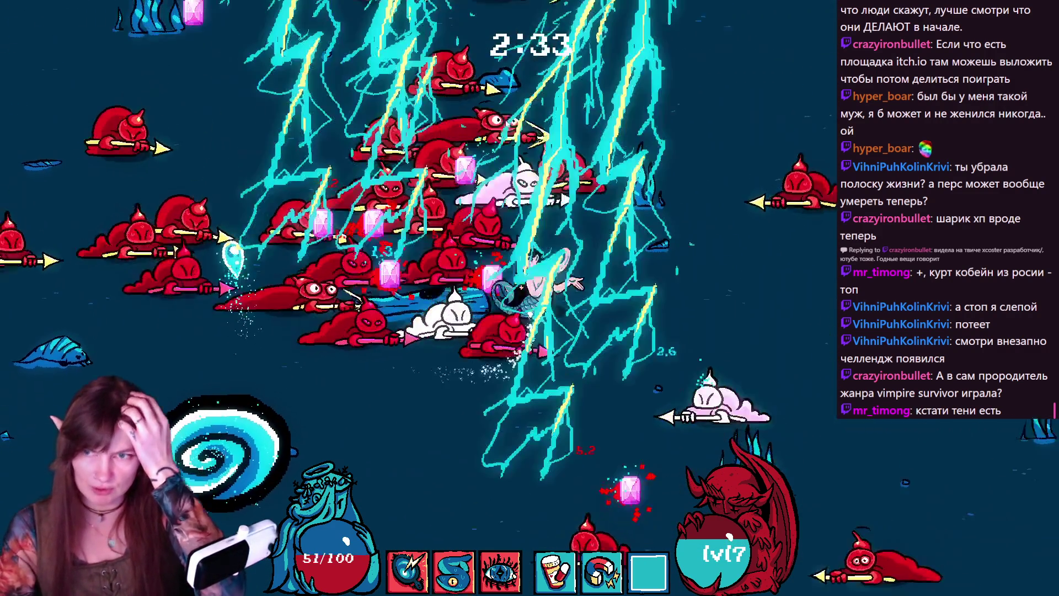
key("a")
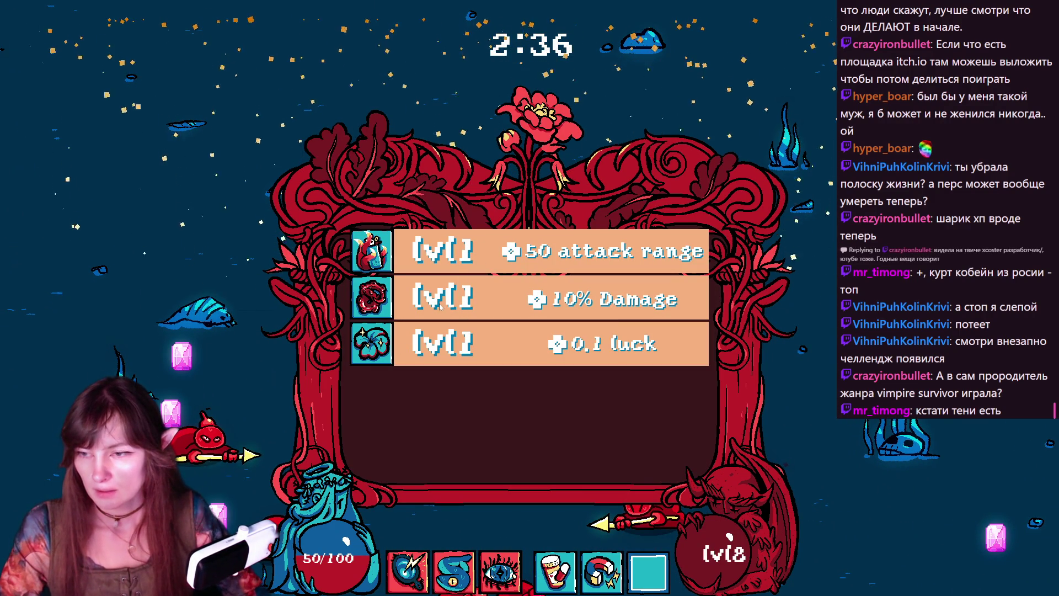
left_click(441, 305)
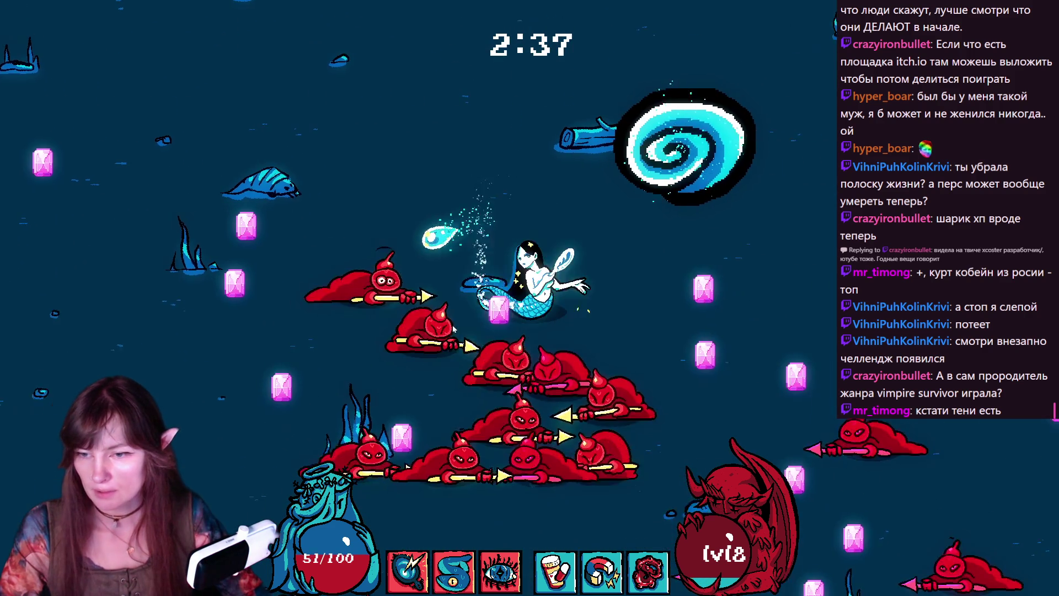
- Swim the mermaid down and to the right, collecting gems along the way
key("d")
key("w")
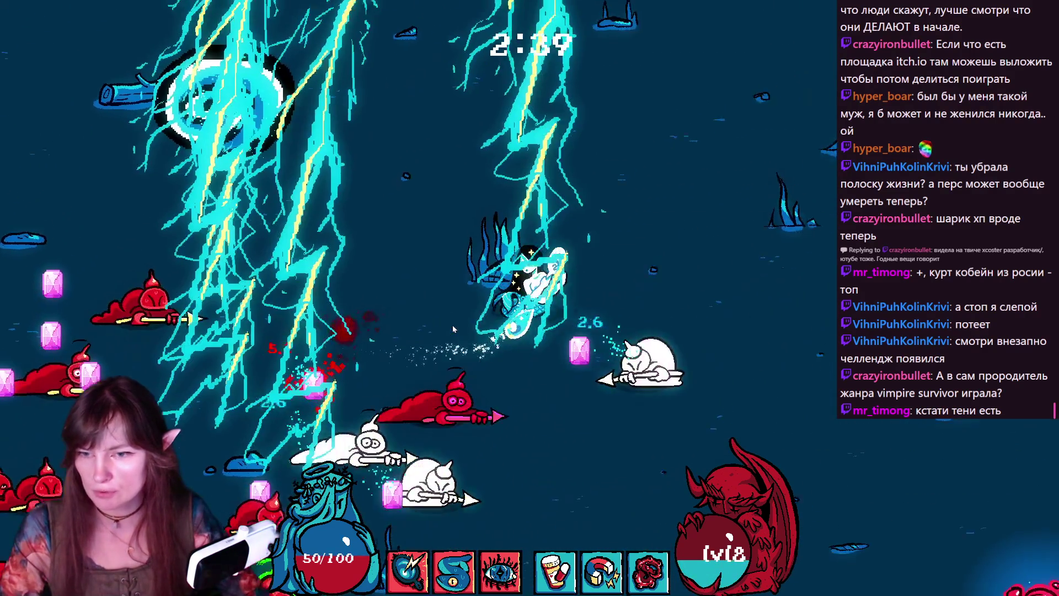
key("d")
key("s")
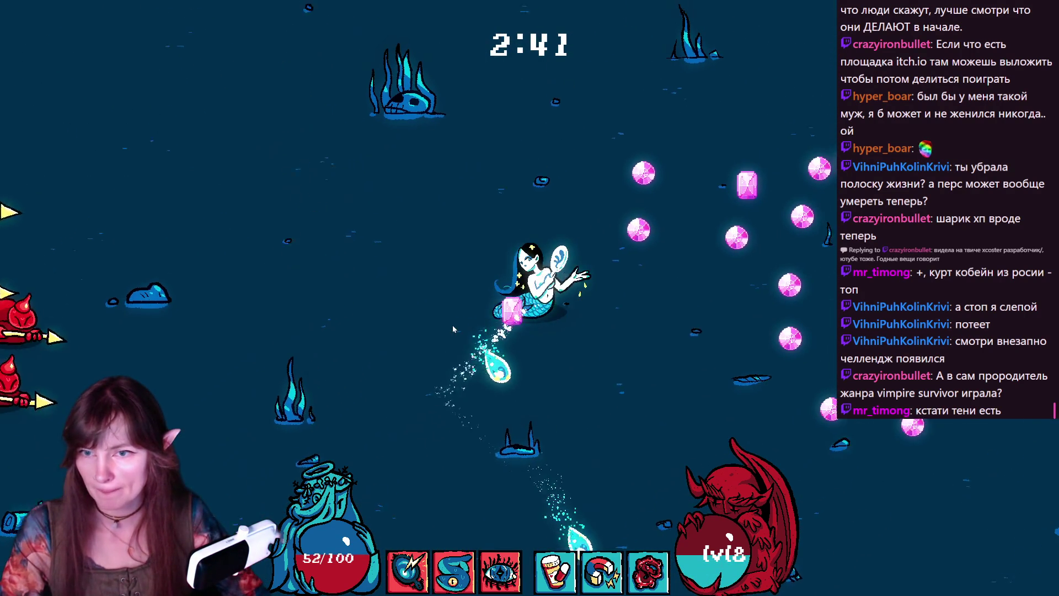
key("d")
key("s")
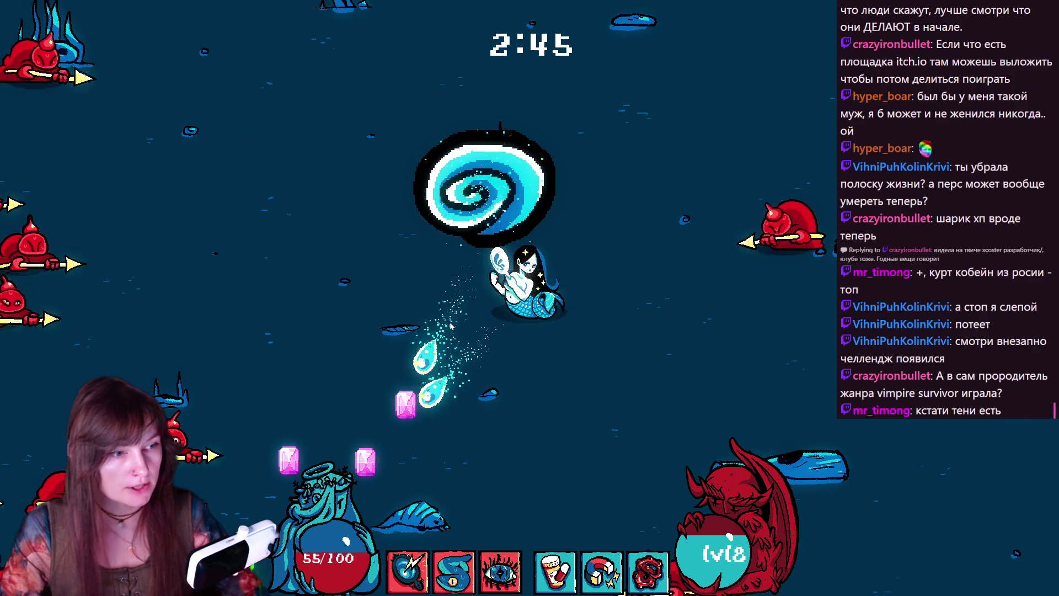
key("d")
key("s")
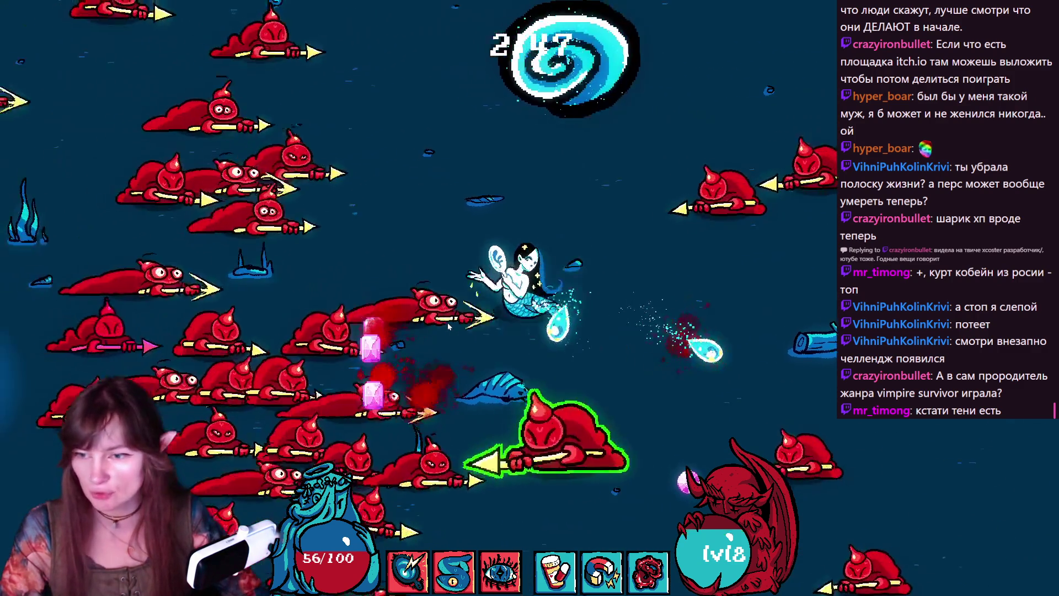
key("d")
key("s")
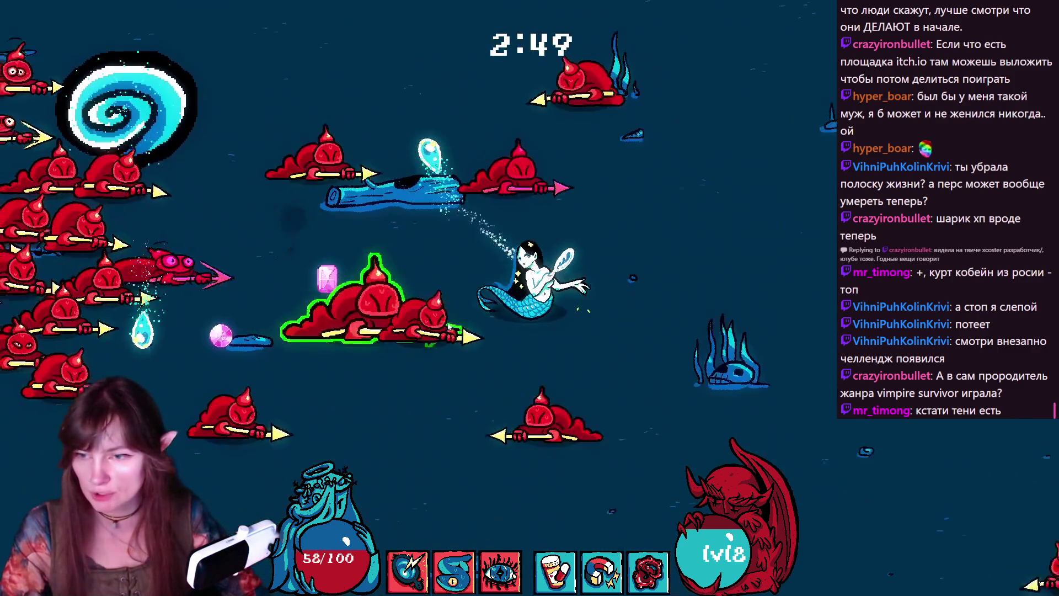
key("d")
key("s")
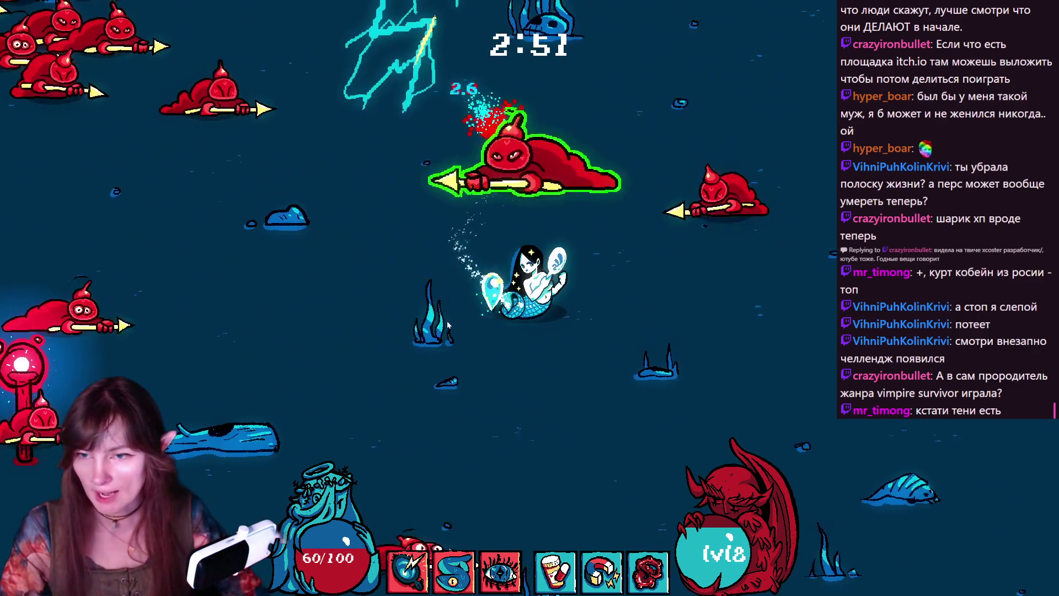
- Weave left and right, then up, to avoid enemies while gathering XP
key("a")
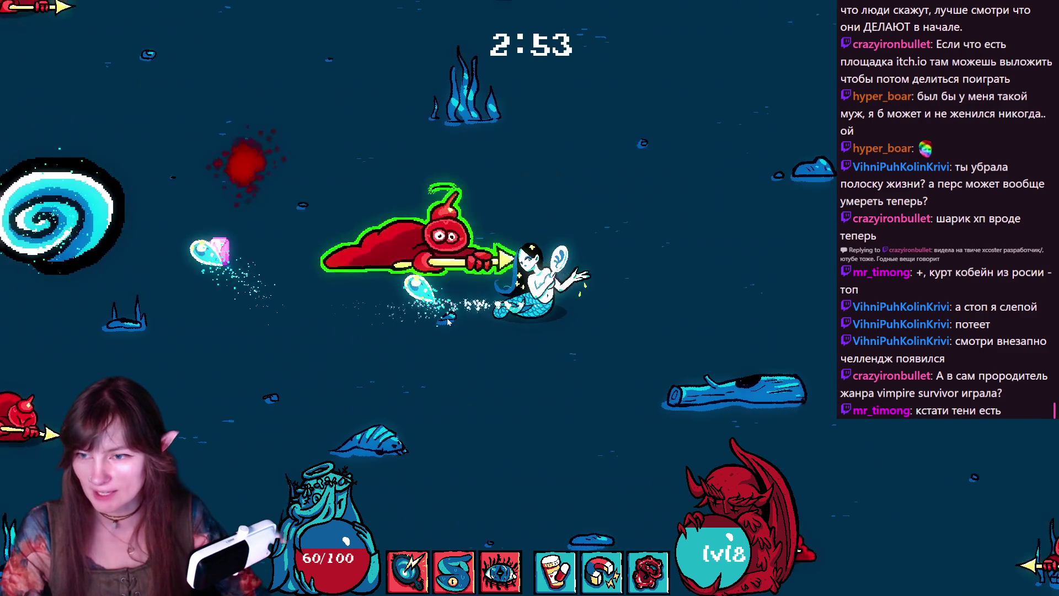
key("d")
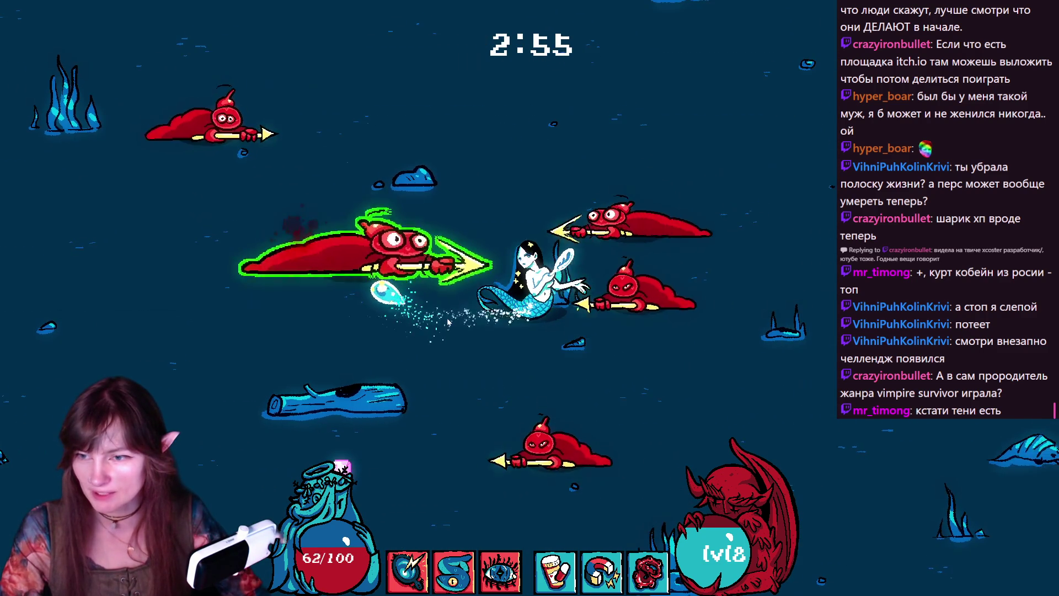
key("d")
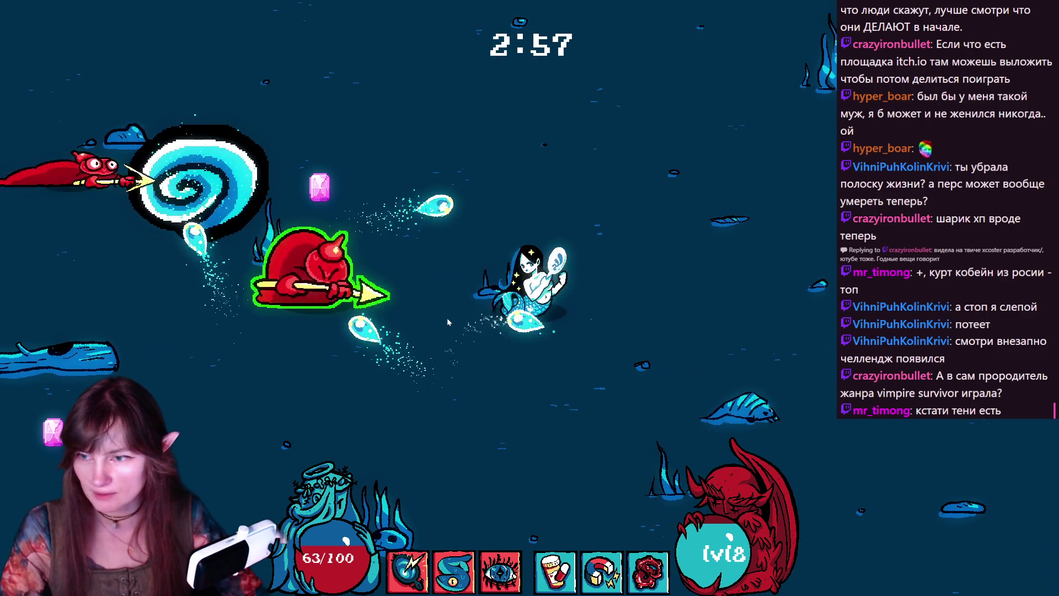
key("a")
key("w")
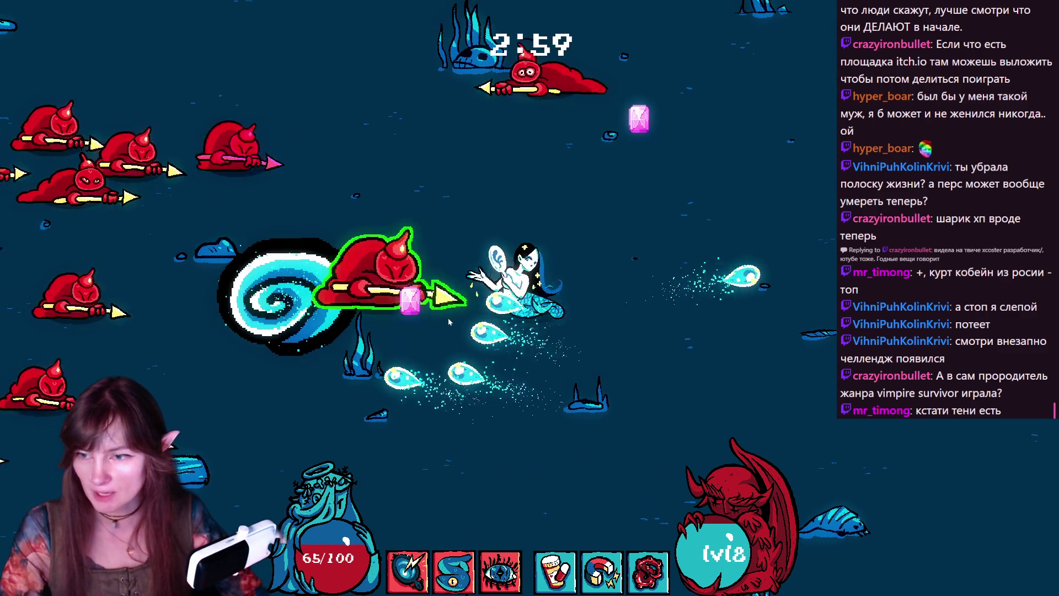
key("d")
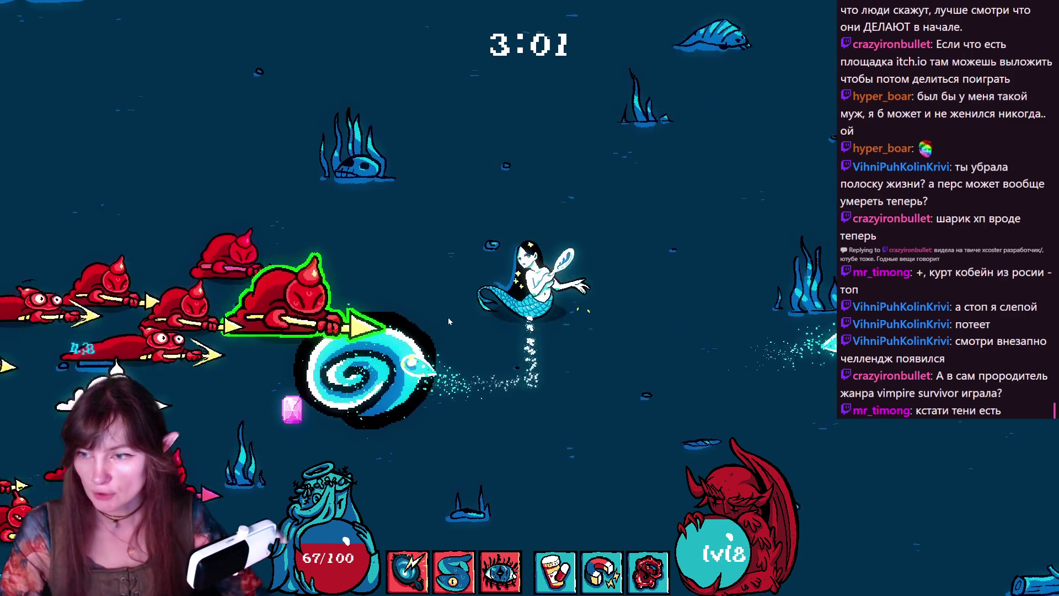
- Swim left into the gems to reach level 9, choose an upgrade, and keep moving
key("s")
key("a")
key("d")
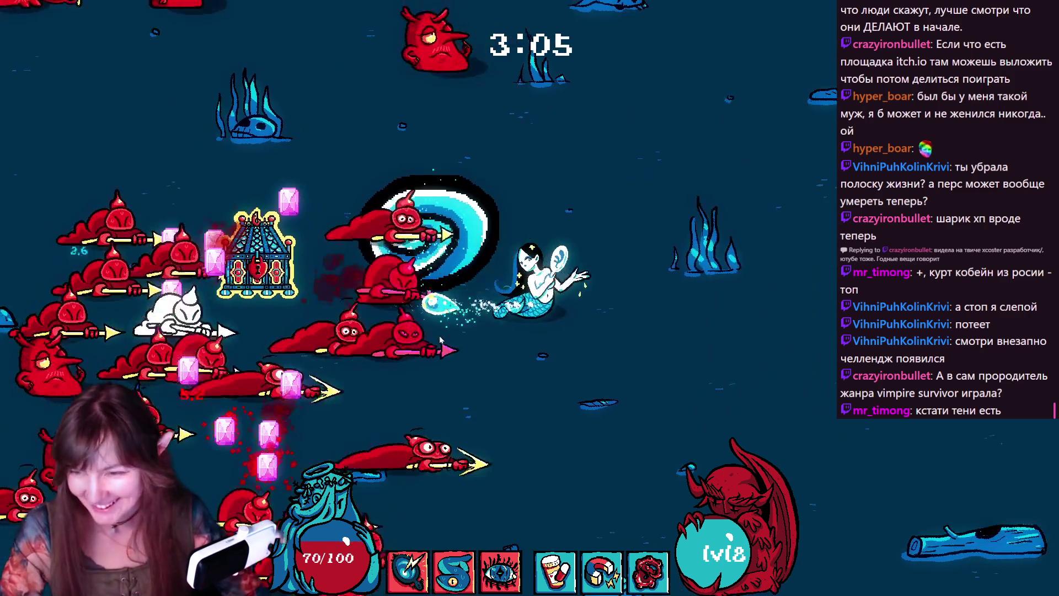
key("a")
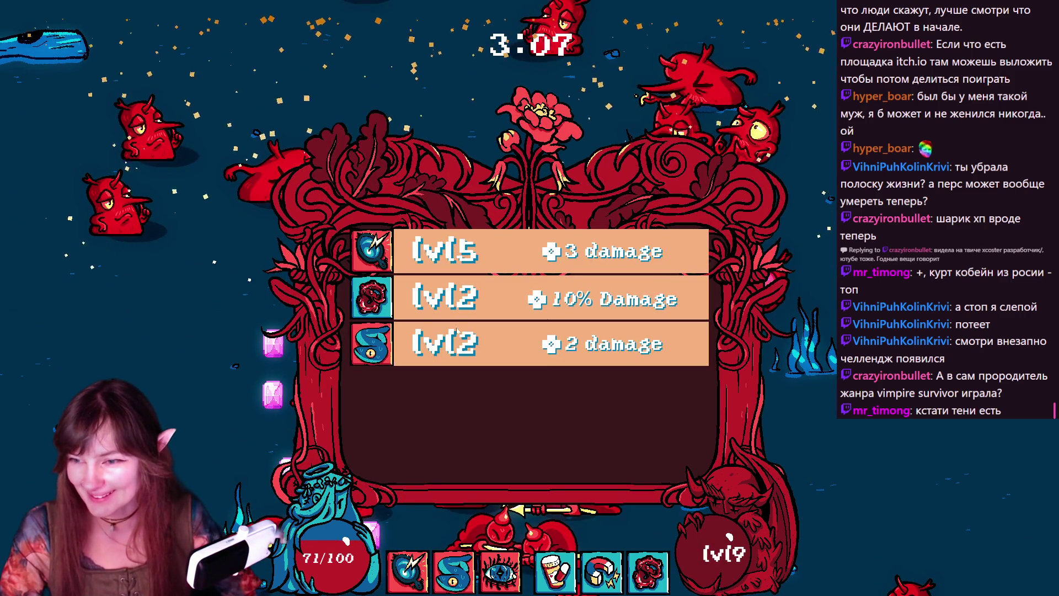
left_click(457, 330)
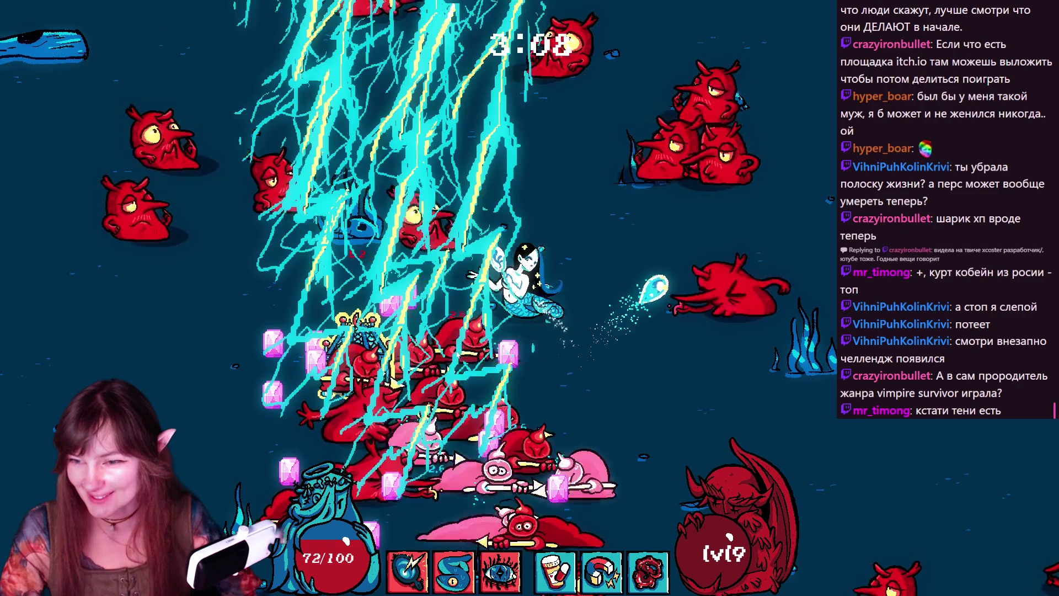
key("a")
key("s")
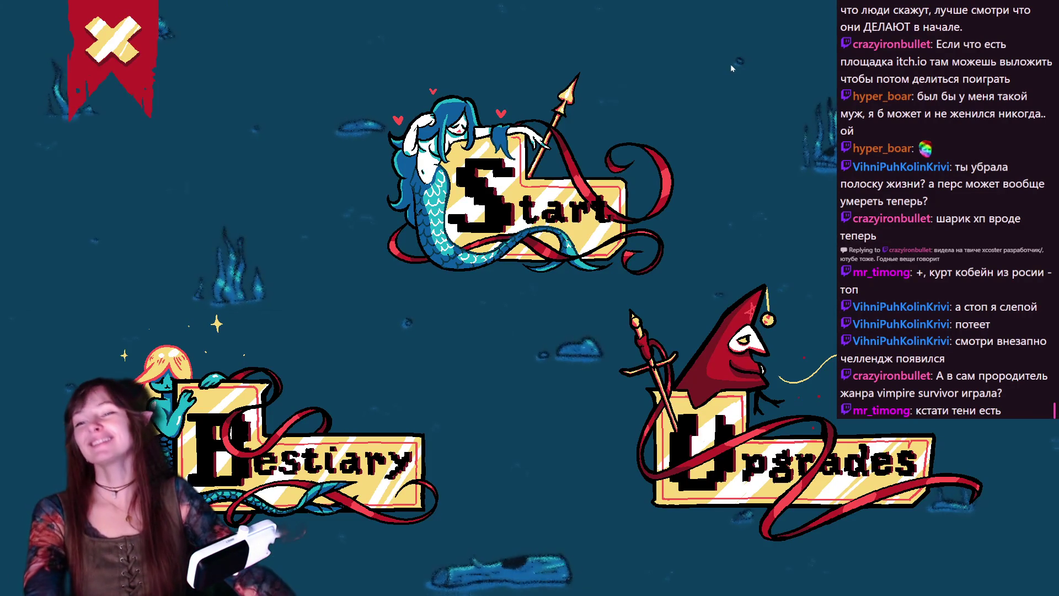
- Quit the game and open chouffe.tres from resources/enemies to view its six frames
left_click(105, 50)
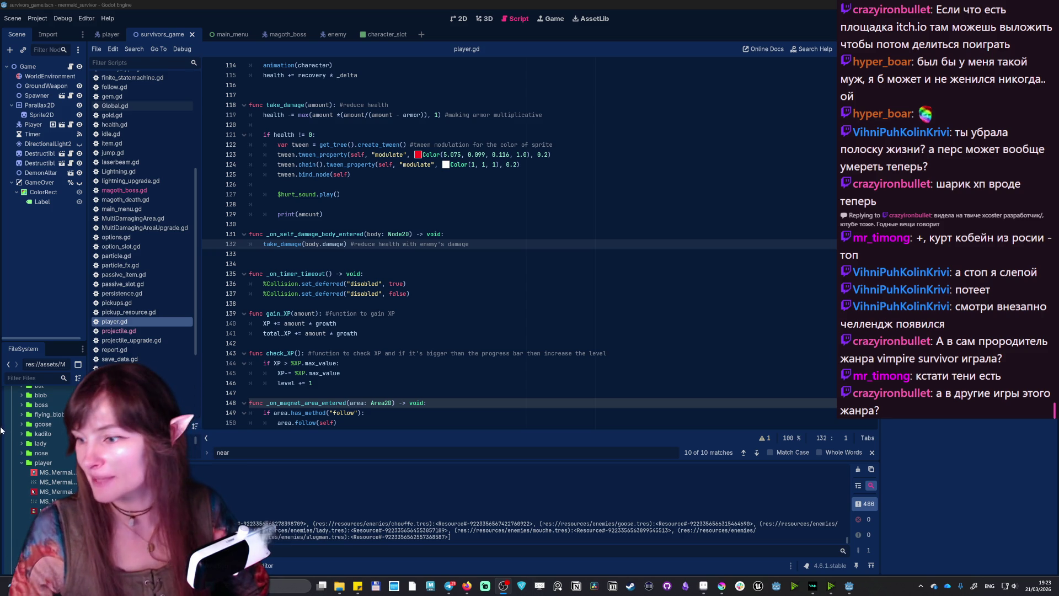
scroll(31, 503, "down", 10)
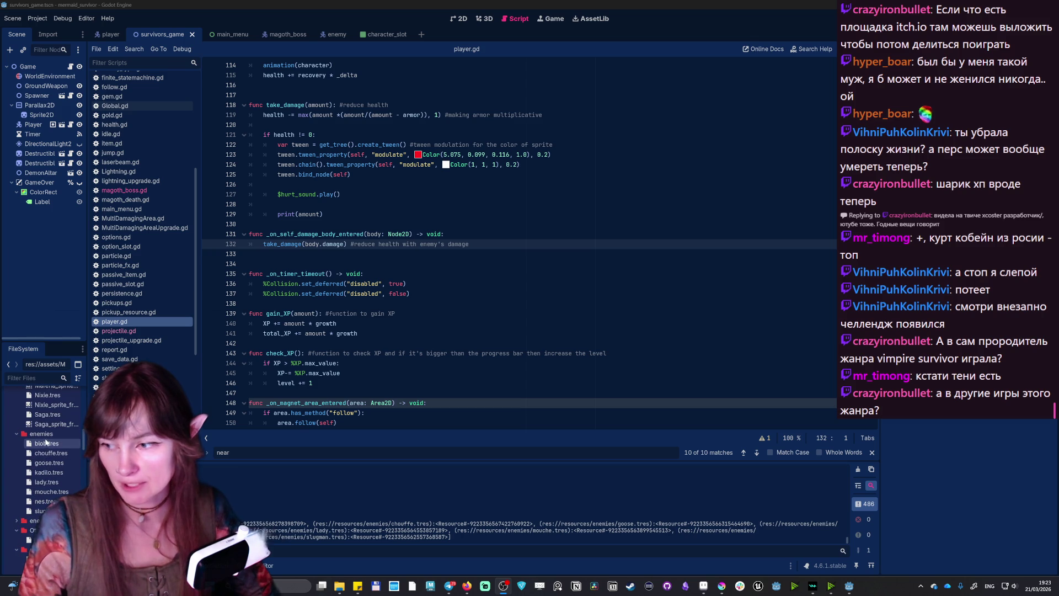
left_click(51, 454)
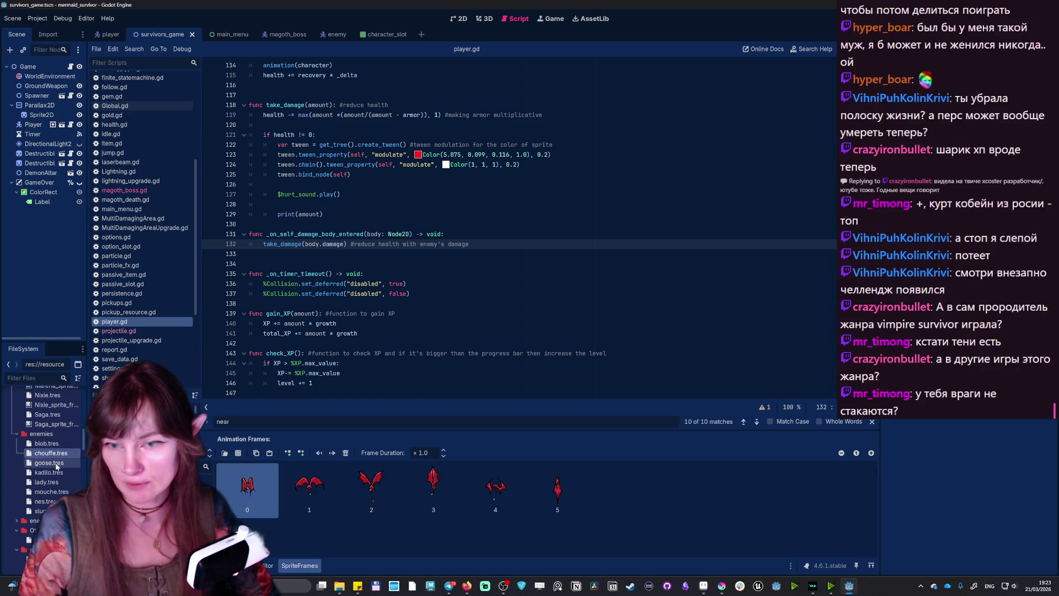
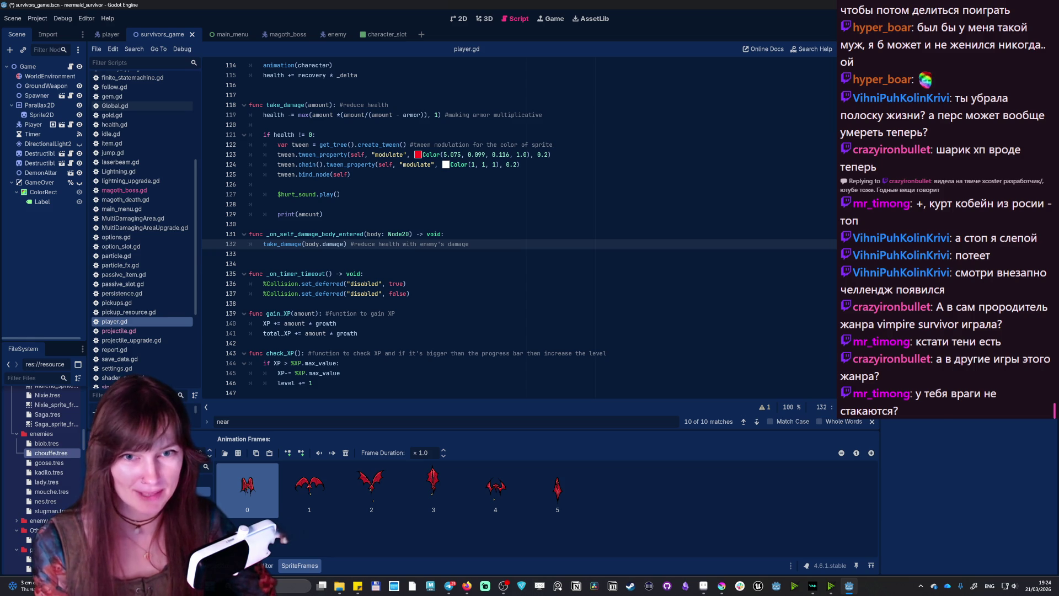
- Hide the SpriteFrames panel and select the Spawner node in the Scene dock
left_click(43, 445)
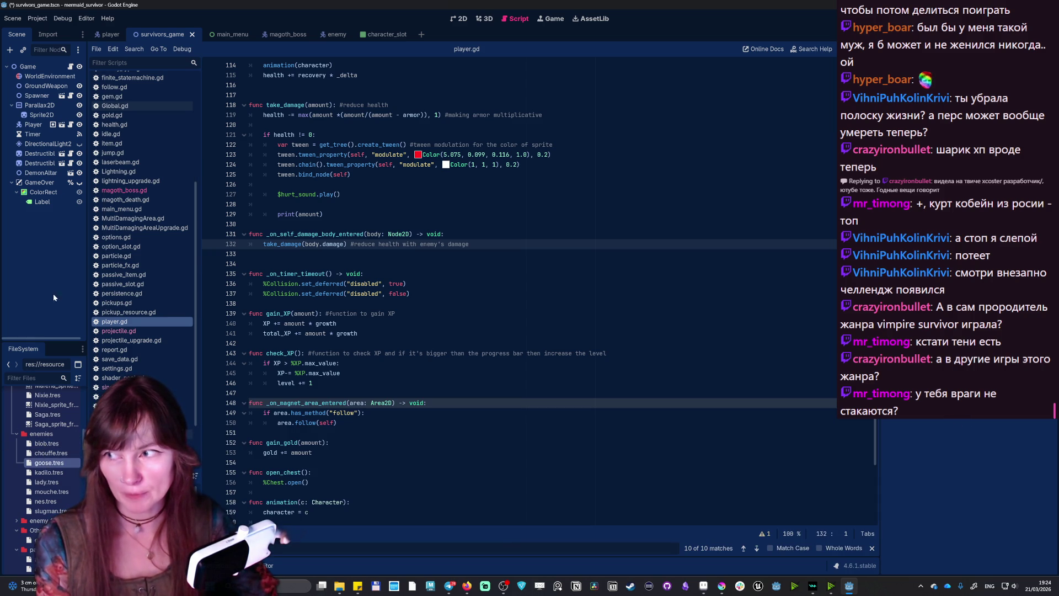
scroll(53, 447, "down", 5)
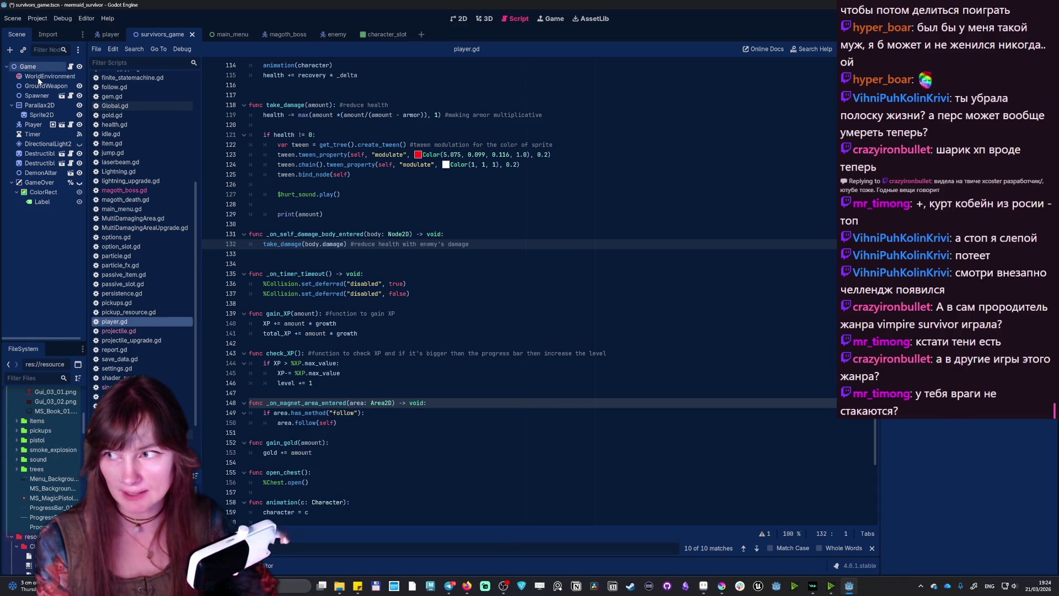
left_click(43, 96)
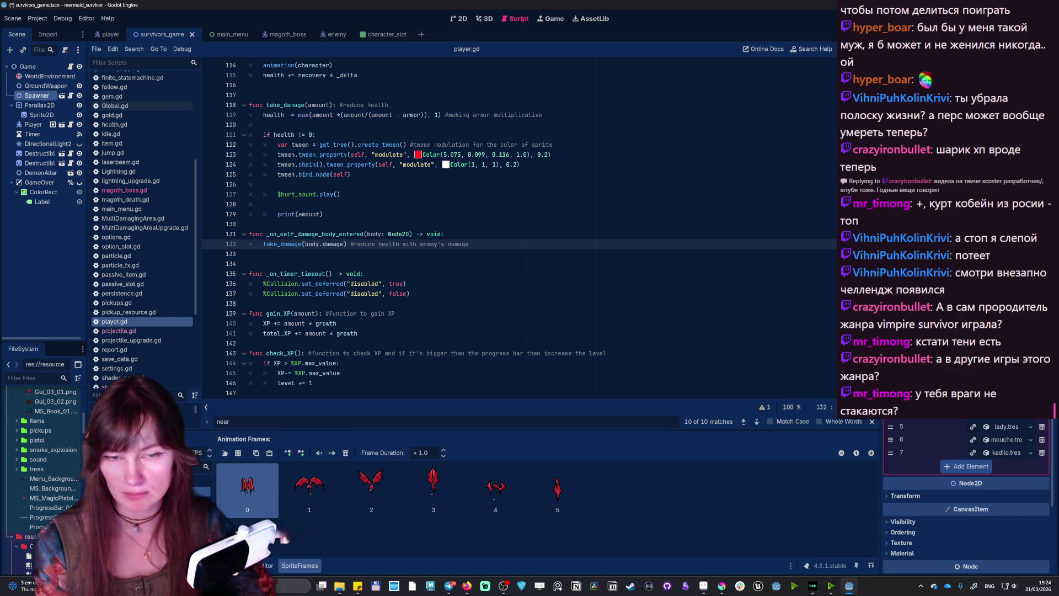
- Scroll through the Spawner's enemy array in the Inspector and select the chouffe enemy resource
scroll(969, 497, "up", 3)
scroll(969, 497, "down", 5)
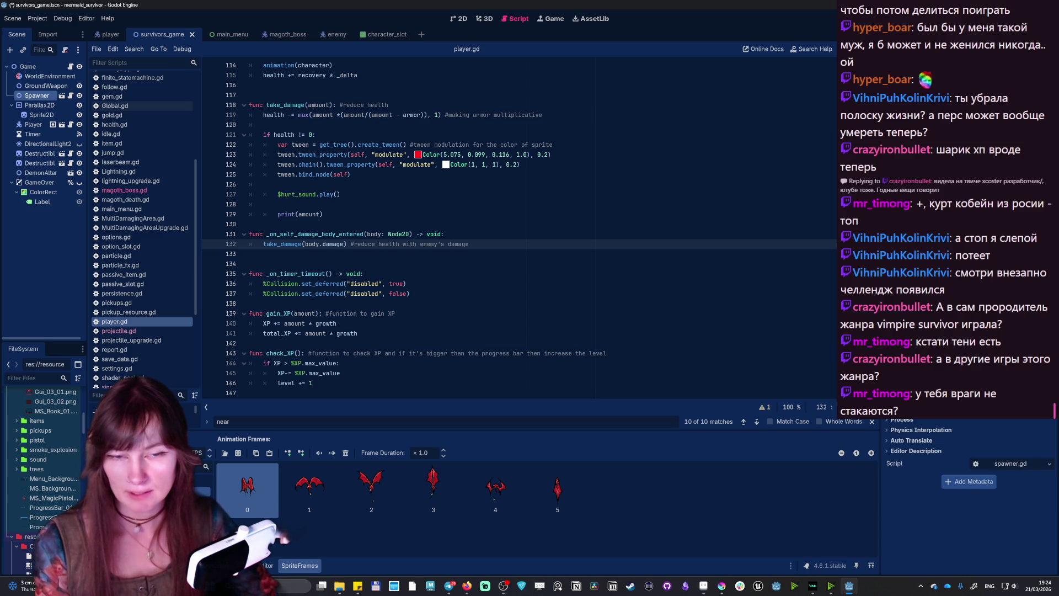
scroll(969, 497, "up", 3)
scroll(969, 496, "up", 1)
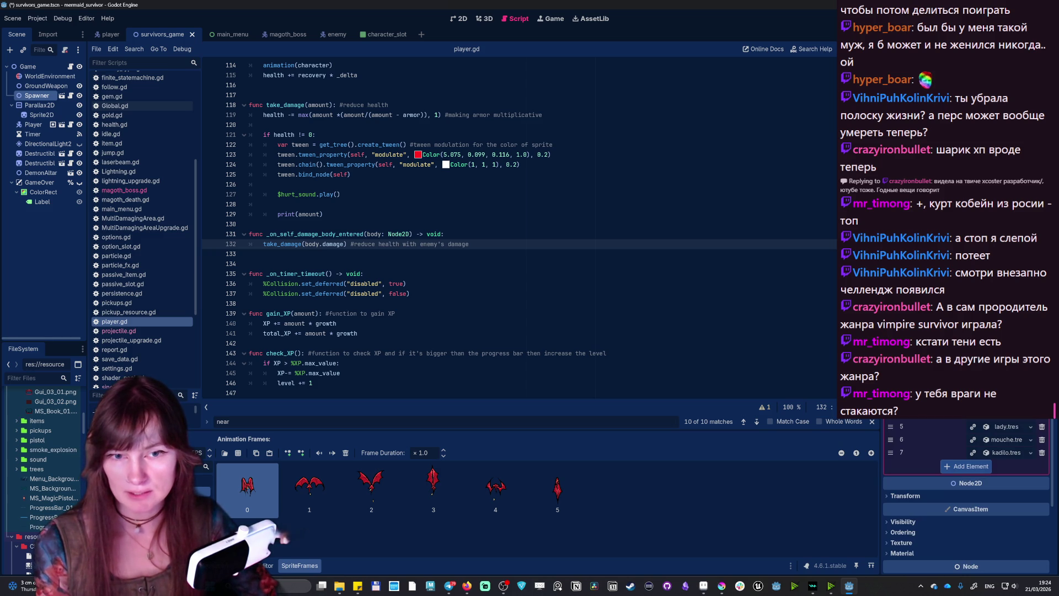
scroll(968, 496, "up", 3)
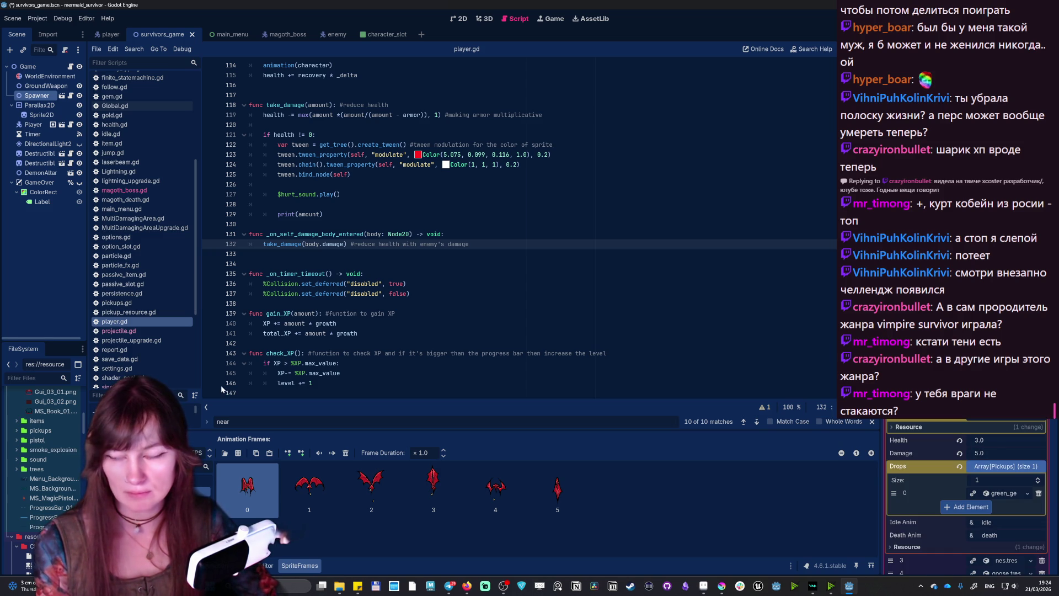
scroll(969, 497, "down", 5)
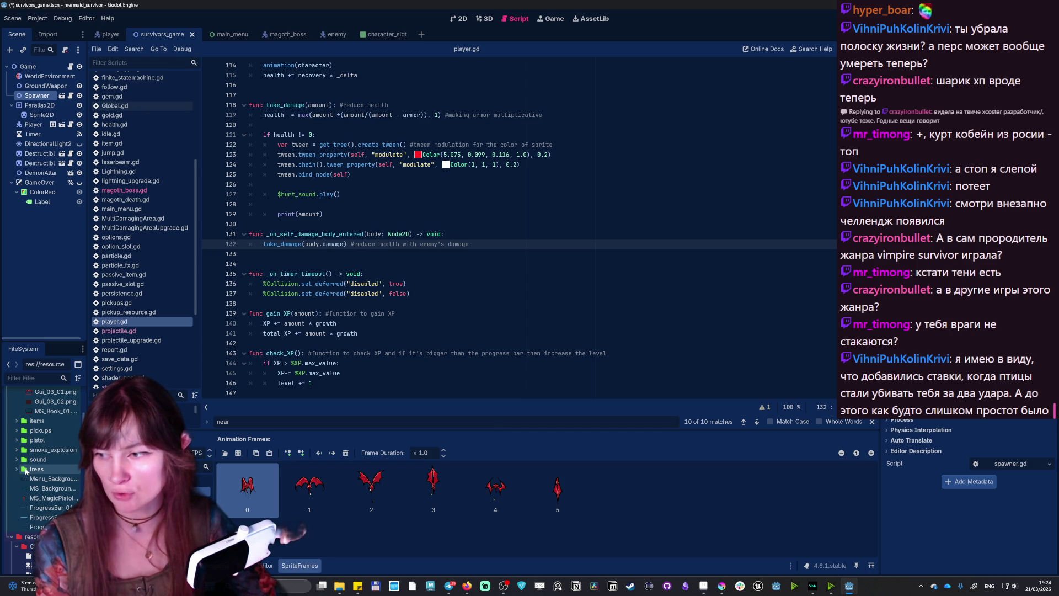
scroll(32, 540, "down", 2)
scroll(47, 504, "up", 3)
scroll(46, 503, "down", 5)
left_click(45, 453)
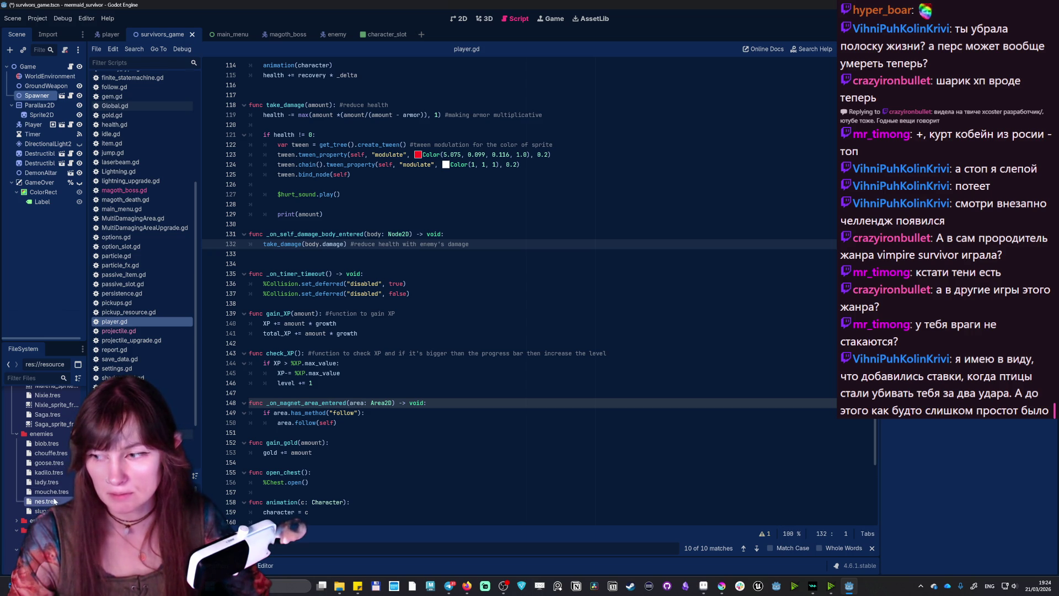
- Preview goose.tres animation frames, select lady.tres, then save the scene and run the project
double_click(50, 466)
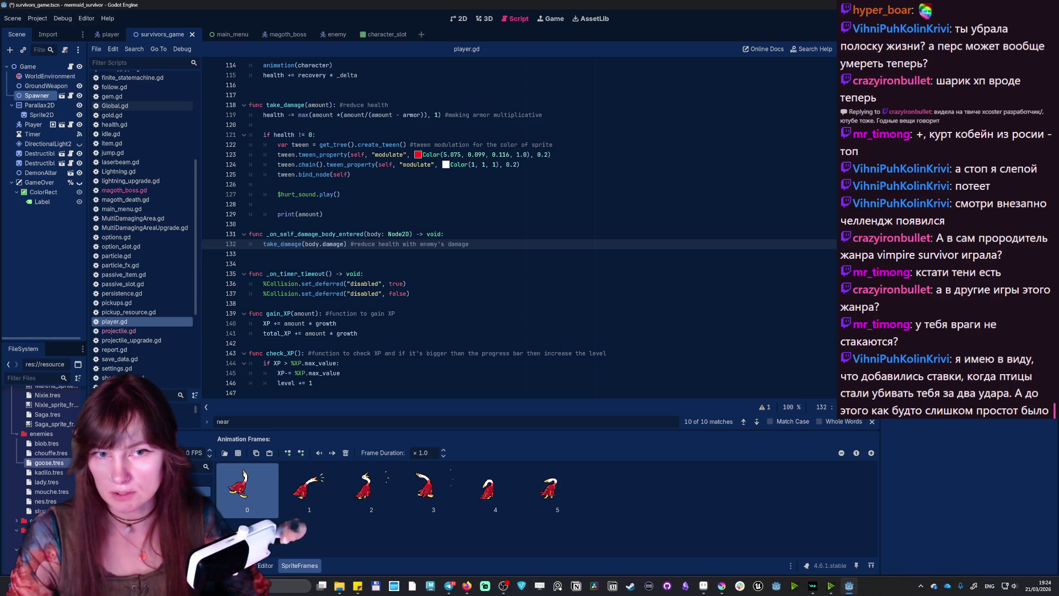
left_click(49, 473)
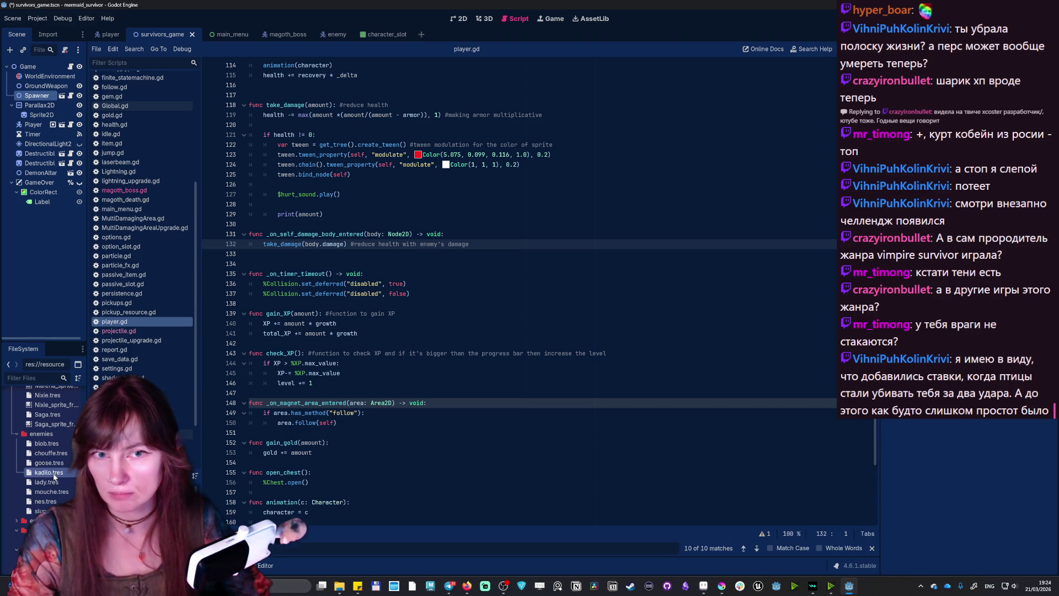
left_click(49, 463)
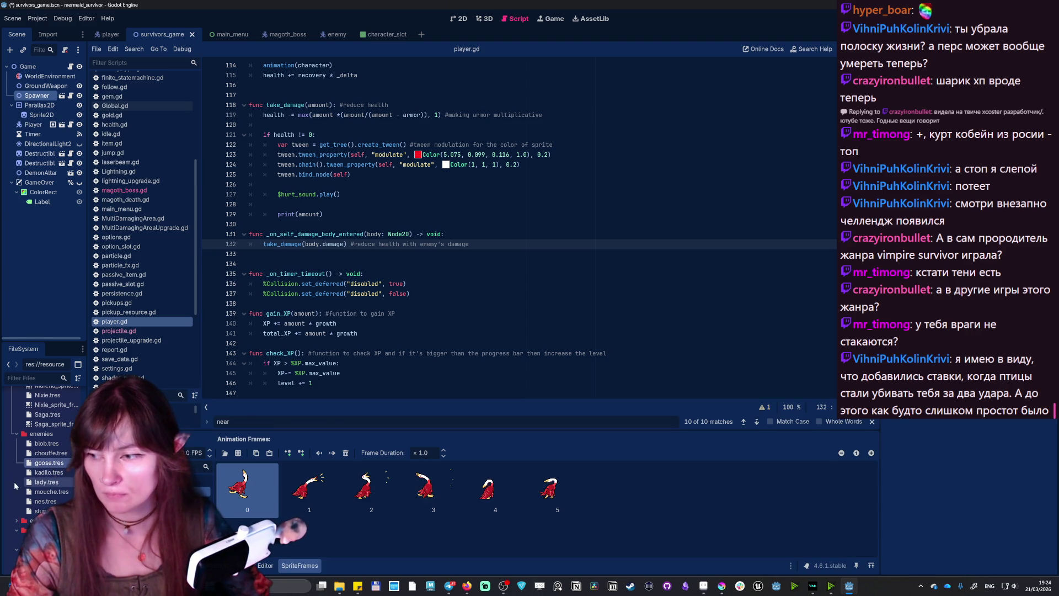
left_click(39, 483)
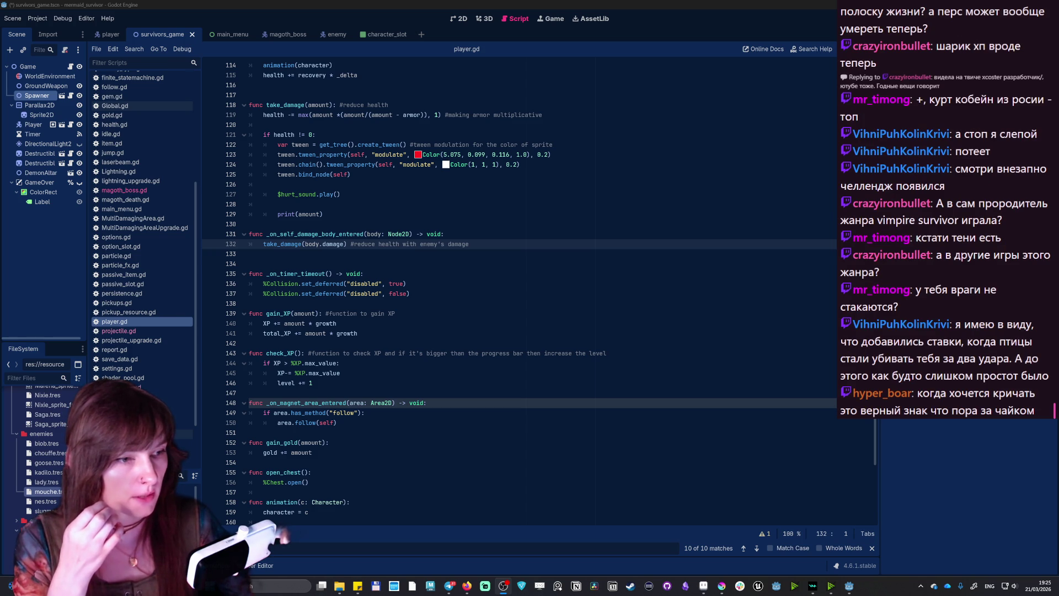
key("F5")
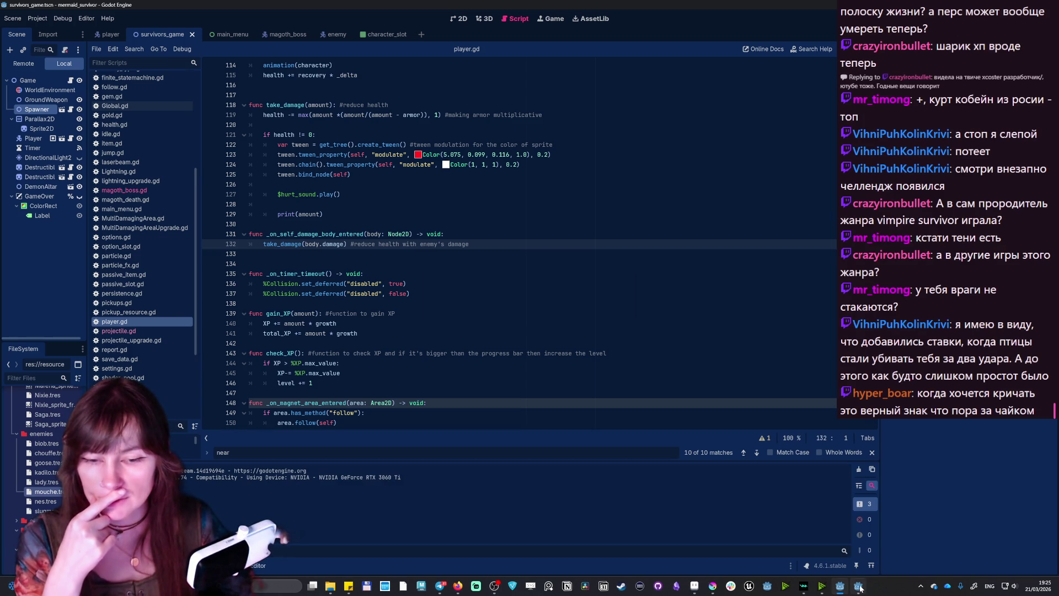
- Start the game with the chosen character and dodge enemies with the mermaid until level 2
key("Return")
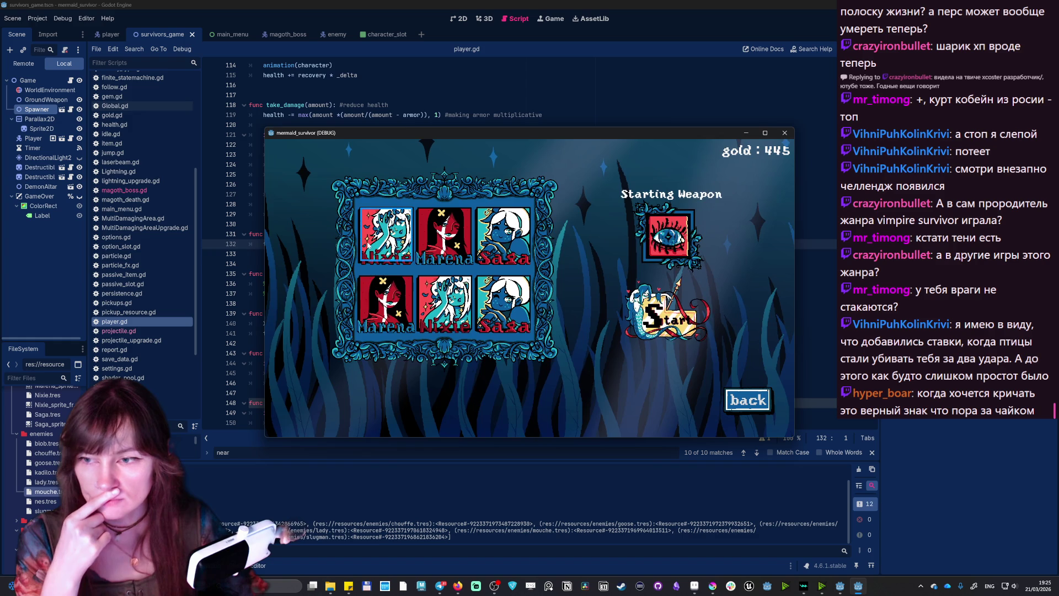
key("Return")
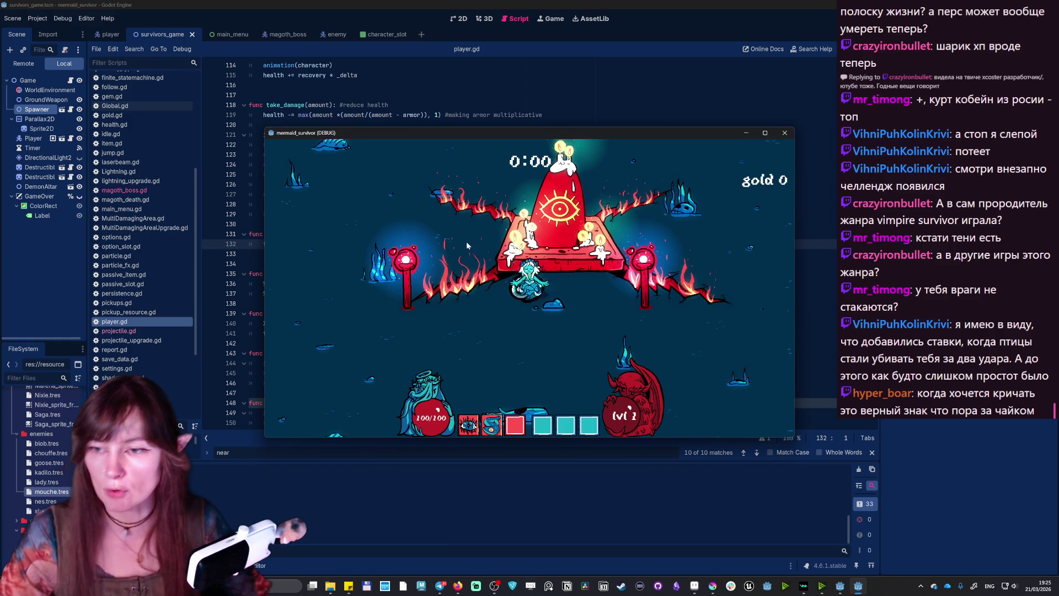
key("a")
key("s")
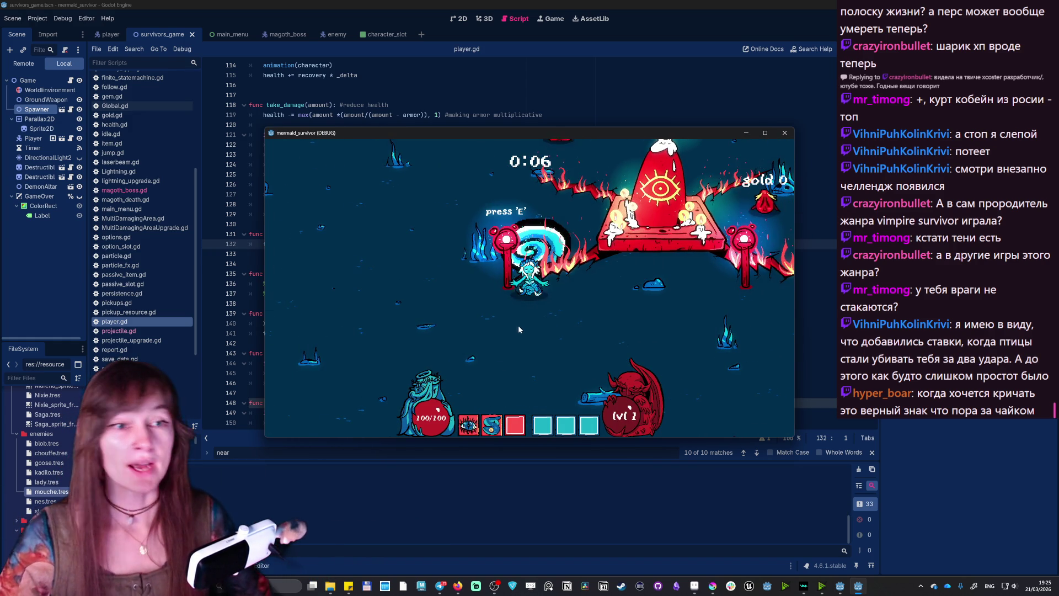
key("s")
key("d")
key("a")
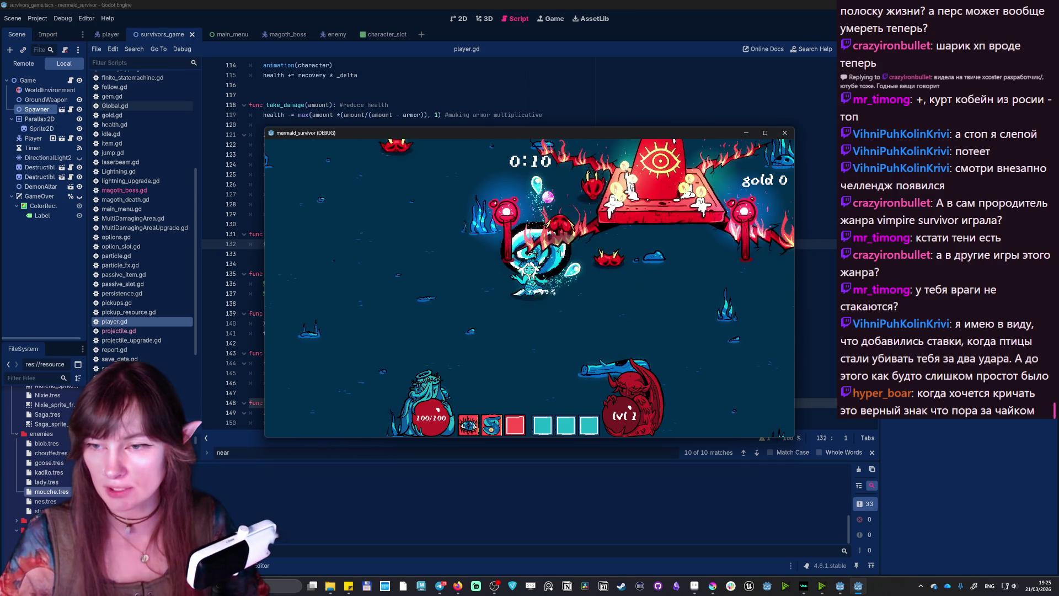
key("d")
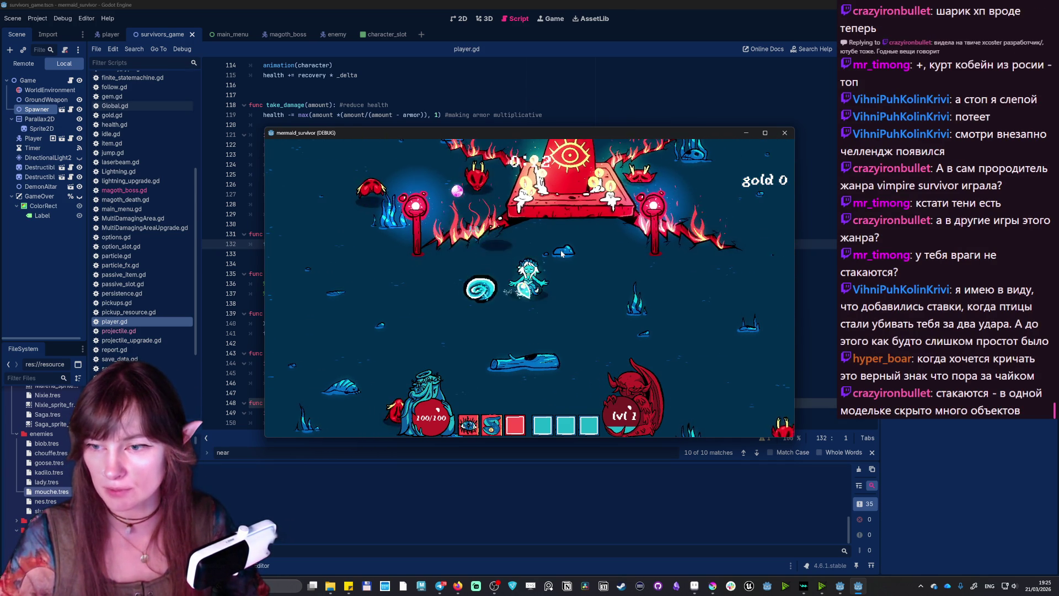
key("d")
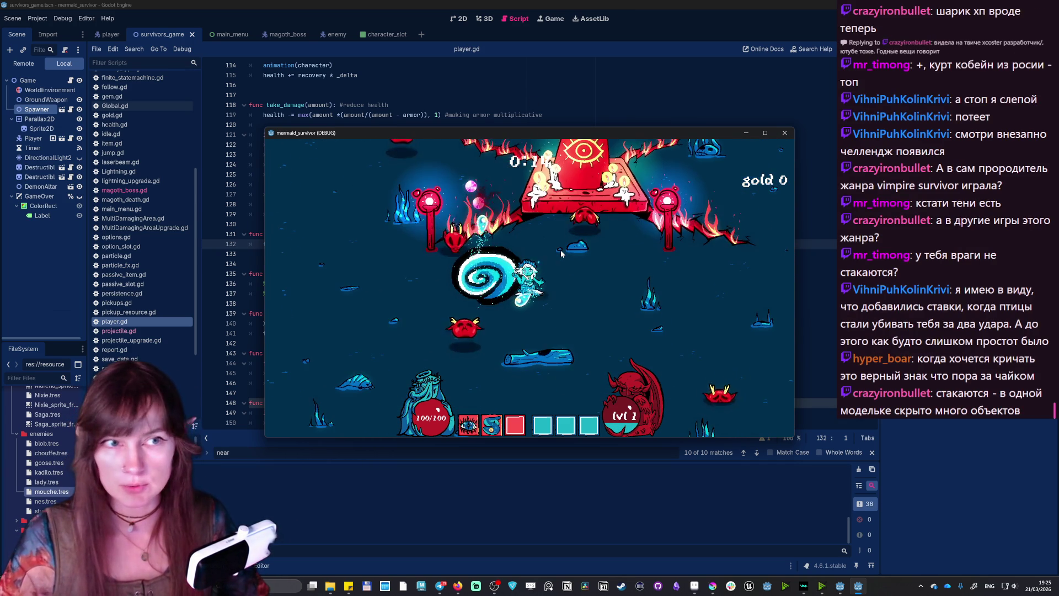
key("a")
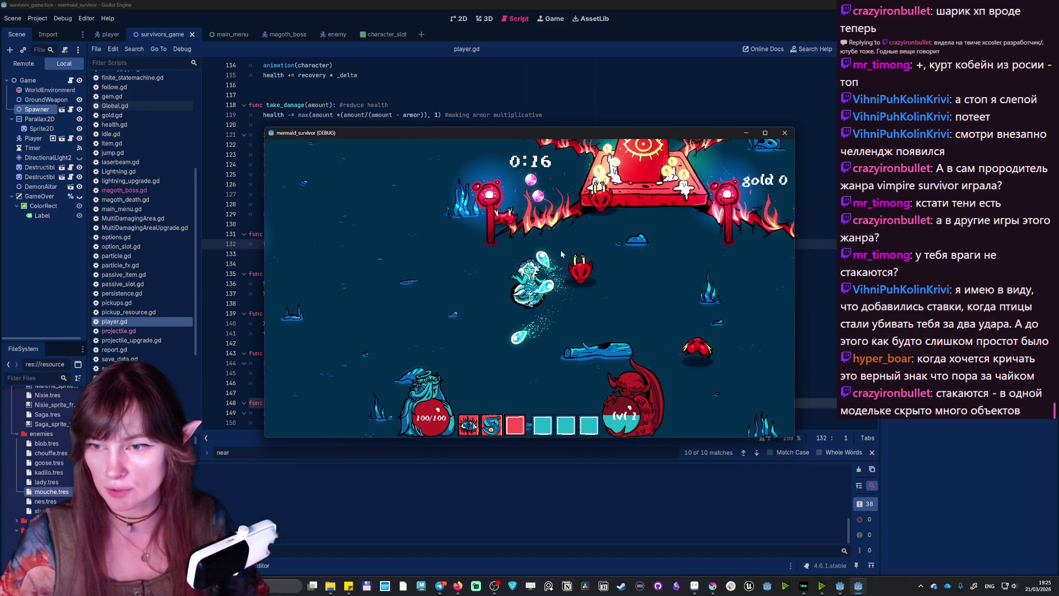
key("a")
key("w")
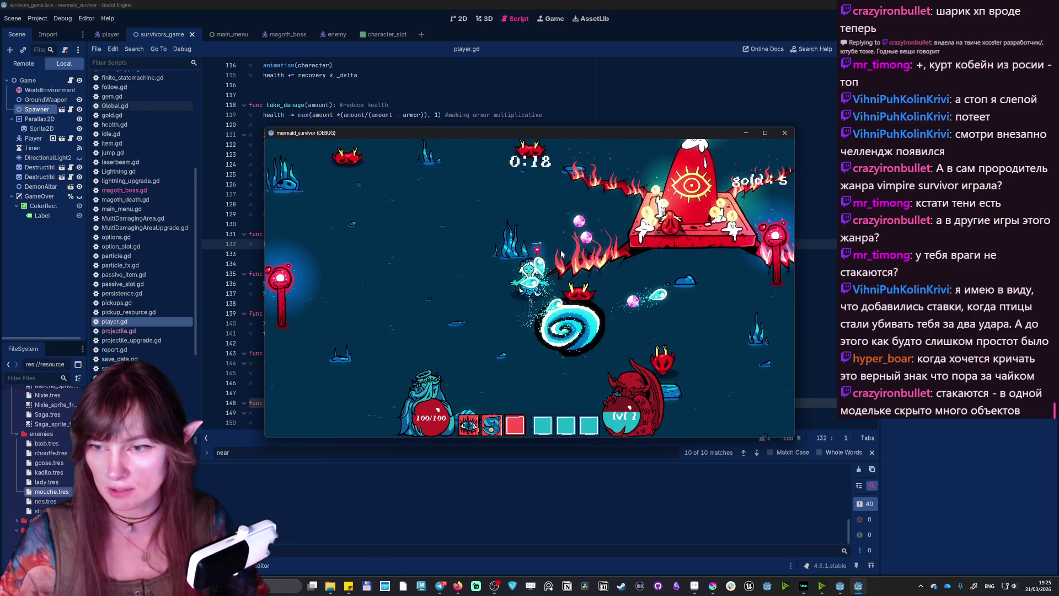
key("d")
key("s")
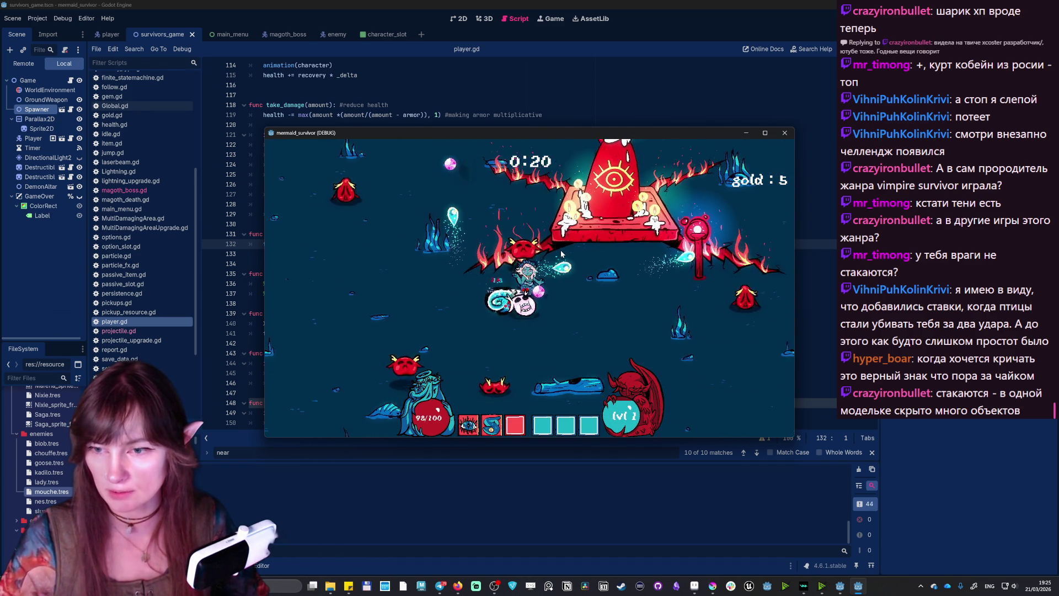
key("d")
- Take the lightning upgrade, keep dodging, then pick the red item upgrade at the next level-up
left_click(559, 265)
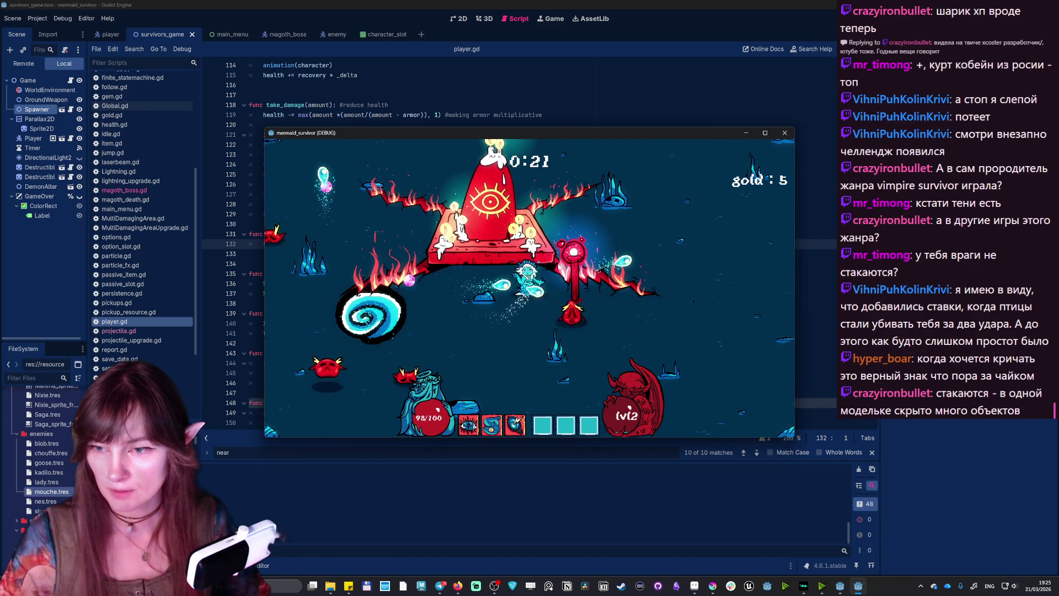
key("w")
key("s")
key("a")
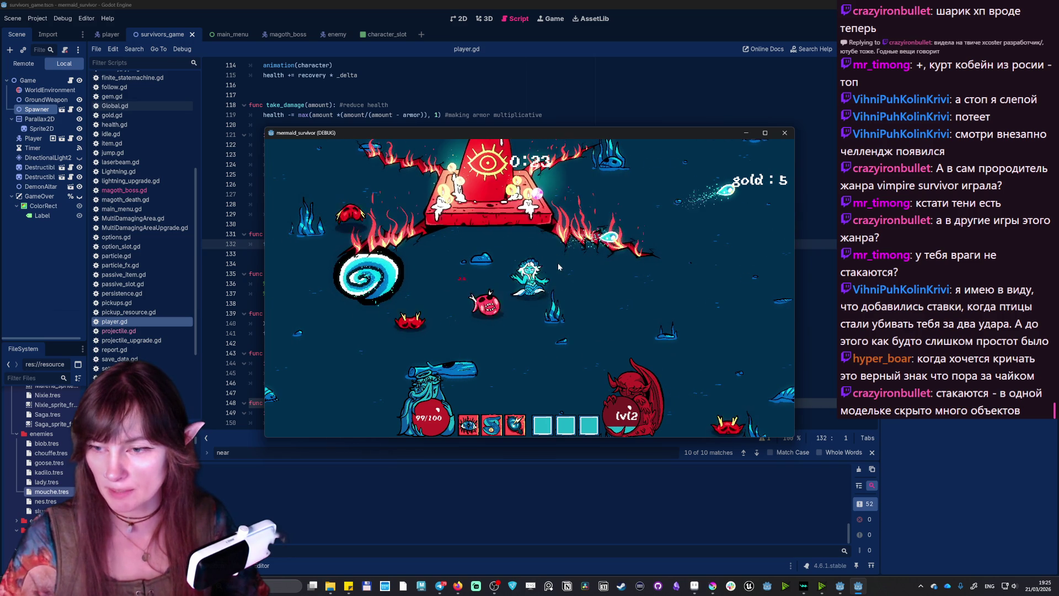
key("a")
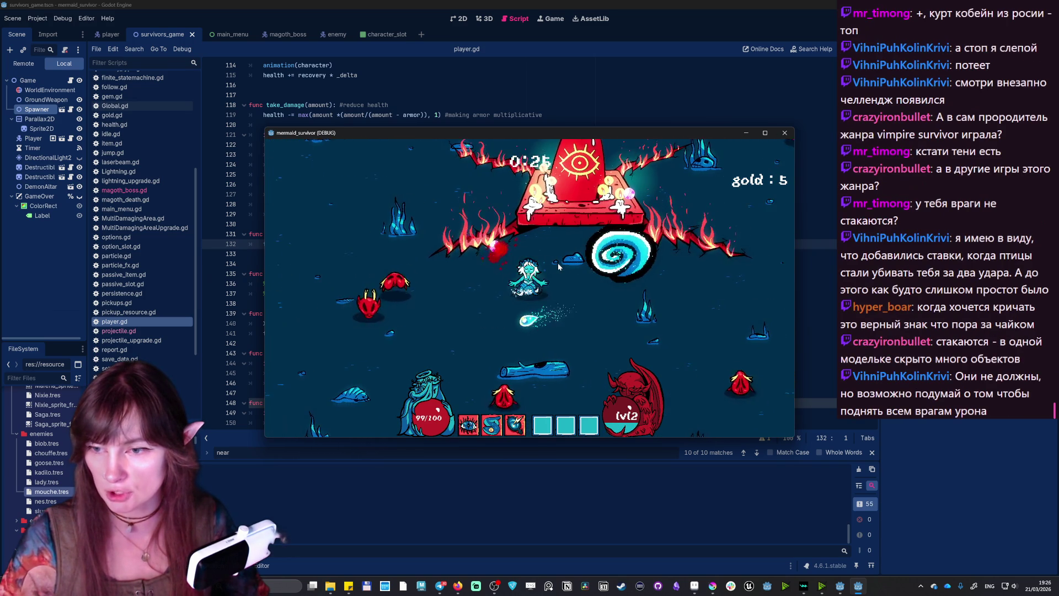
key("s")
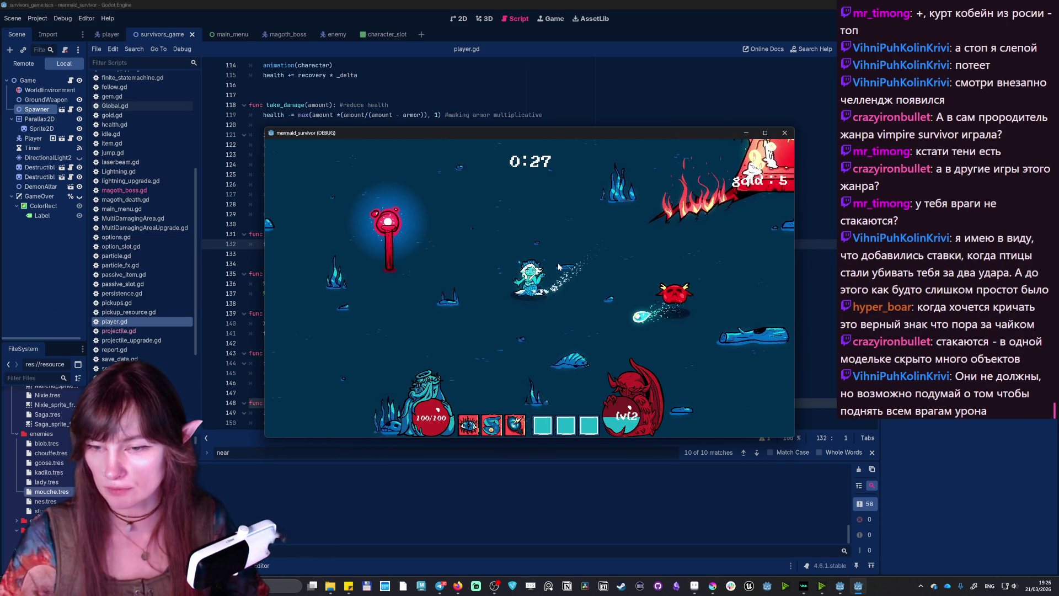
key("d")
key("w")
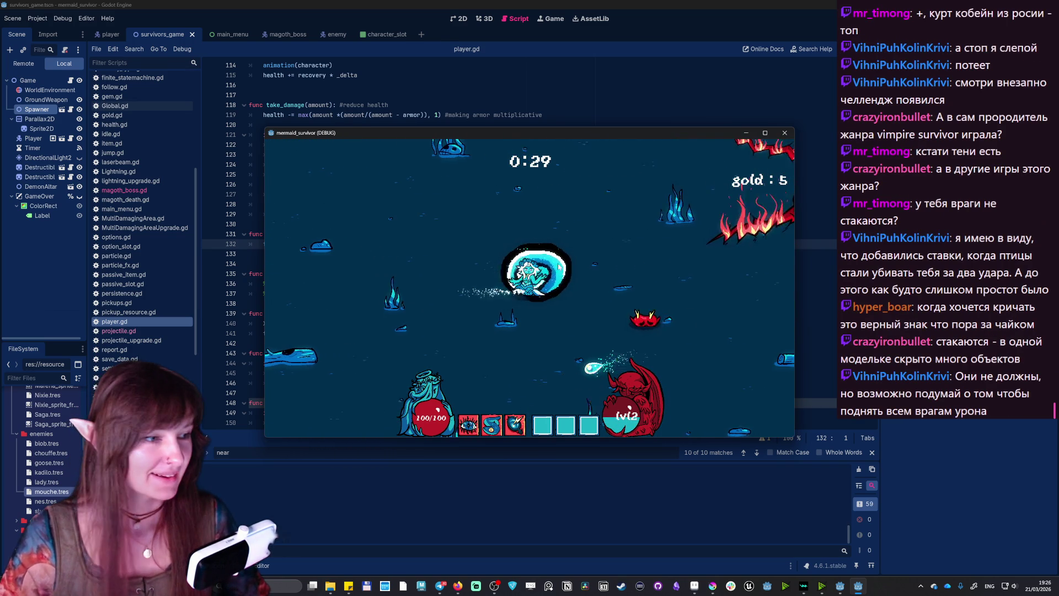
key("d")
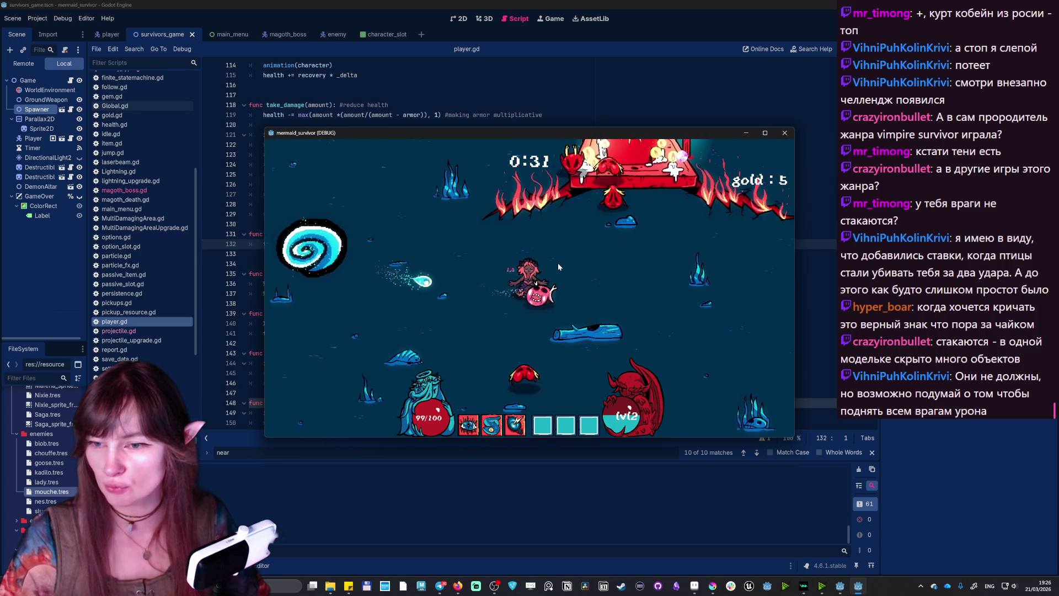
key("w")
key("d")
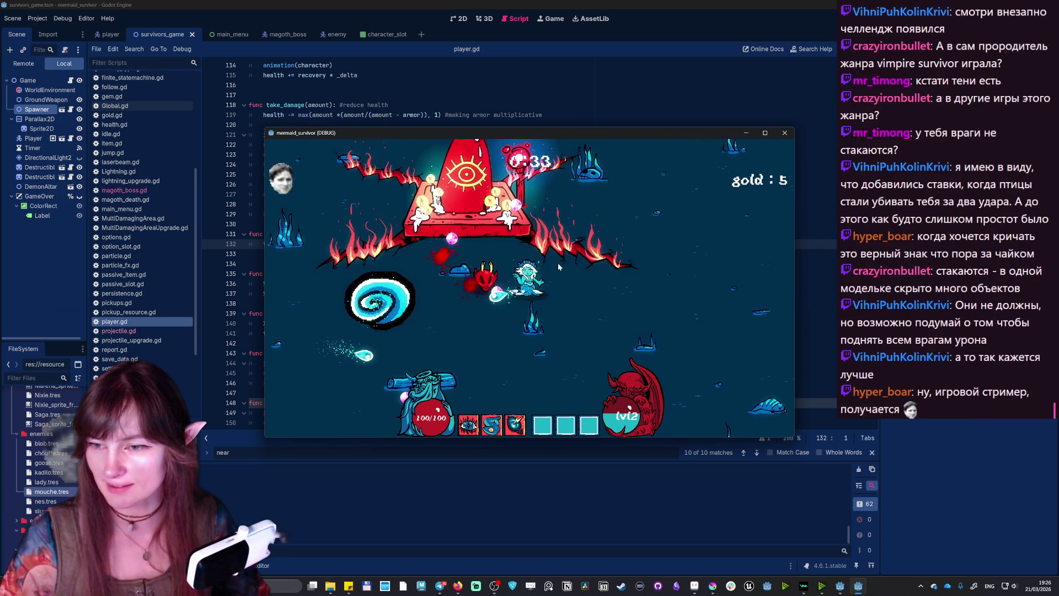
key("s")
key("a")
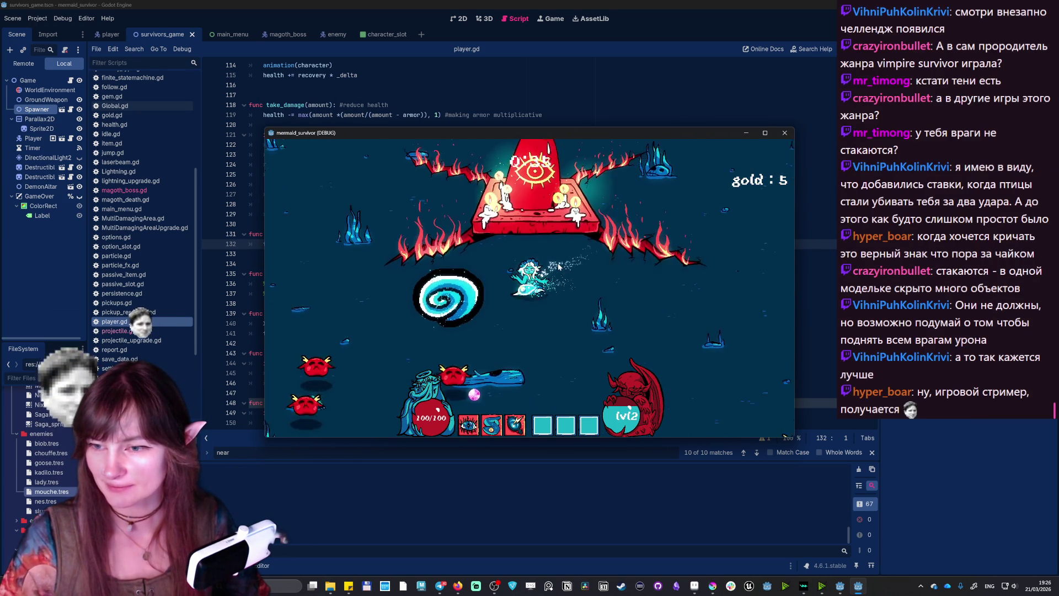
key("s")
key("a")
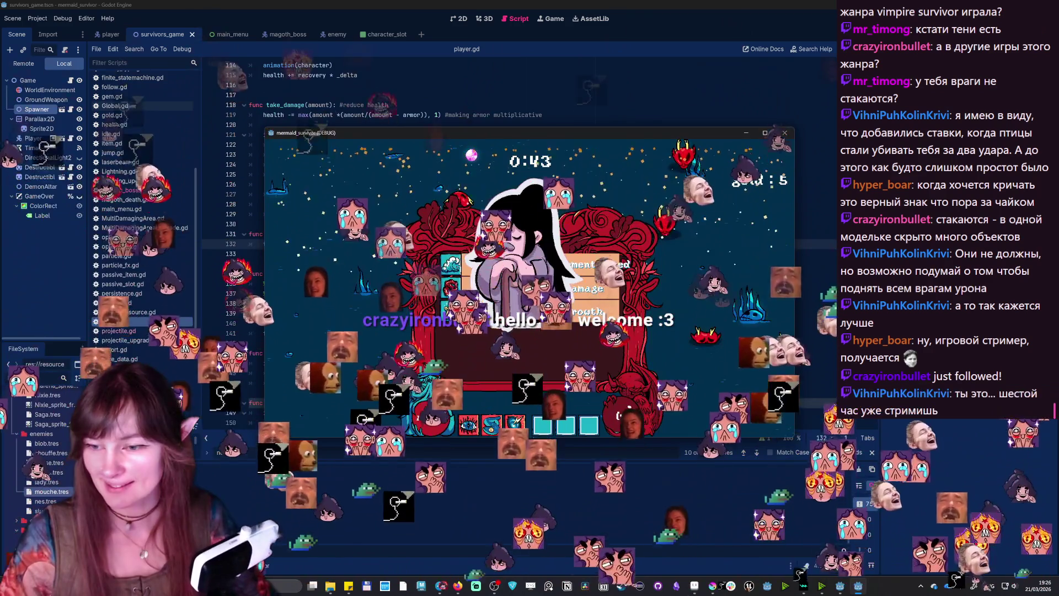
key("Return")
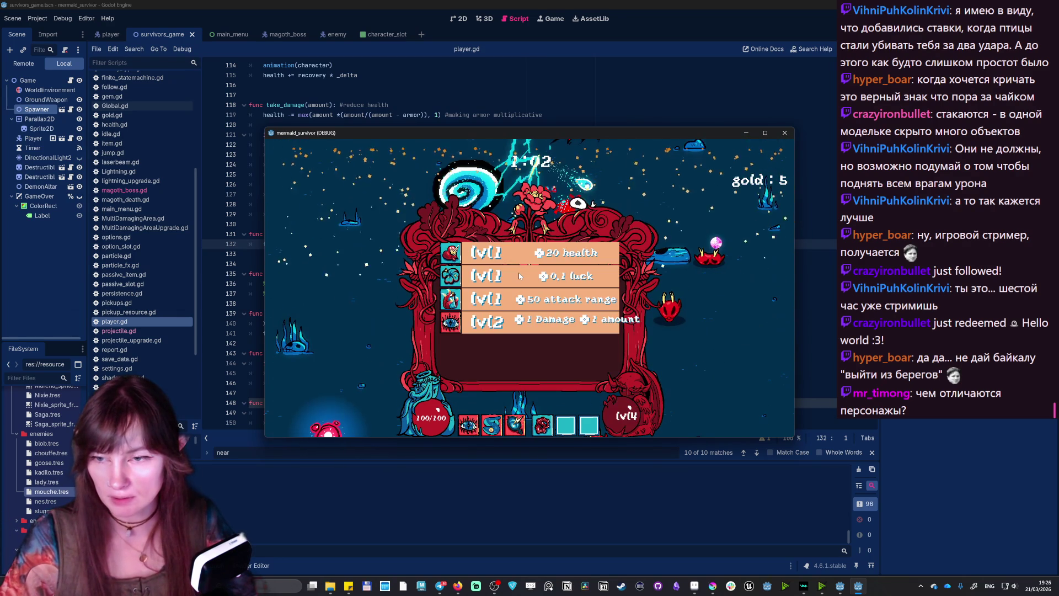
- Take the extra damage and projectile upgrade, claim the red altar's gold, then take shorter cooldown
left_click(482, 324)
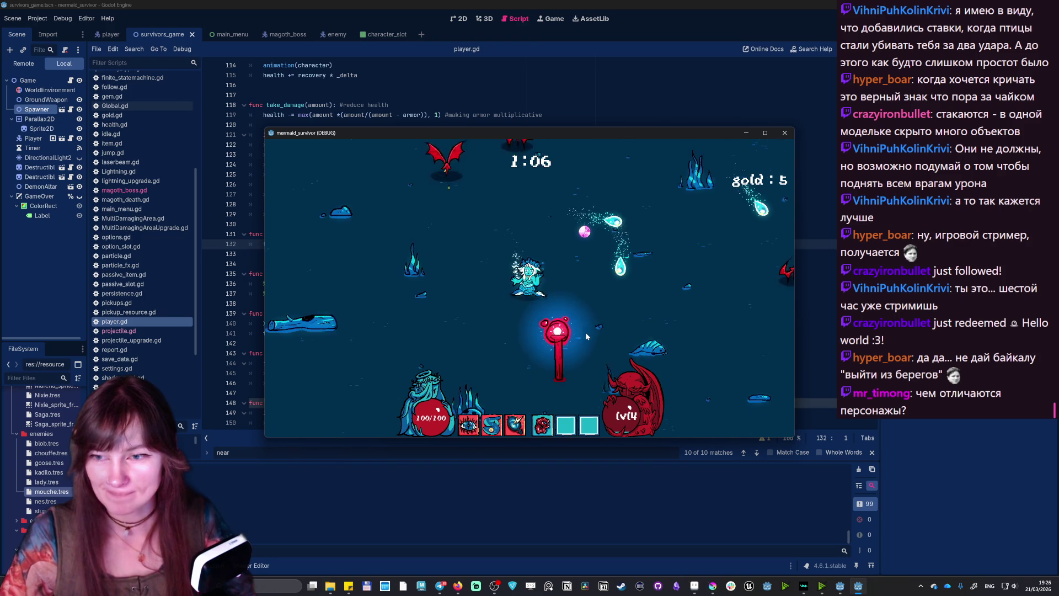
key("e")
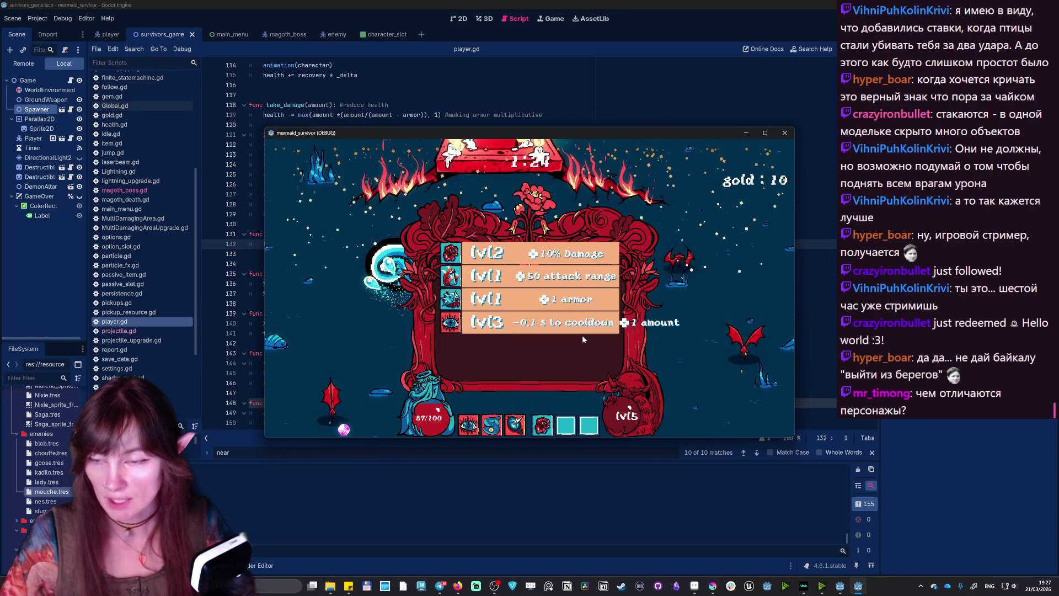
left_click(544, 325)
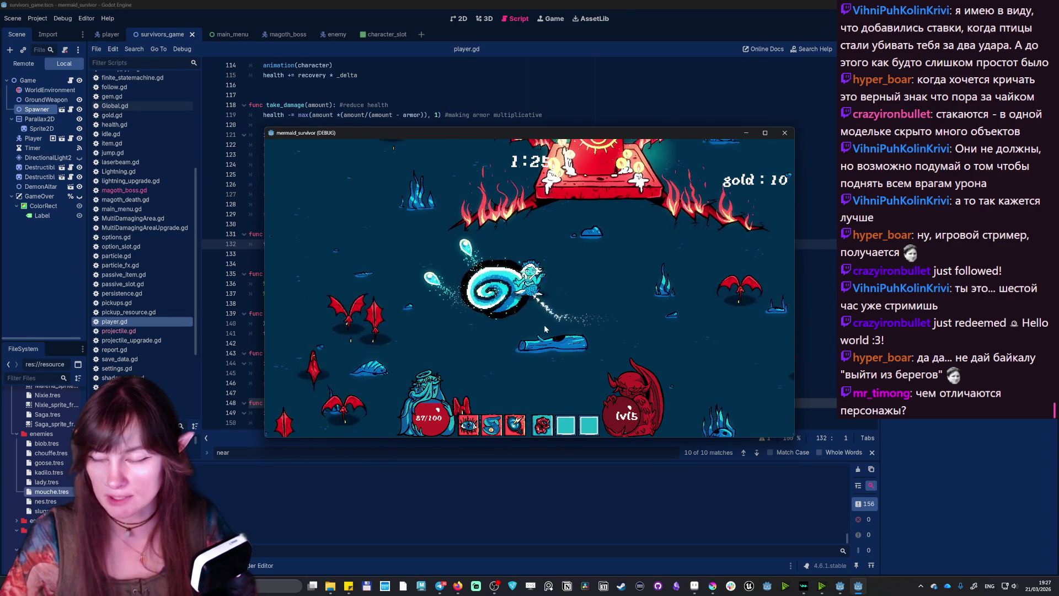
- Steer the mermaid through the wave, take the magnet range upgrade at level 6, and pause
key("a")
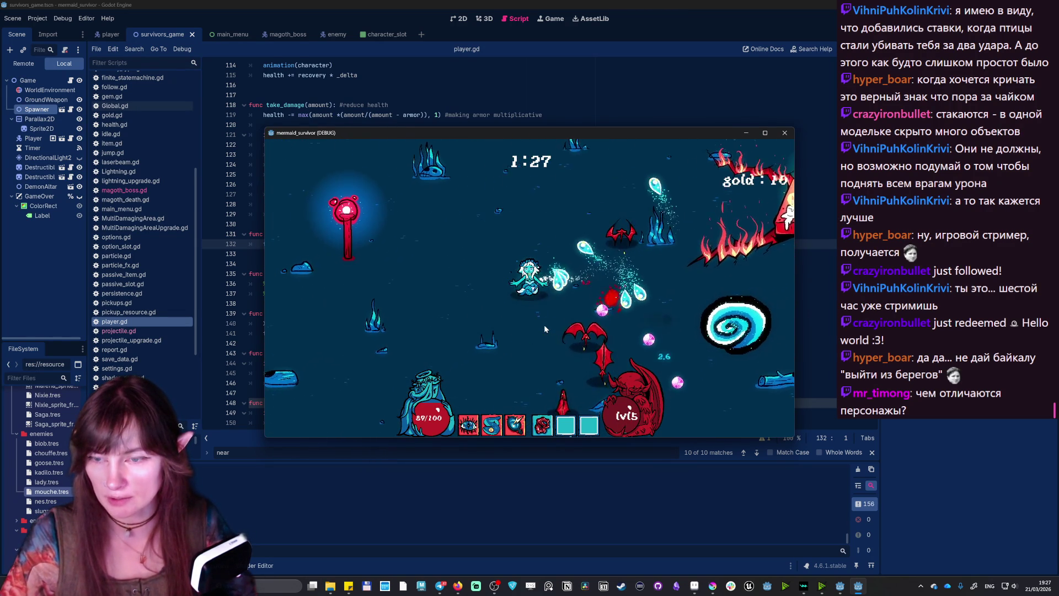
key("a")
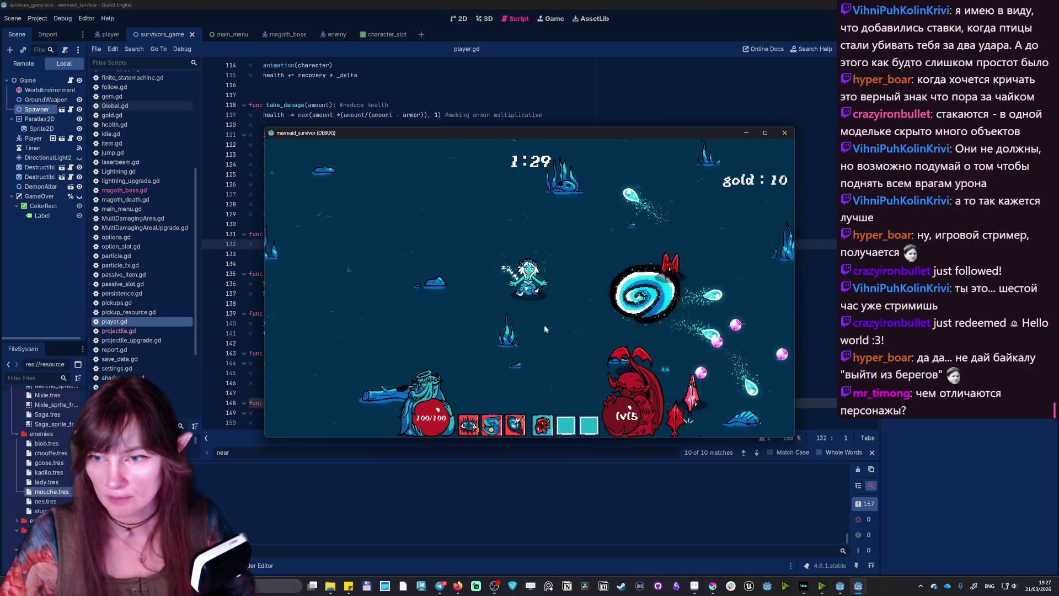
key("a")
key("s")
key("d")
key("d")
key("s")
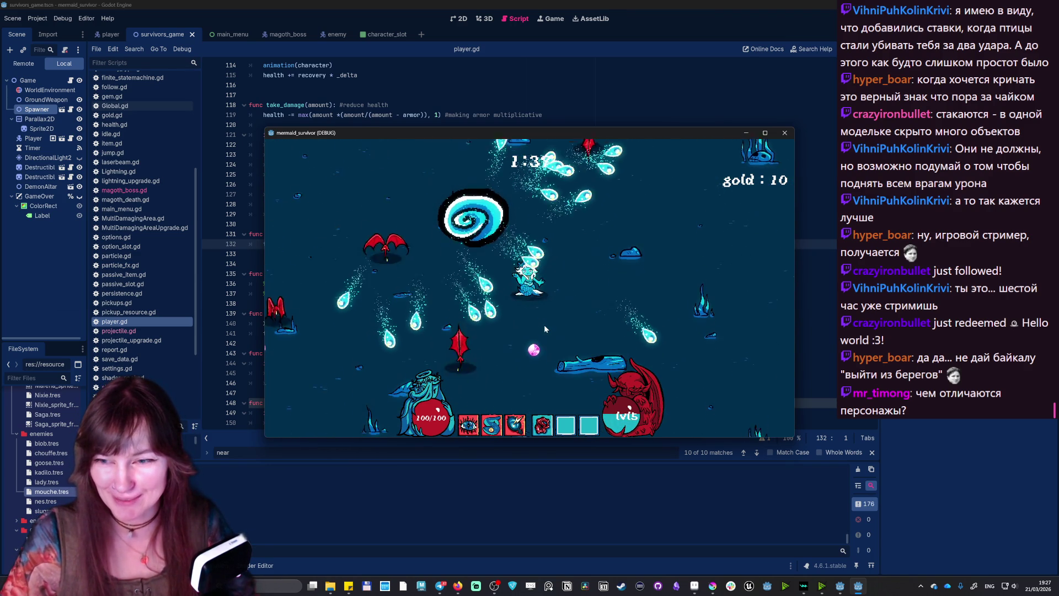
key("d")
key("s")
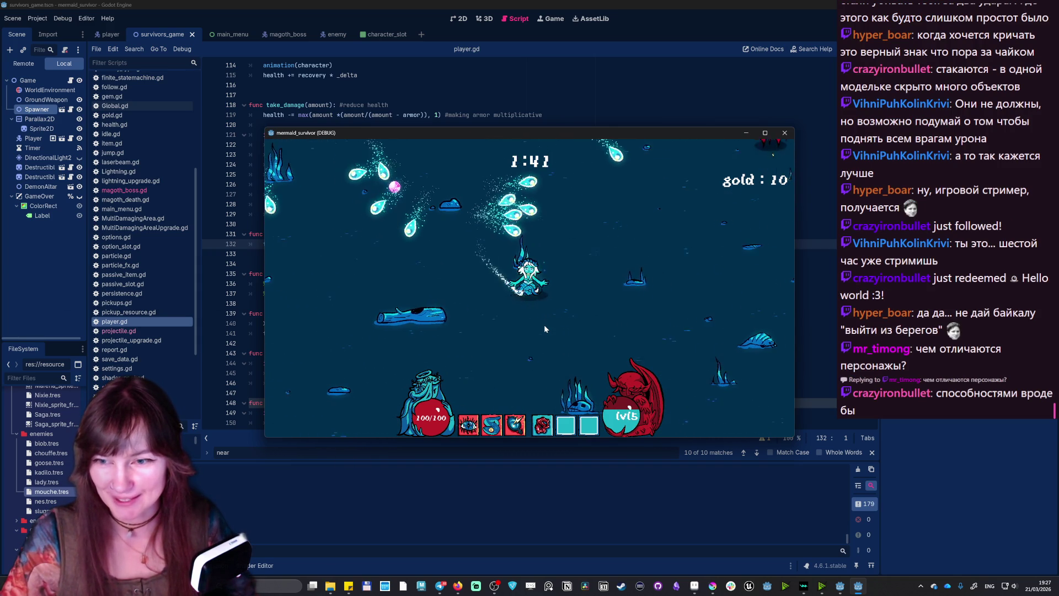
key("d")
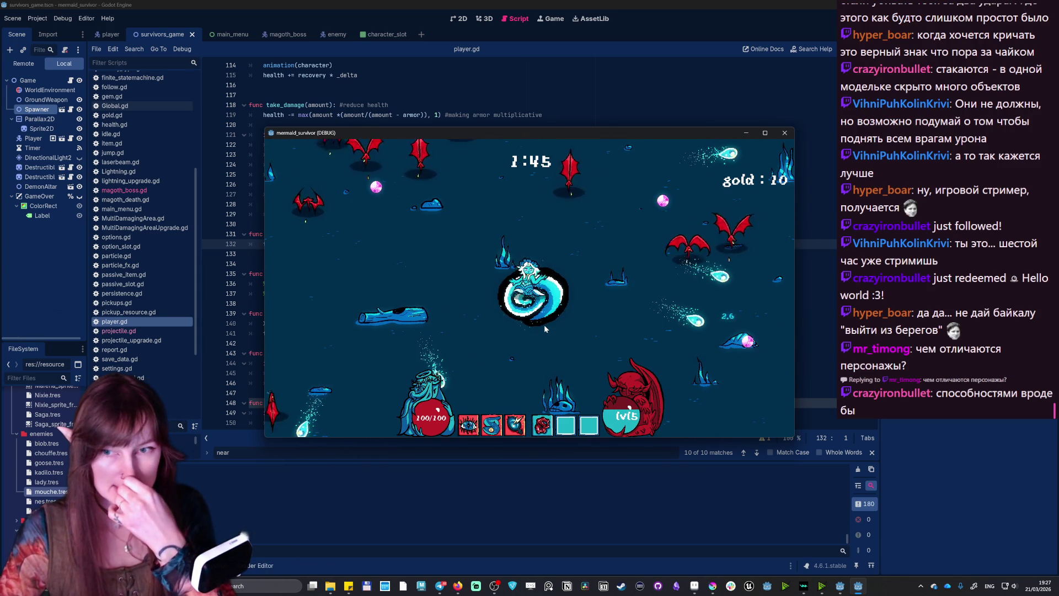
key("d")
key("w")
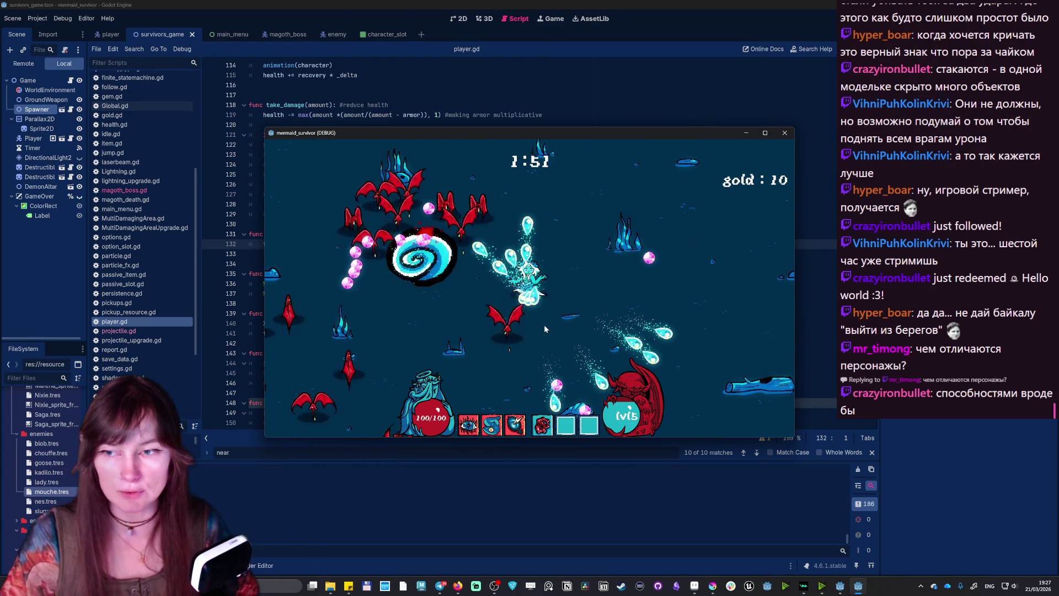
key("w")
key("a")
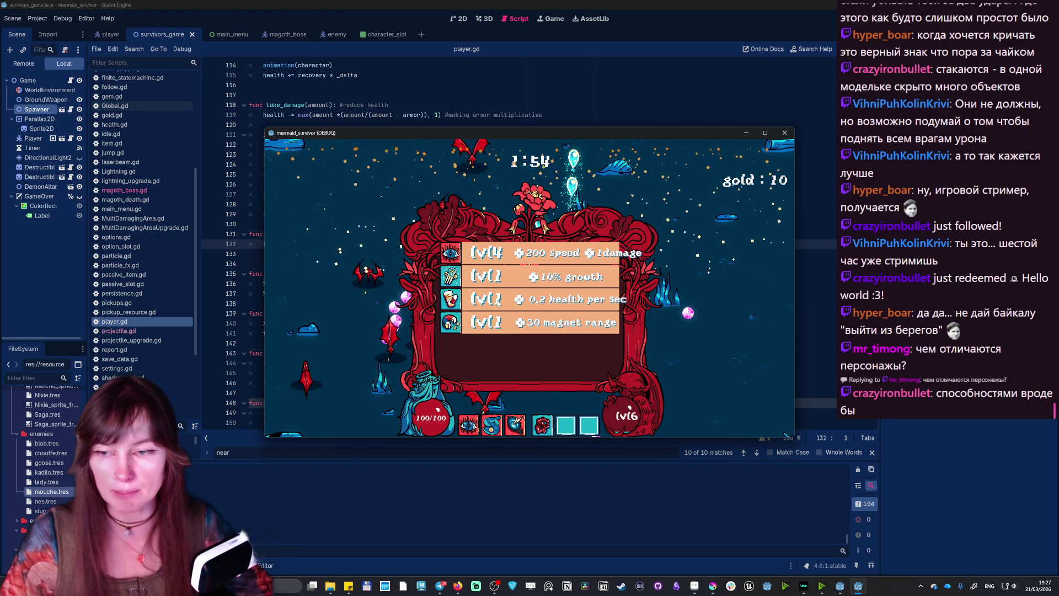
left_click(517, 322)
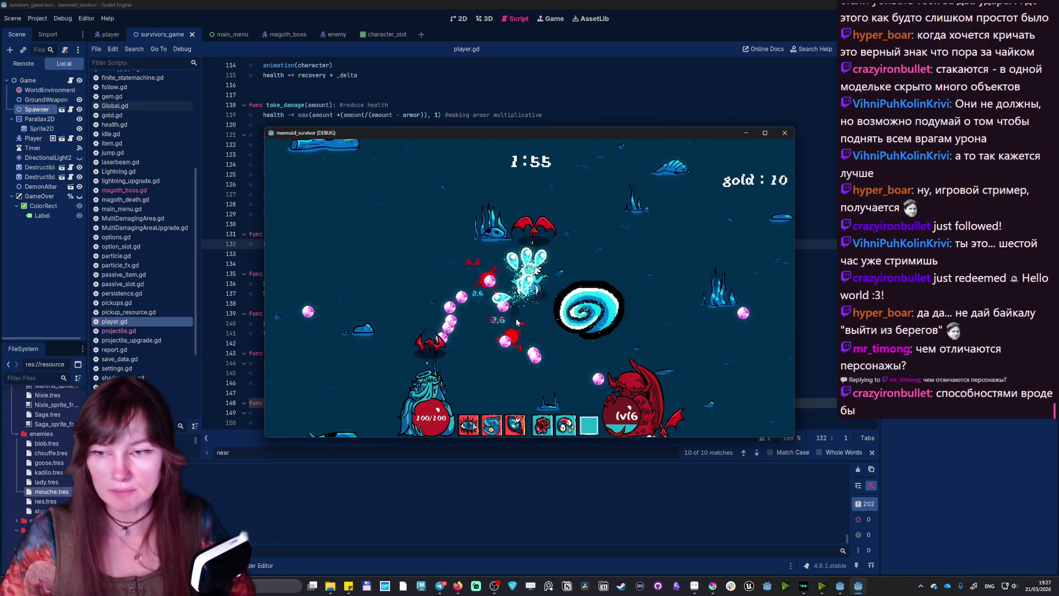
key("Escape")
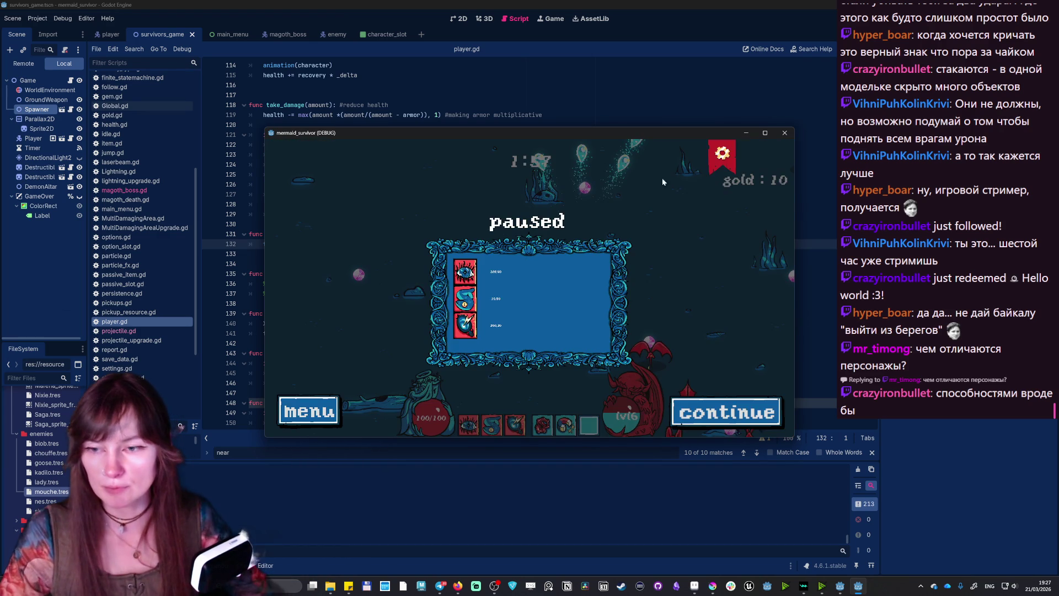
- Switch the game window to fullscreen in the settings screen and resume play
left_click(720, 163)
left_click(293, 394)
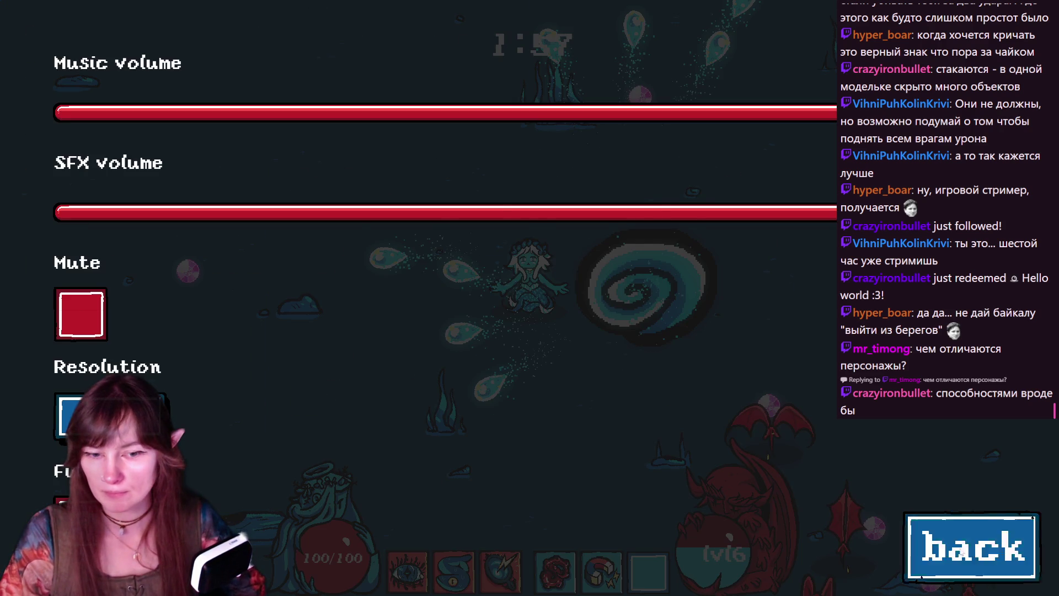
left_click(938, 547)
left_click(895, 554)
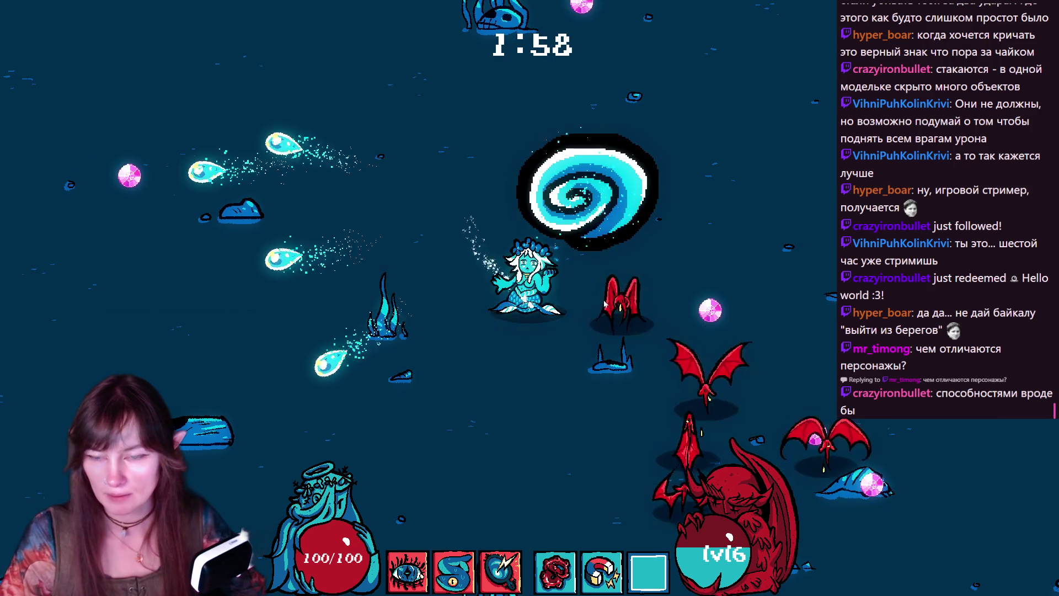
- Dodge enemies and take the 50 attack range upgrade
key("s")
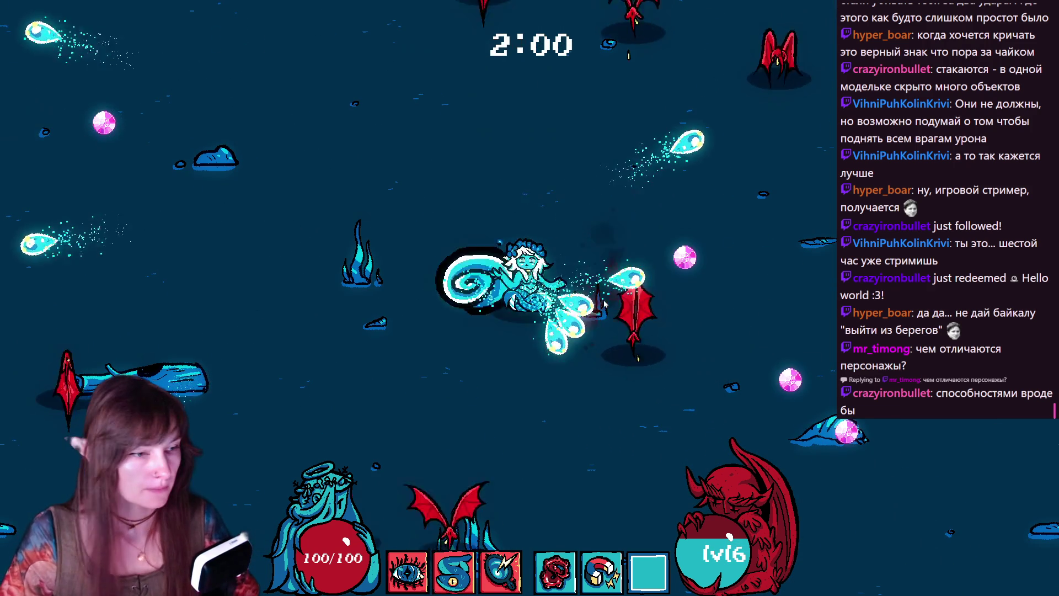
key("s")
key("d")
key("d")
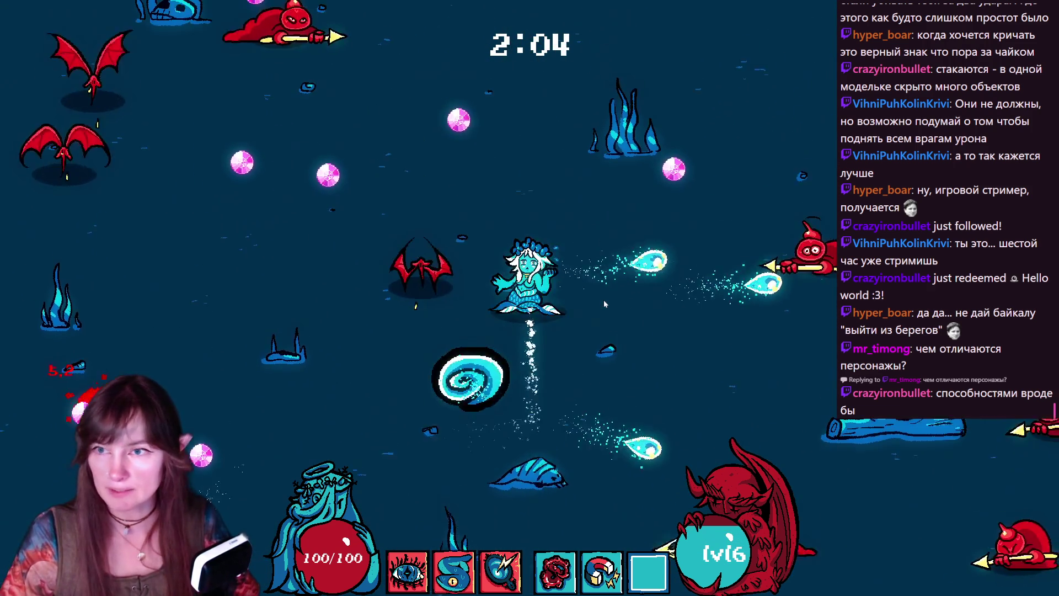
key("w")
key("w")
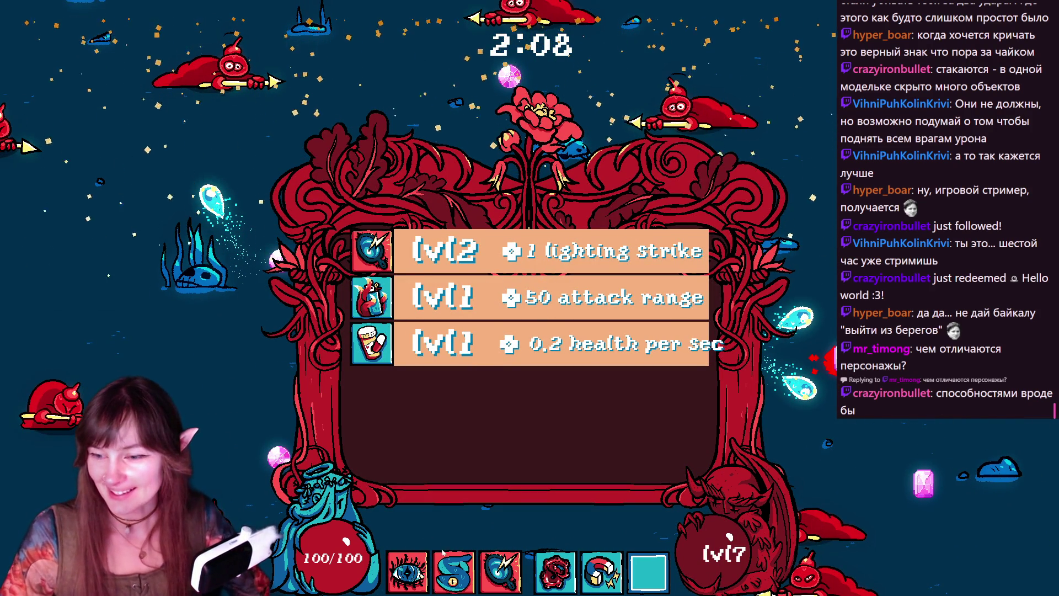
left_click(465, 309)
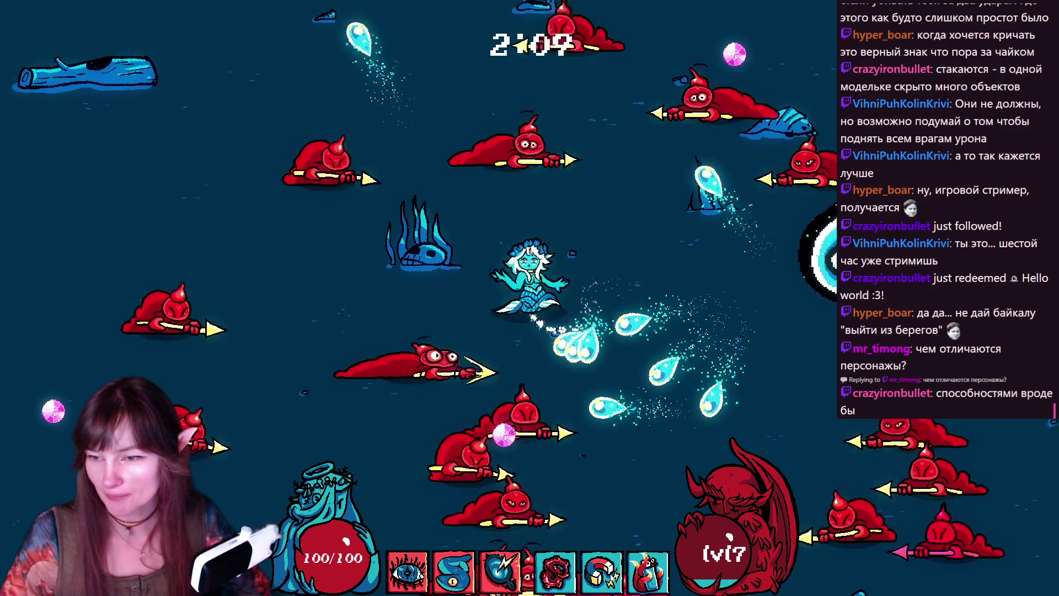
- Steer the mermaid through the enemies to the red lamp and activate it with E
key("s")
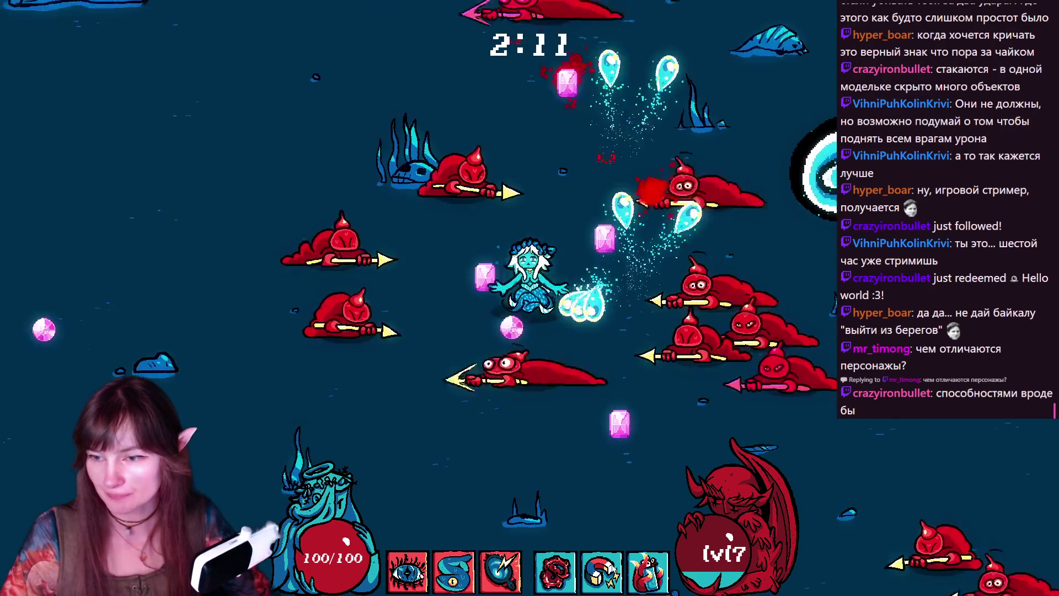
key("s")
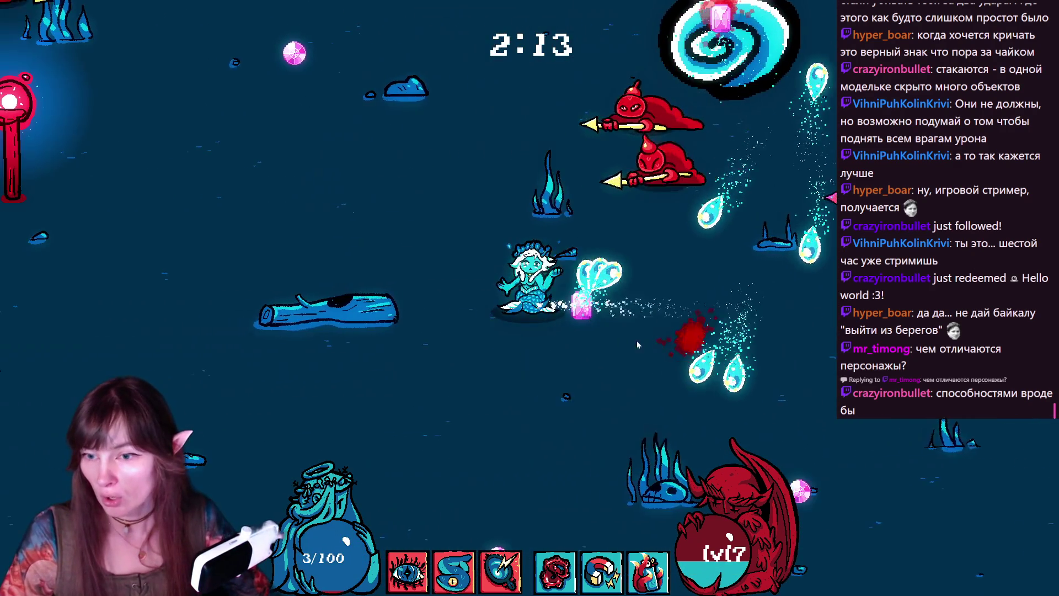
key("a")
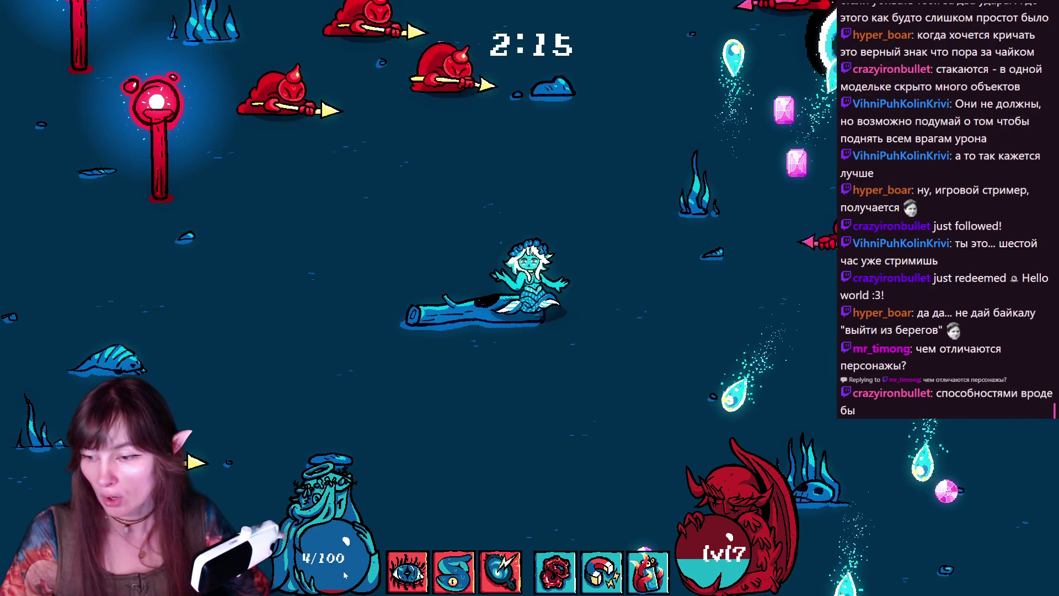
key("s")
key("d")
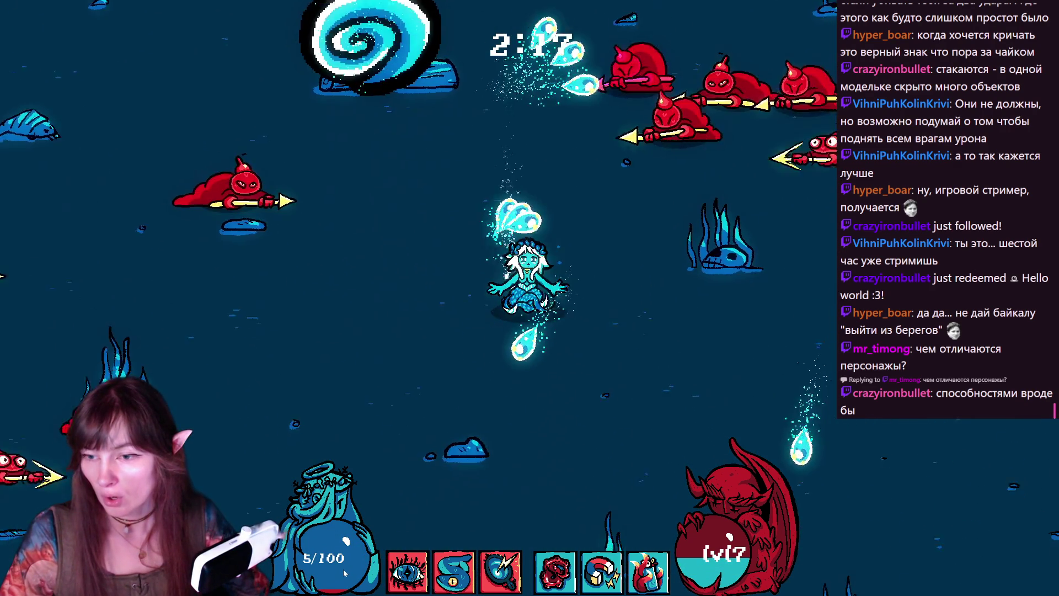
key("w")
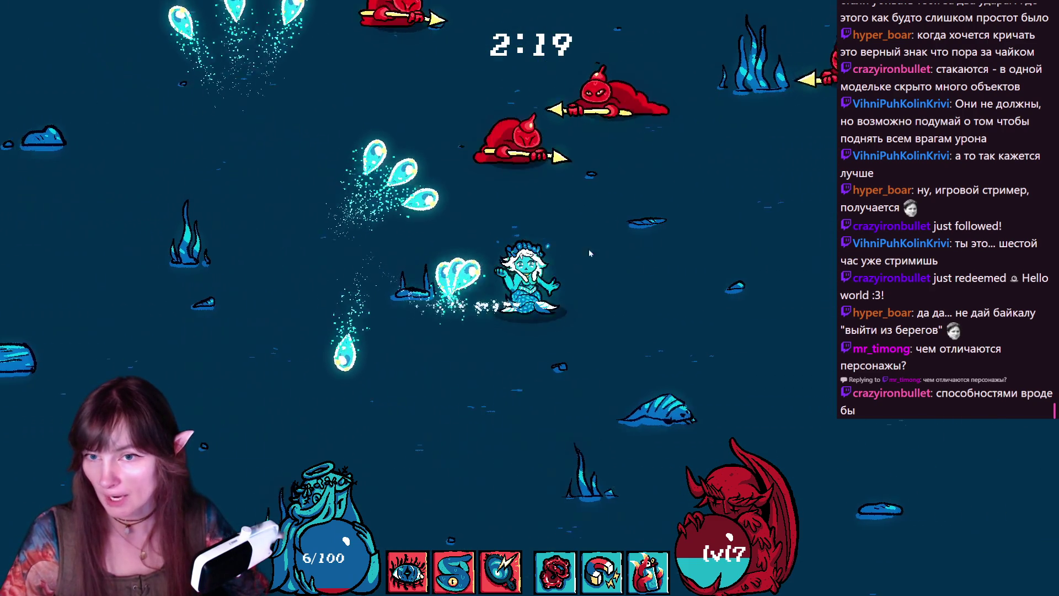
key("d")
key("w")
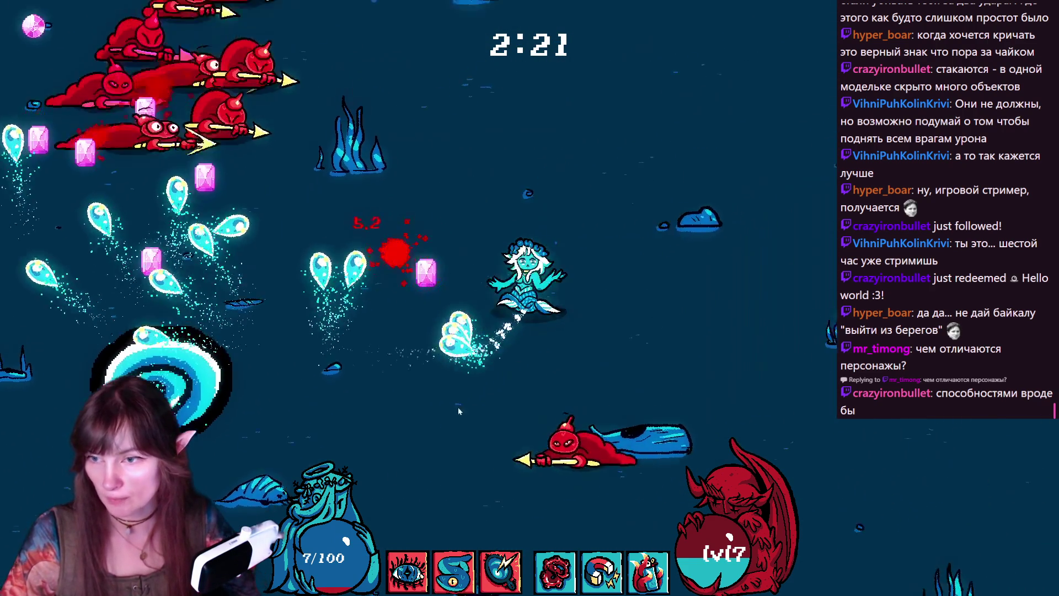
key("w")
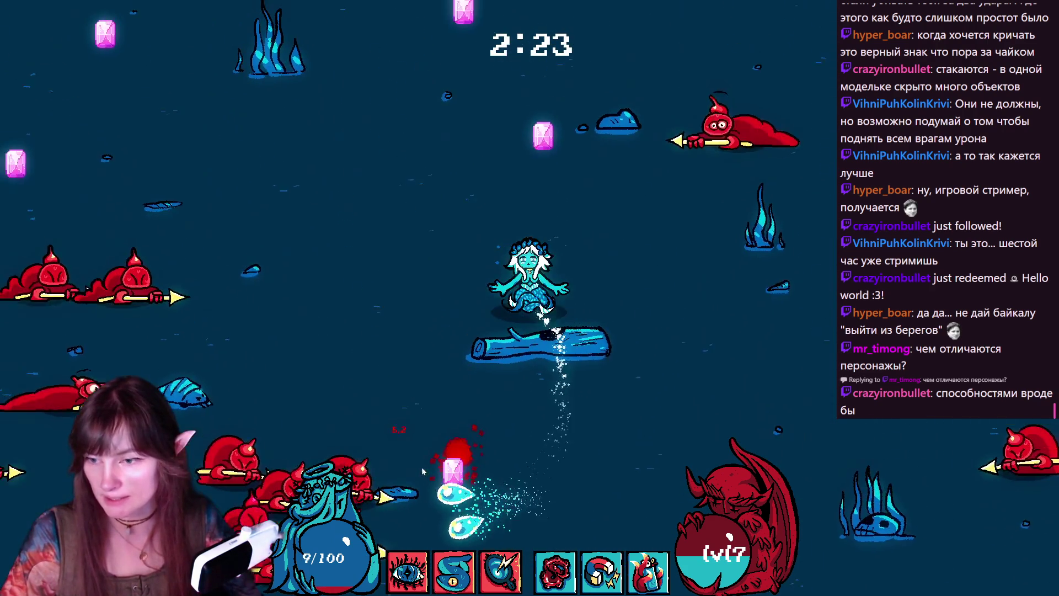
key("a")
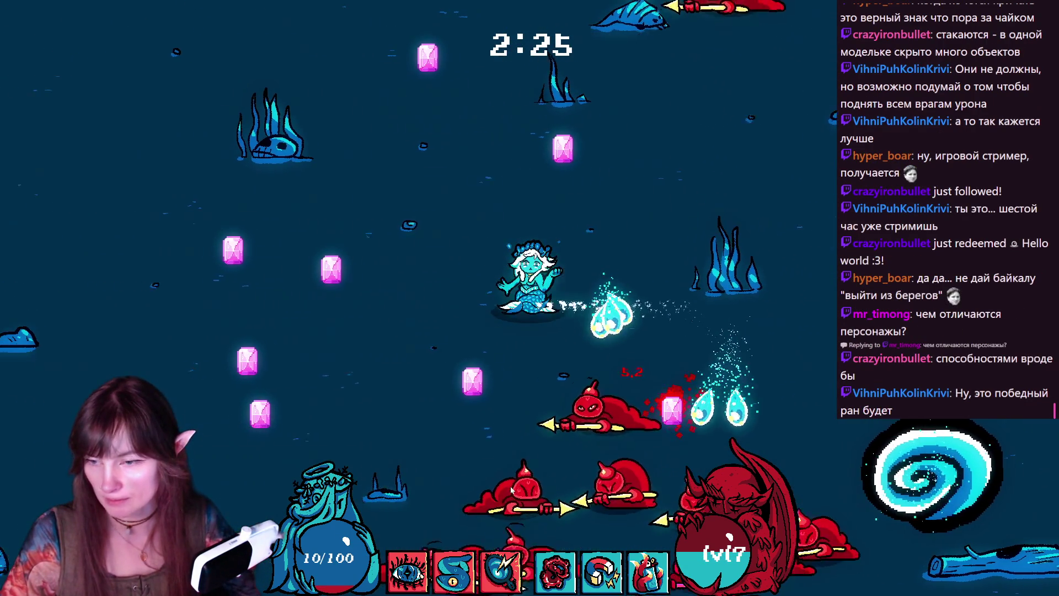
key("a")
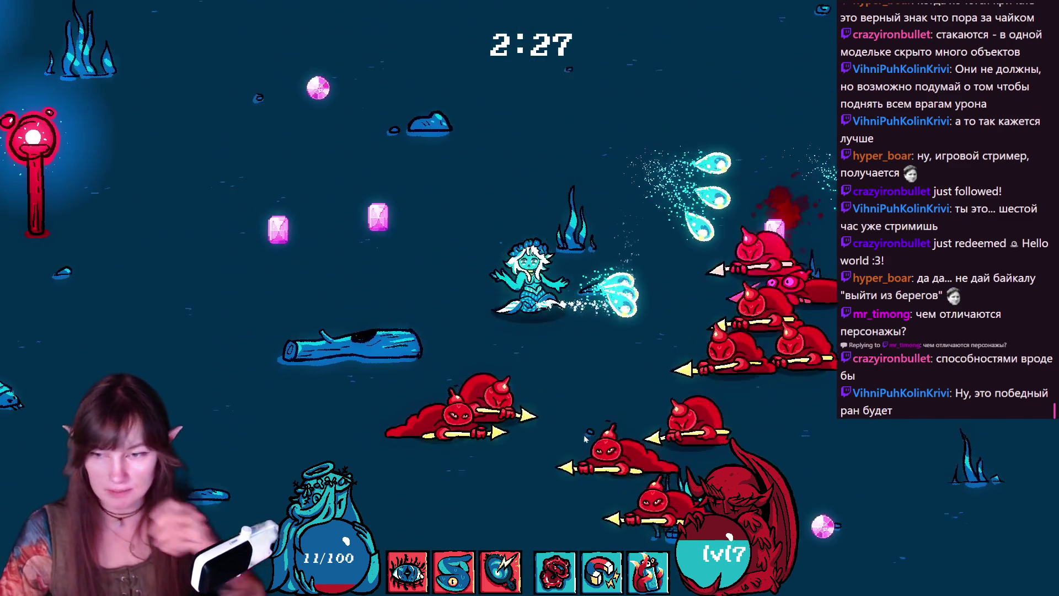
key("a")
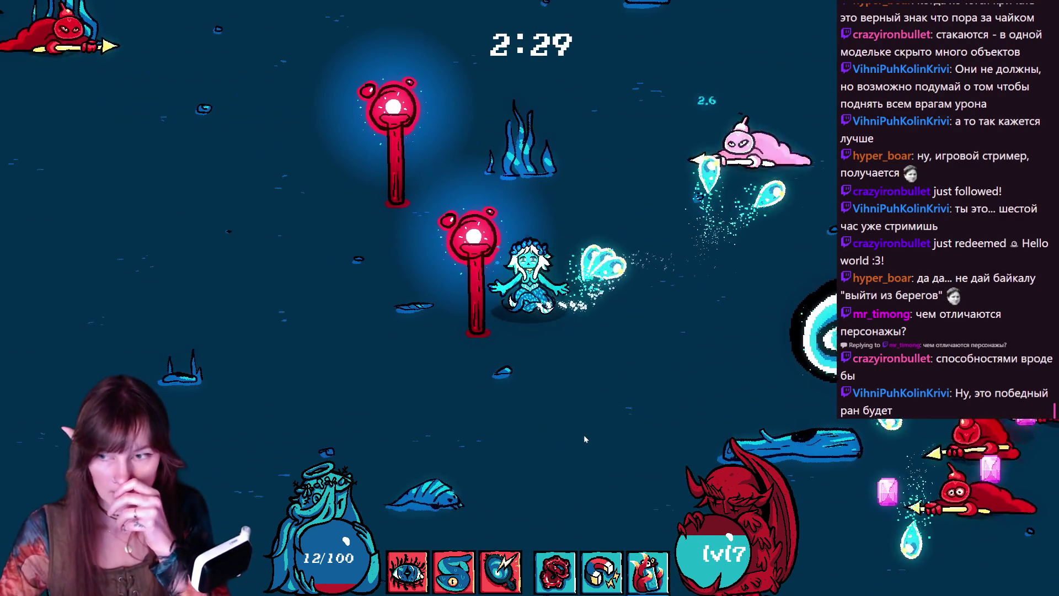
key("e")
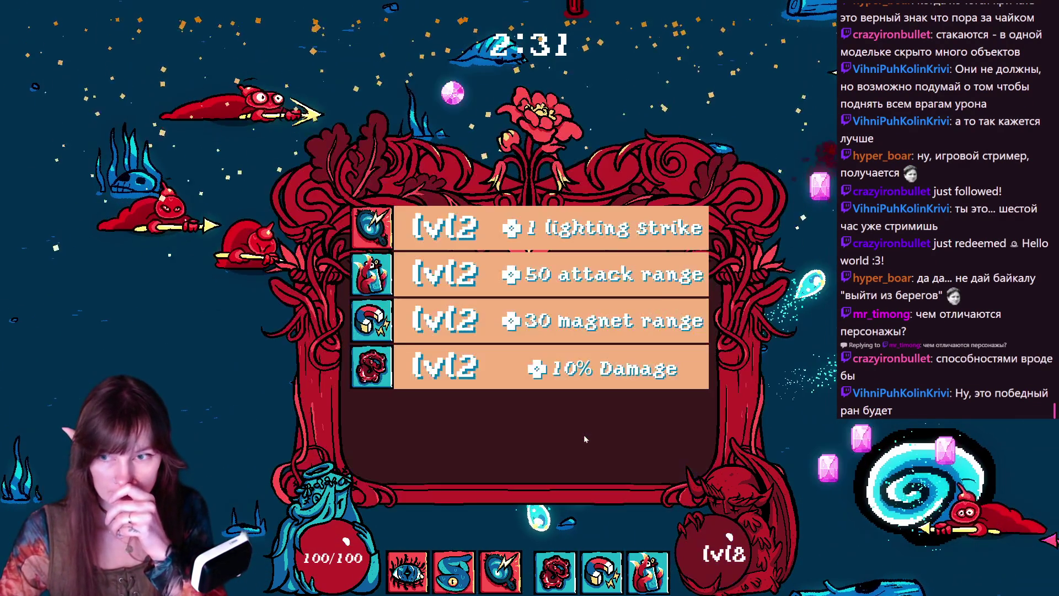
- Take the '1 lighting strike' upgrade and swim the mermaid around dodging enemies
left_click(429, 216)
key("s")
key("a")
key("a")
key("w")
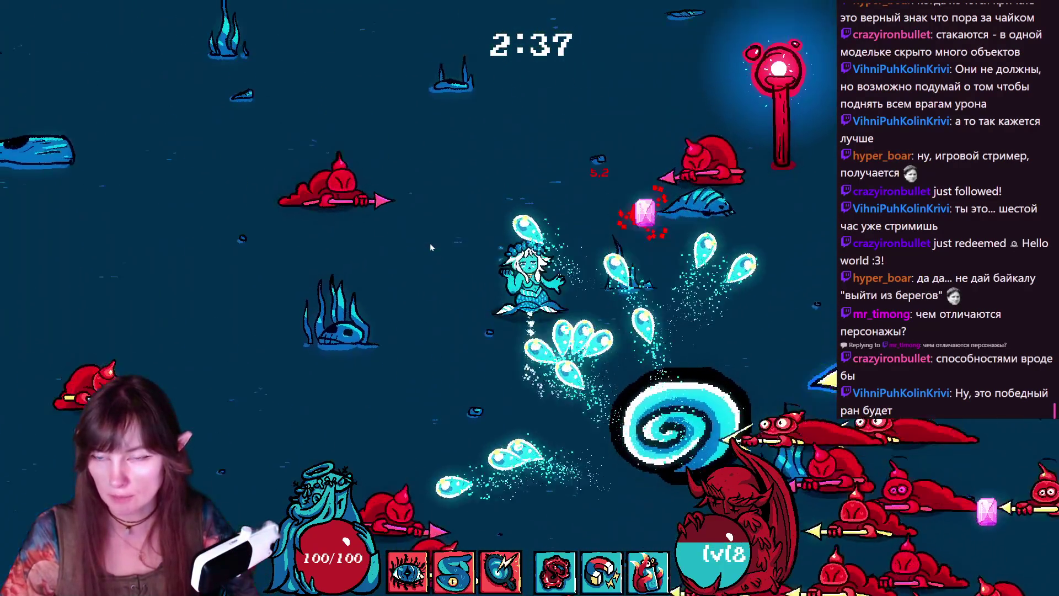
key("d")
key("a")
key("w")
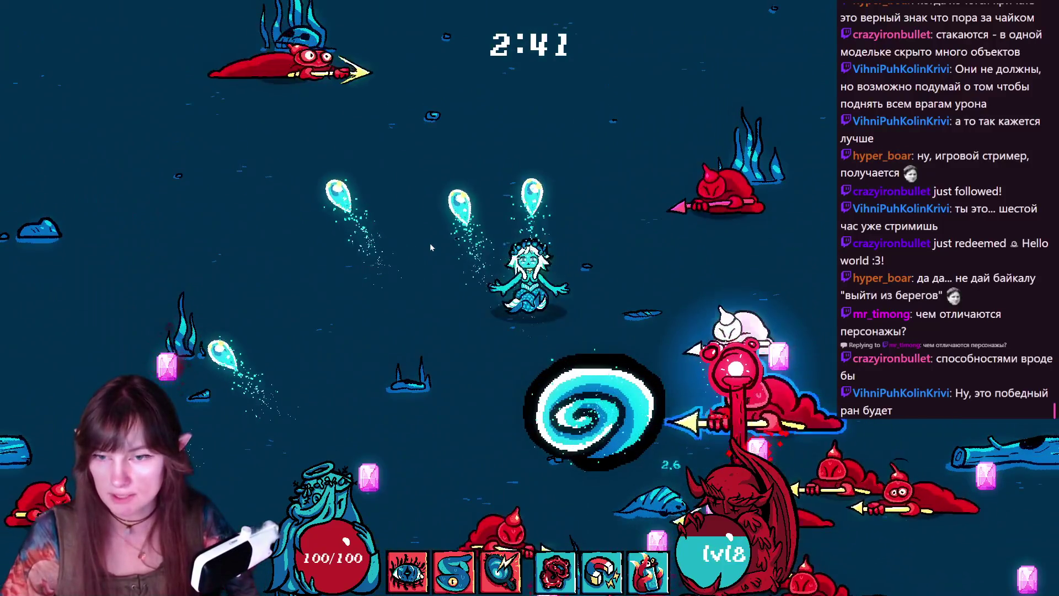
key("d")
key("a")
key("s")
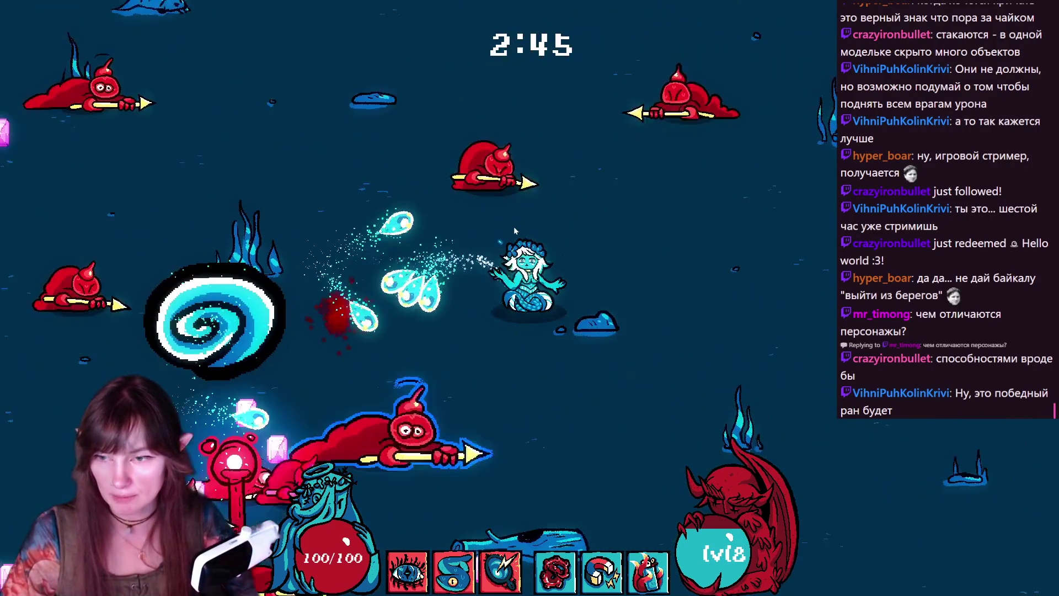
key("d")
key("s")
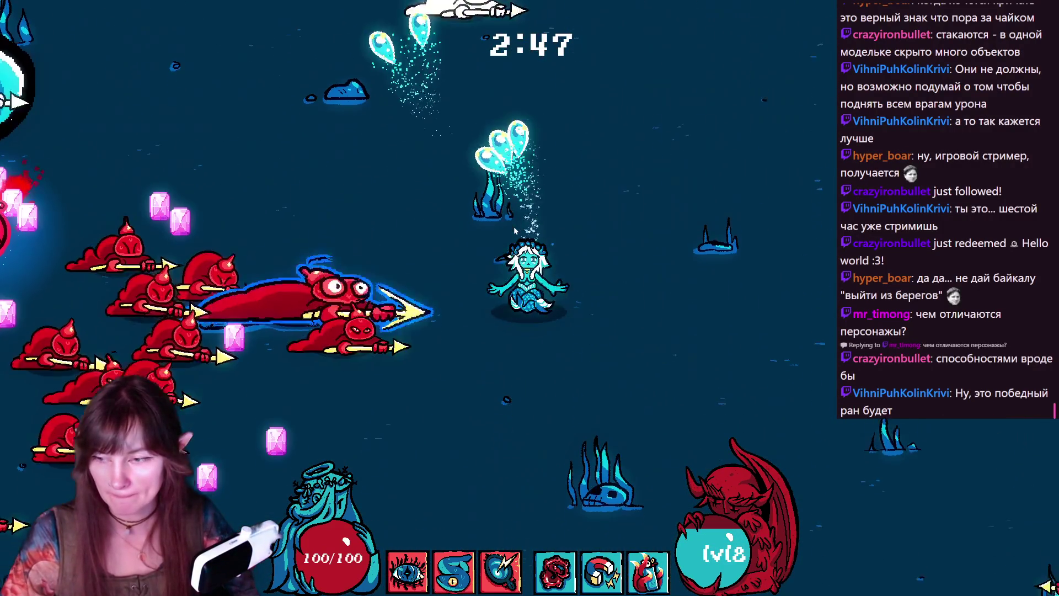
key("d")
key("s")
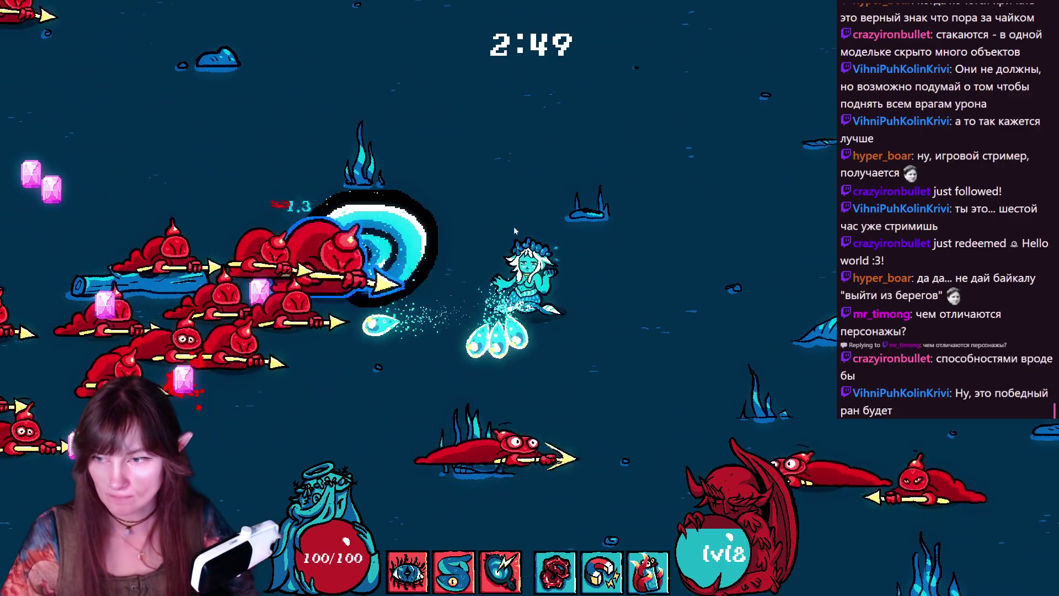
key("d")
key("w")
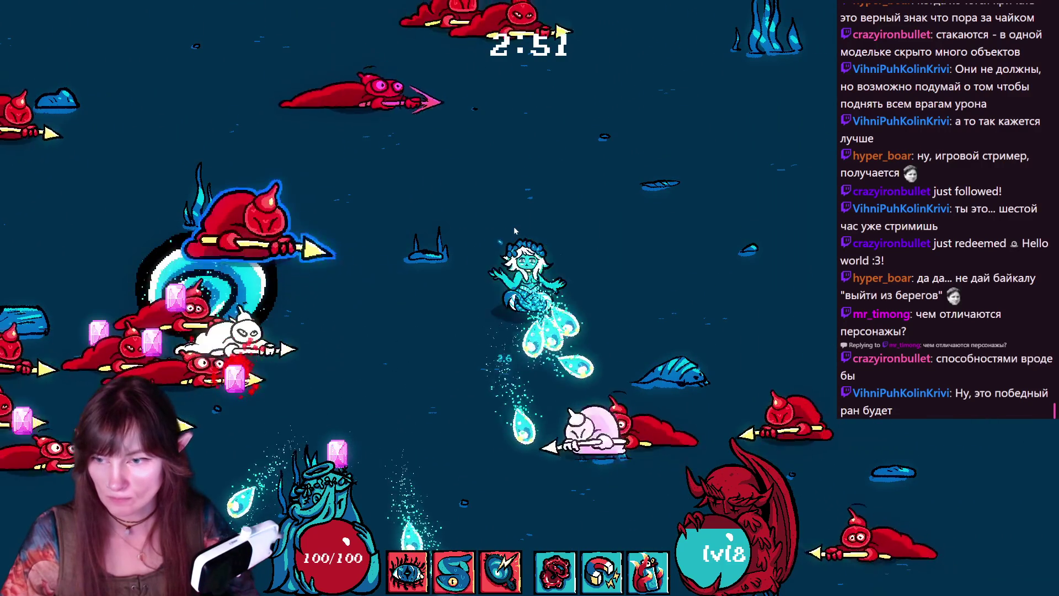
key("d")
key("s")
key("d")
key("w")
key("w")
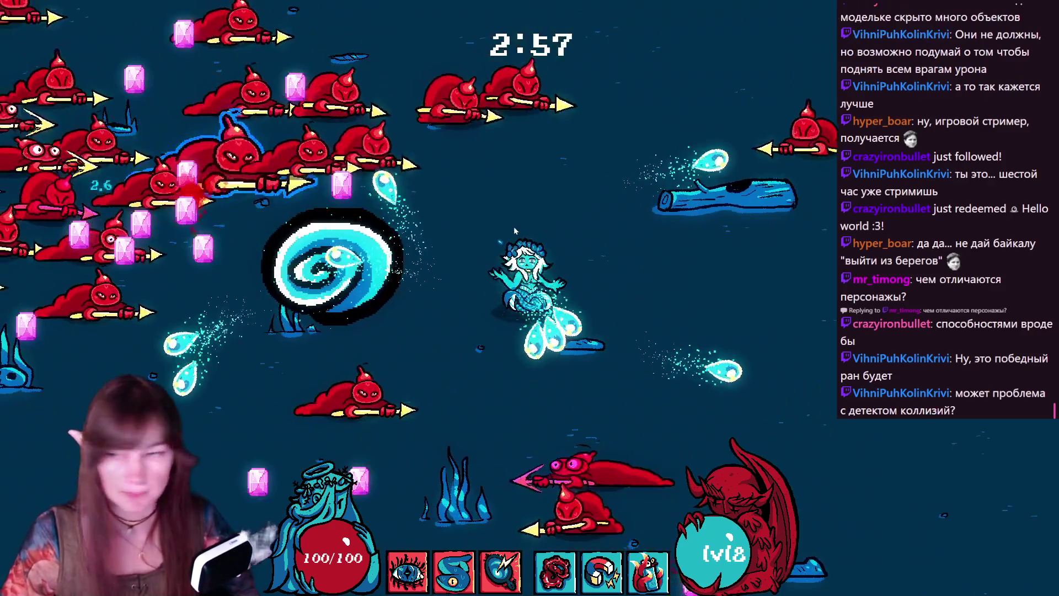
key("d")
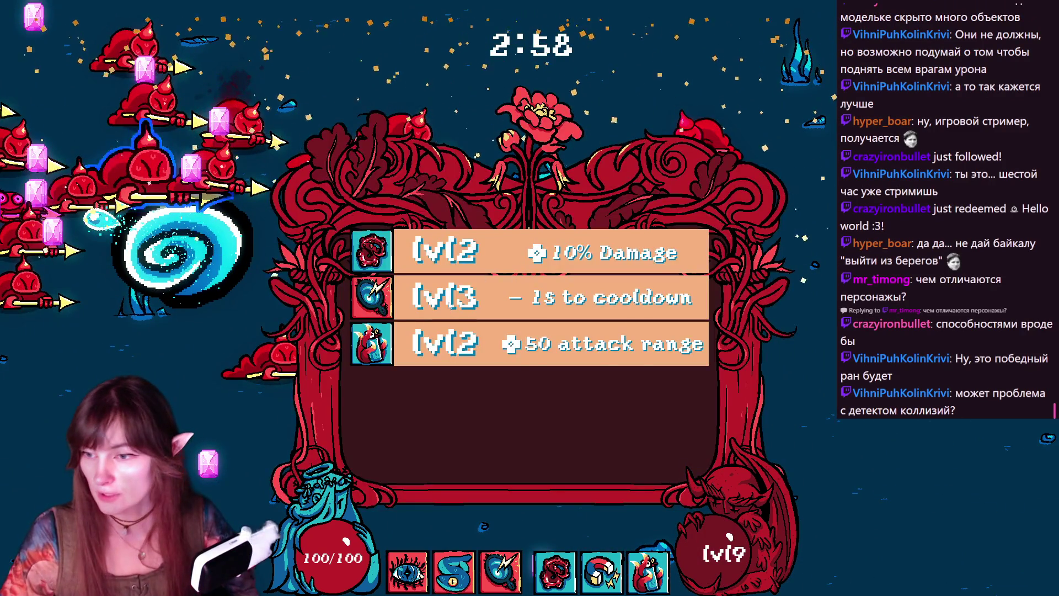
- Take the '-1s to cooldown' upgrade and swim the mermaid up-left to the red lamp
left_click(448, 307)
key("s")
key("d")
key("s")
key("s")
key("a")
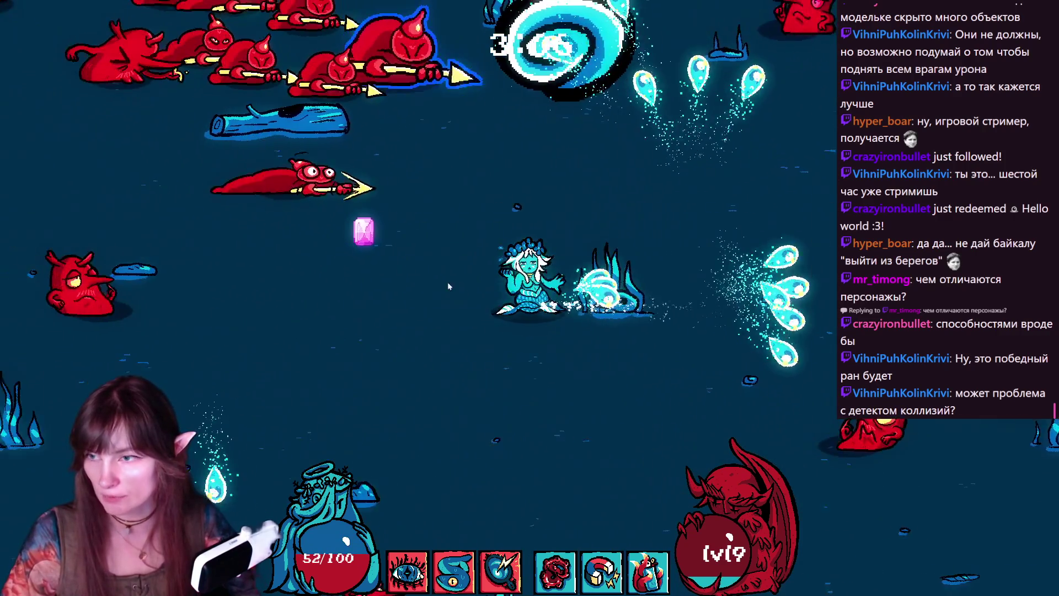
key("a")
key("s")
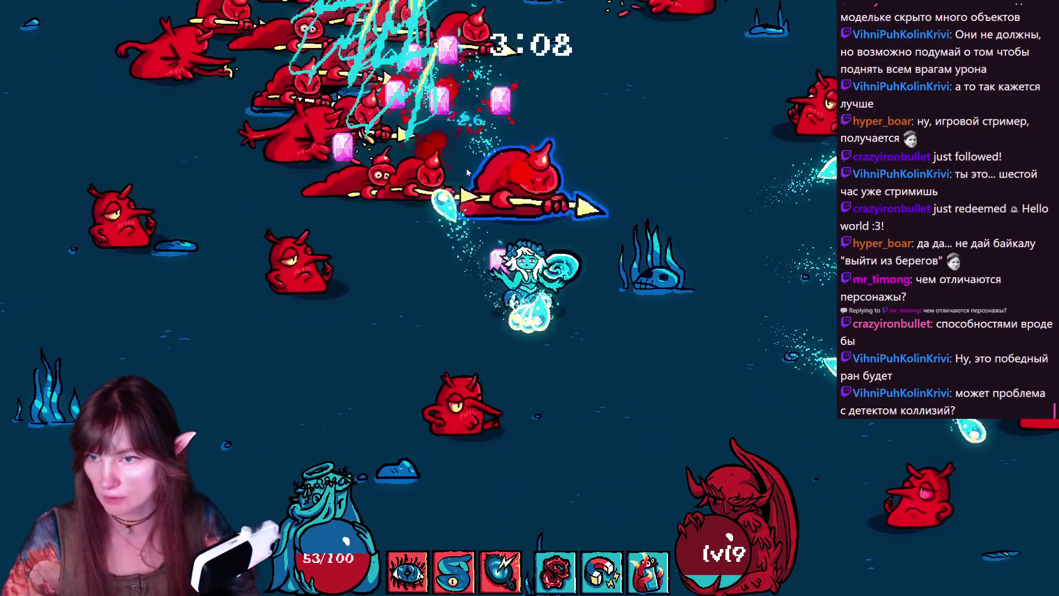
key("d")
key("s")
key("s")
key("a")
key("d")
key("s")
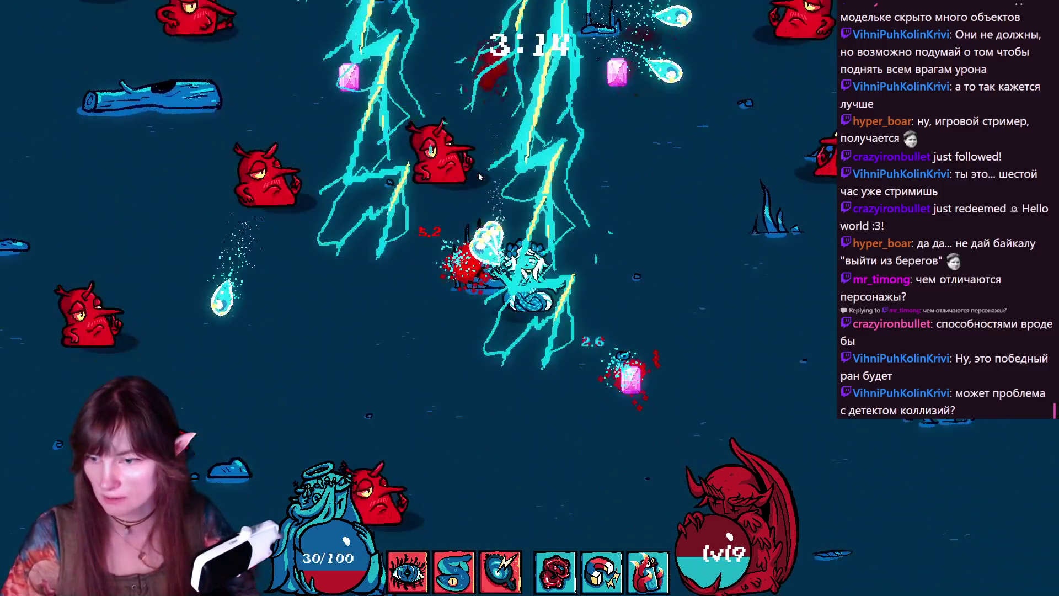
key("w")
key("a")
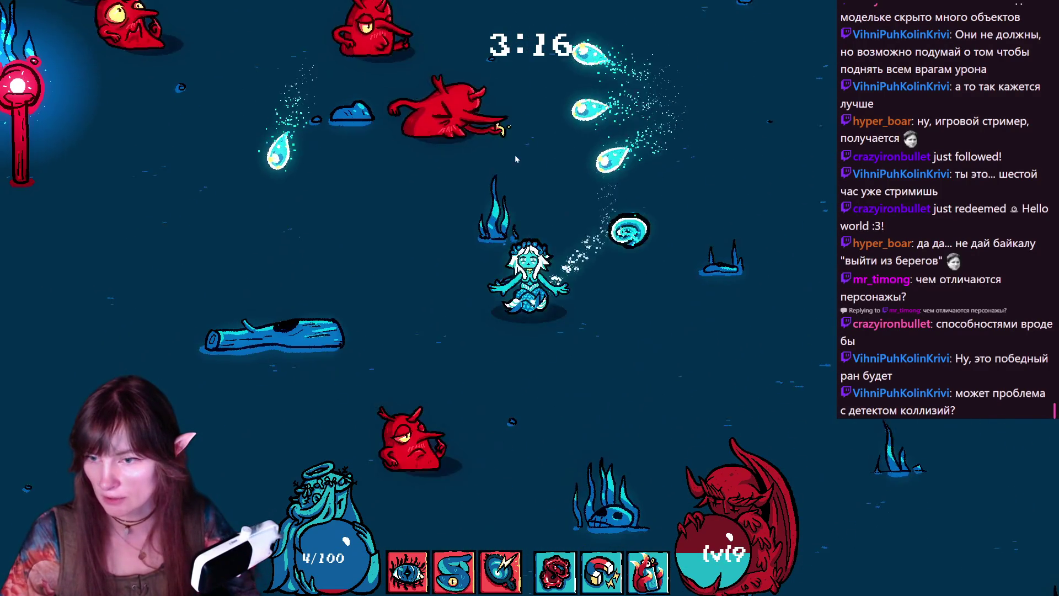
key("a")
key("w")
- Activate the red lamp with E, then take the eye and '+2 damage' upgrades
key("e")
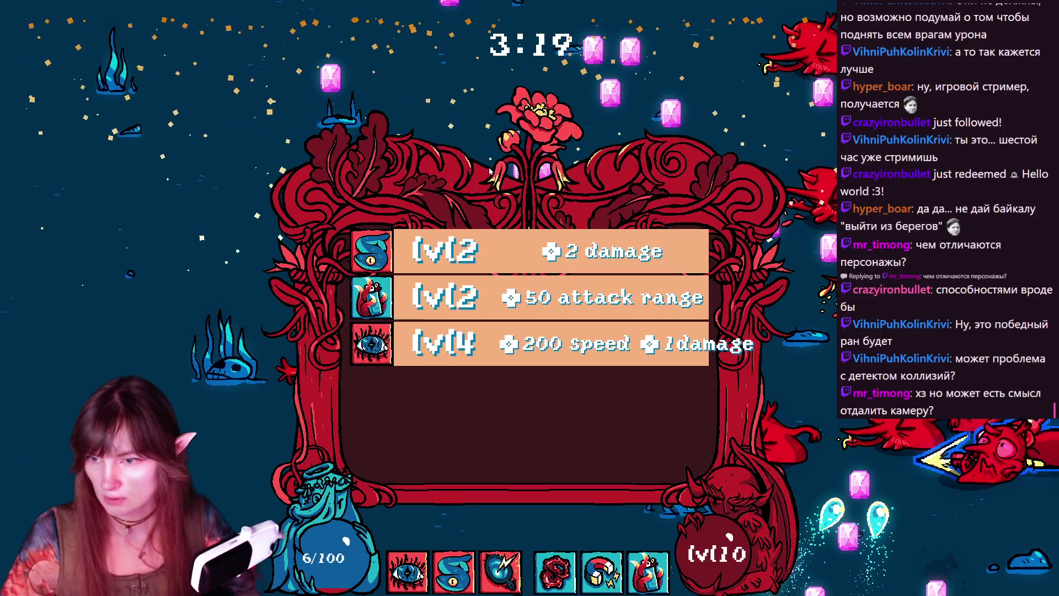
left_click(473, 344)
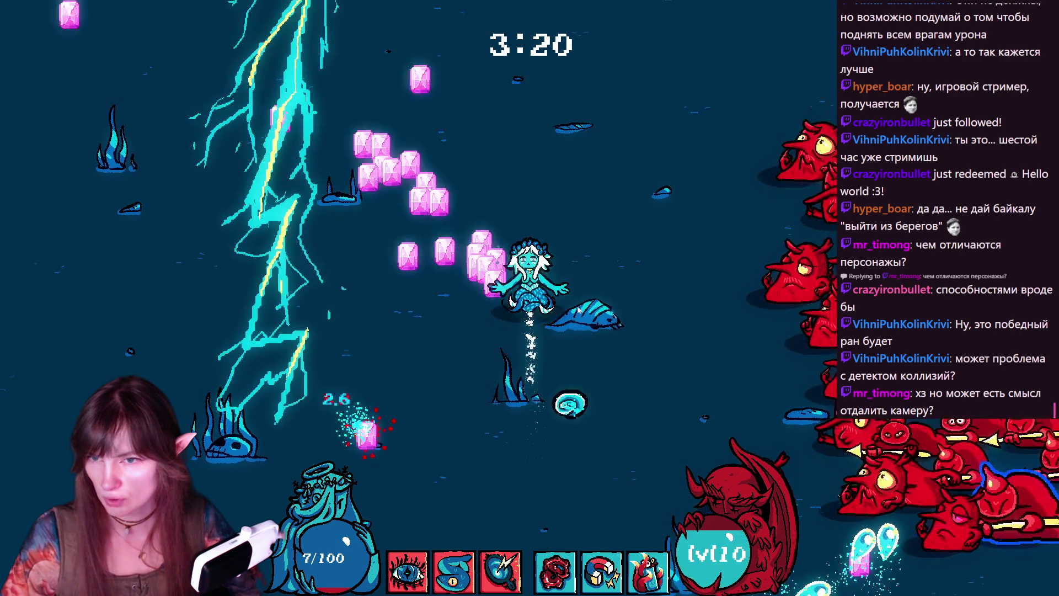
left_click(457, 327)
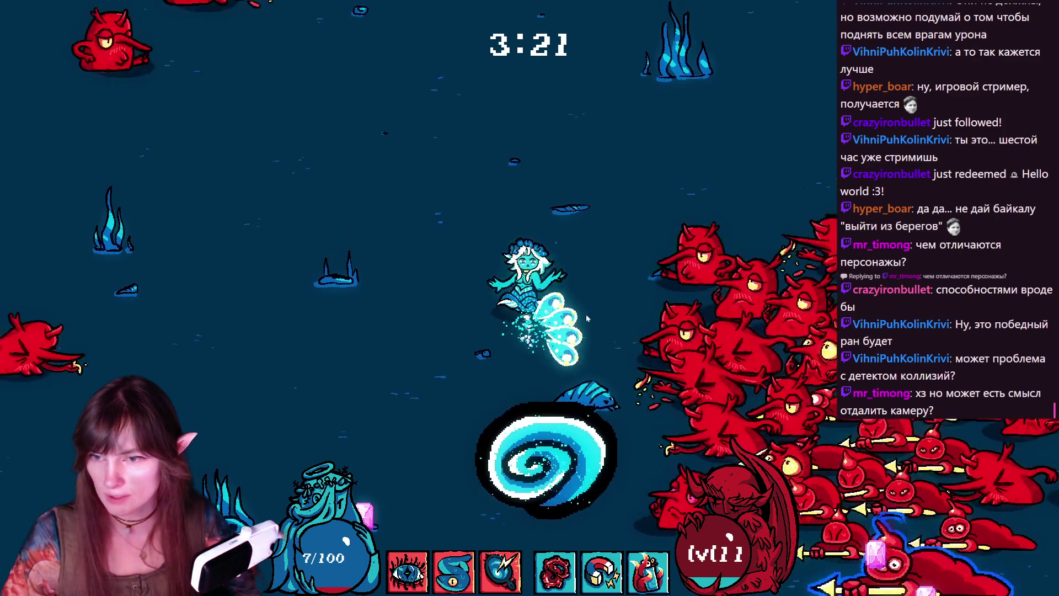
- Keep swimming the mermaid through the wave until the chest opens with a magnet item
key("a")
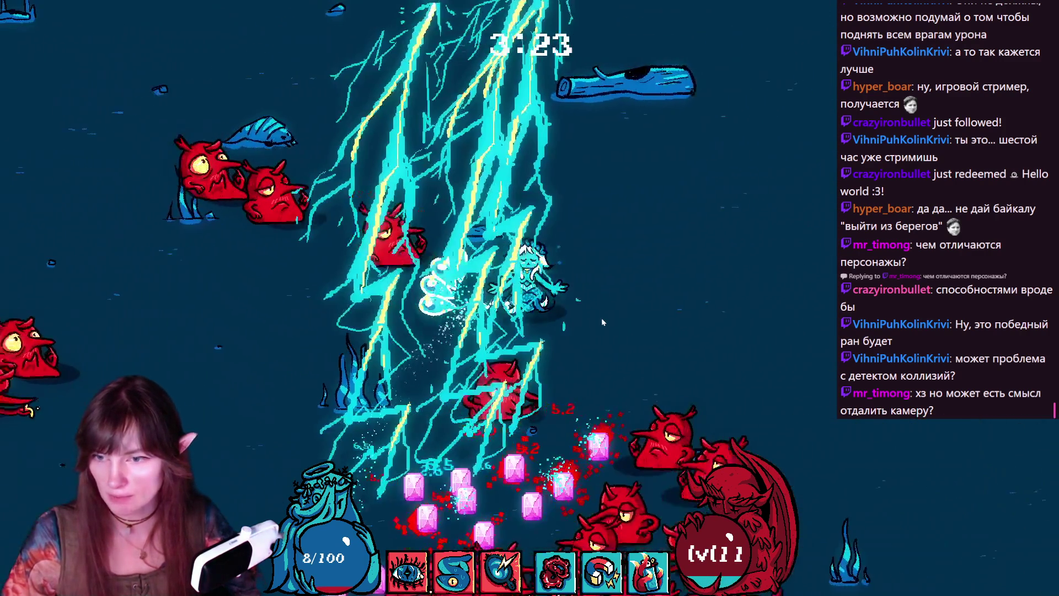
key("d")
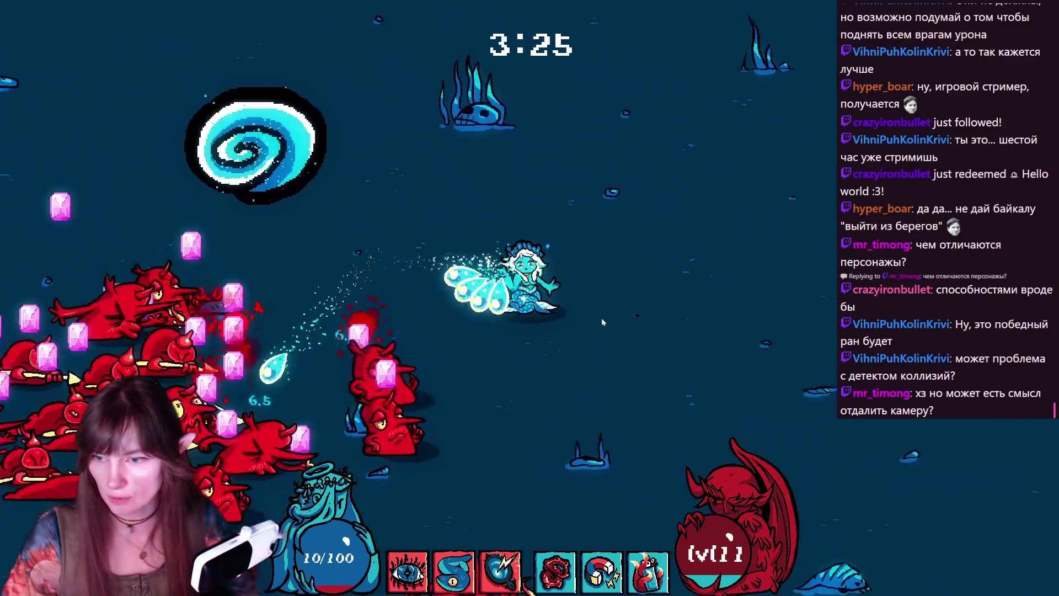
key("s")
key("d")
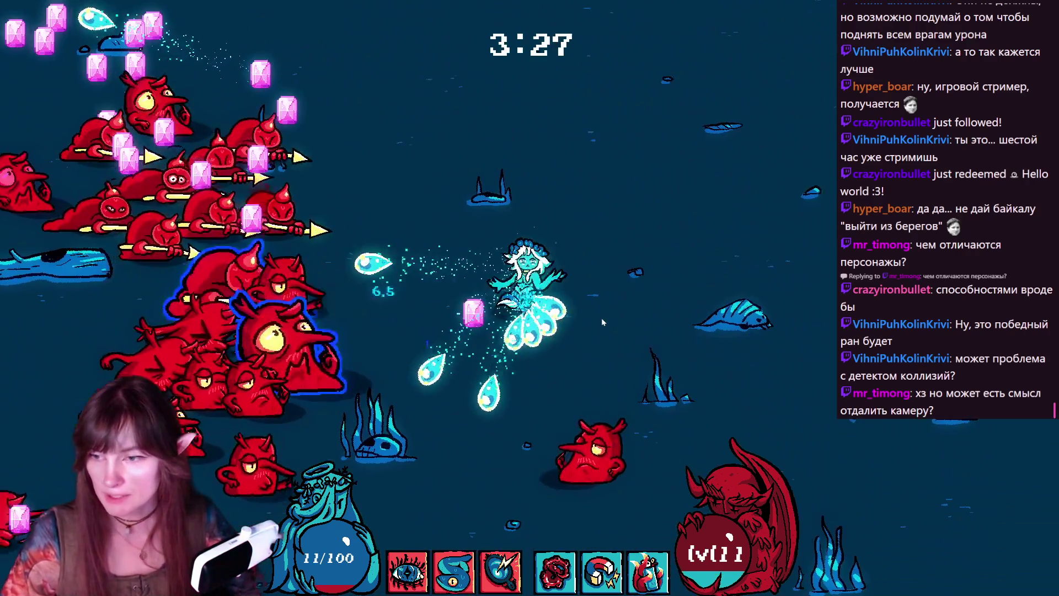
key("s")
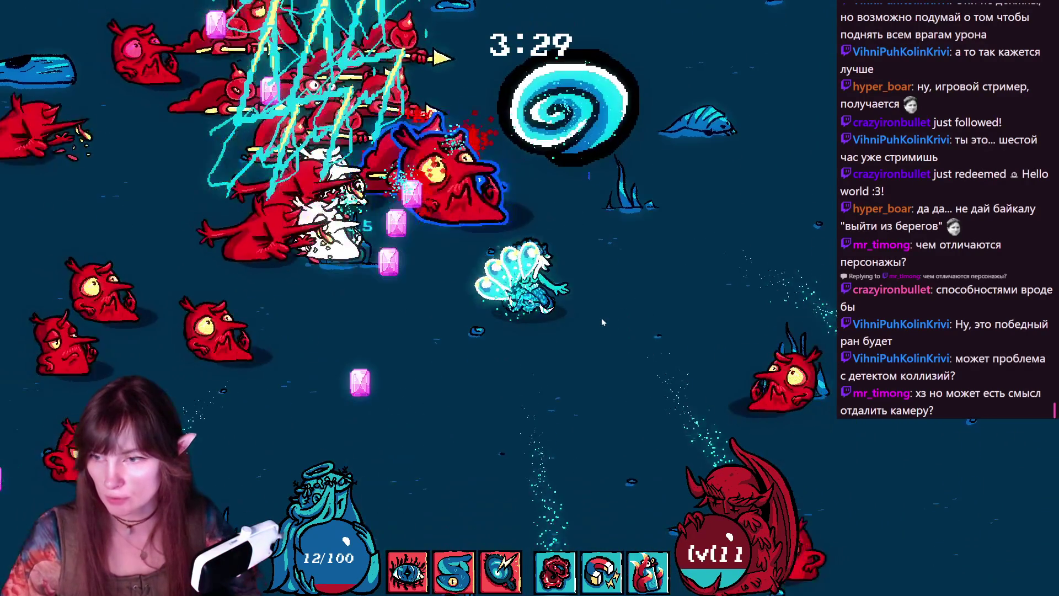
key("s")
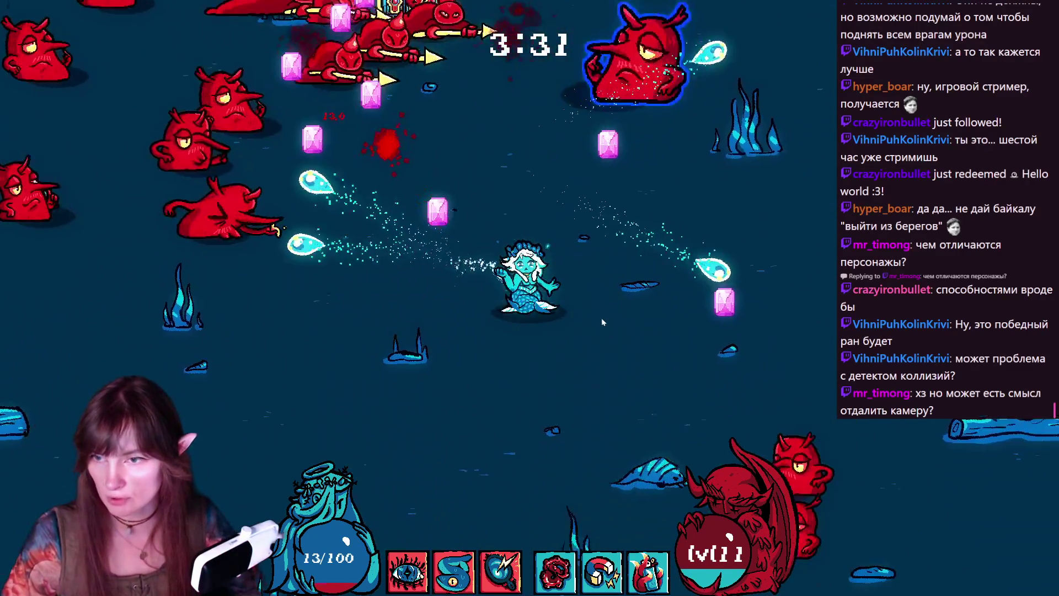
key("s")
key("a")
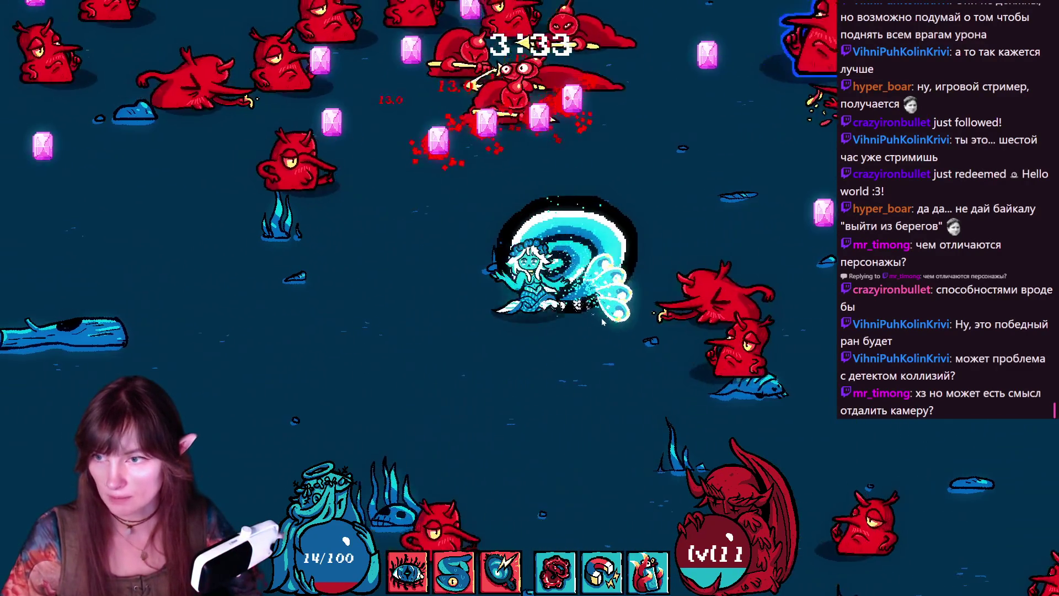
key("a")
key("s")
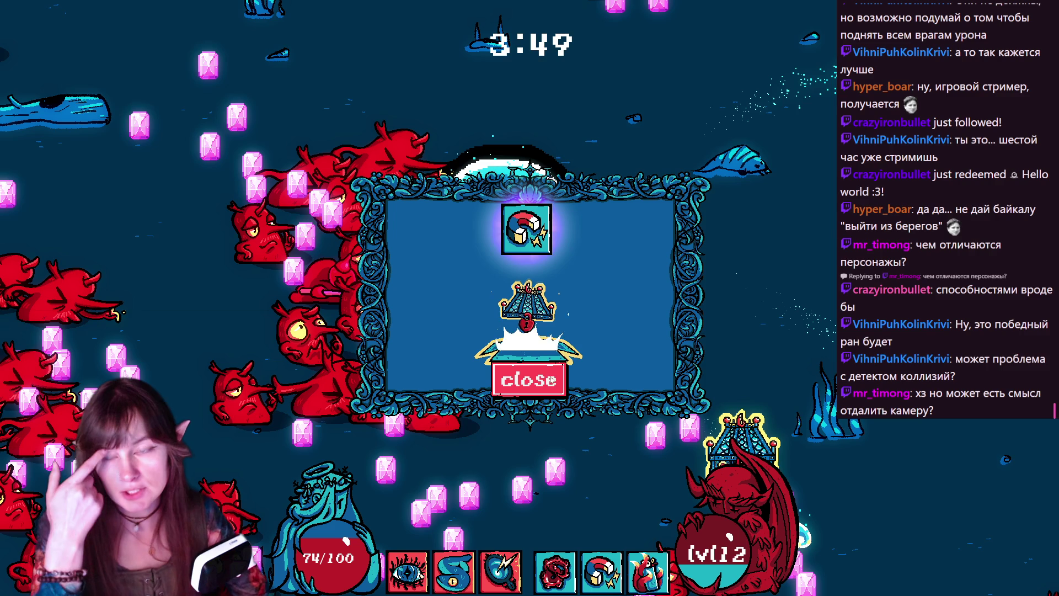
- Claim the chest reward with +50 attack range and 10% Damage, then collect the next chest's eye relic
key("Return")
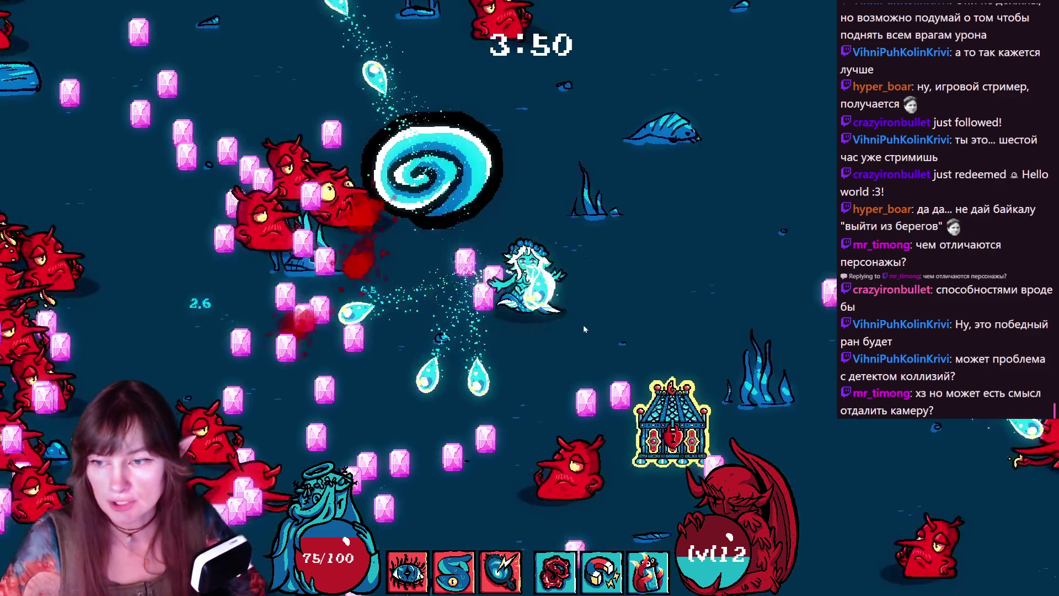
key("d")
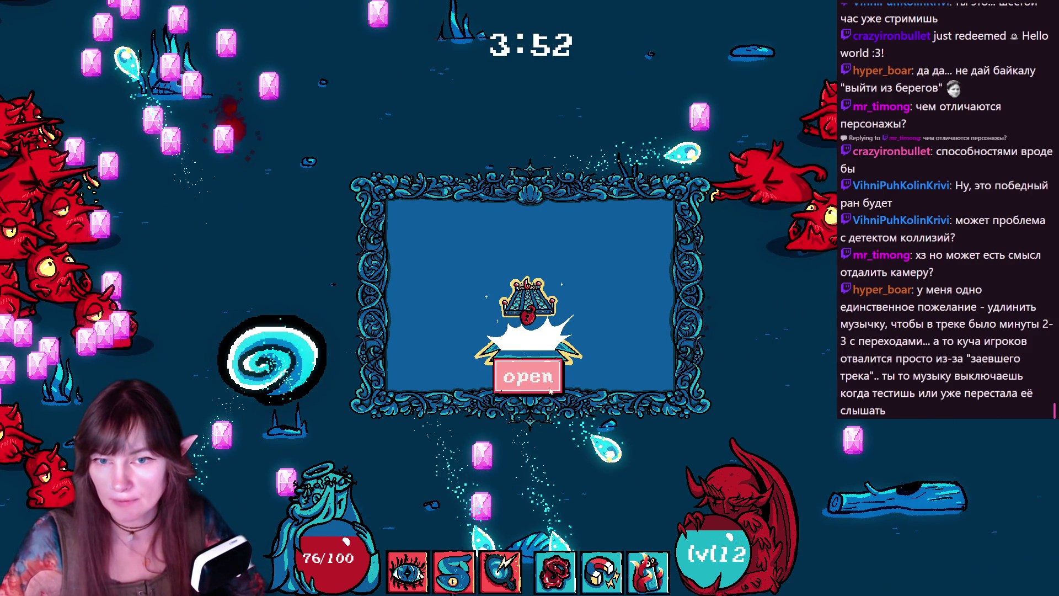
left_click(534, 385)
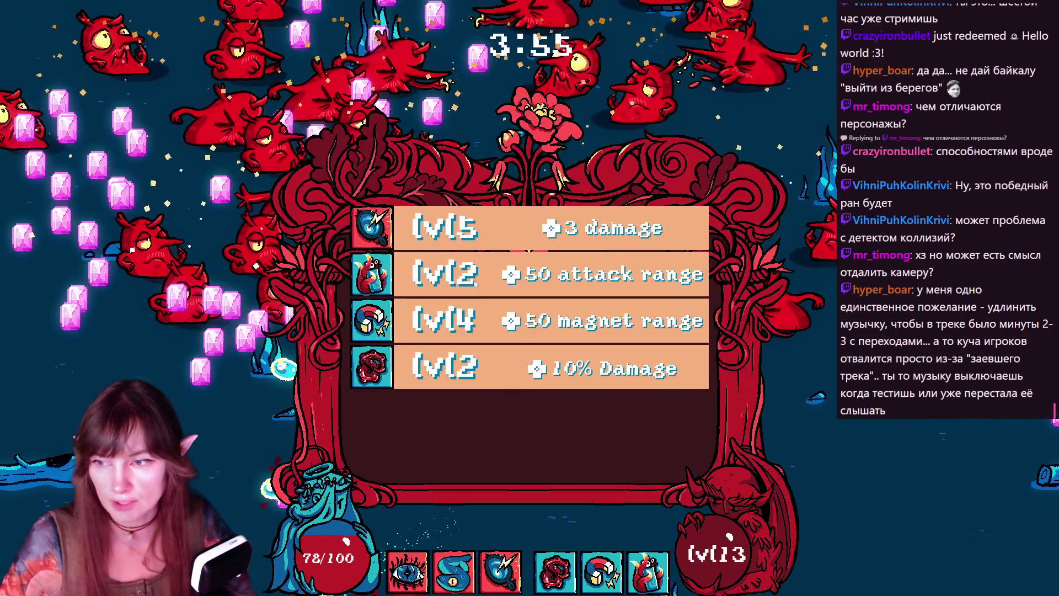
left_click(474, 283)
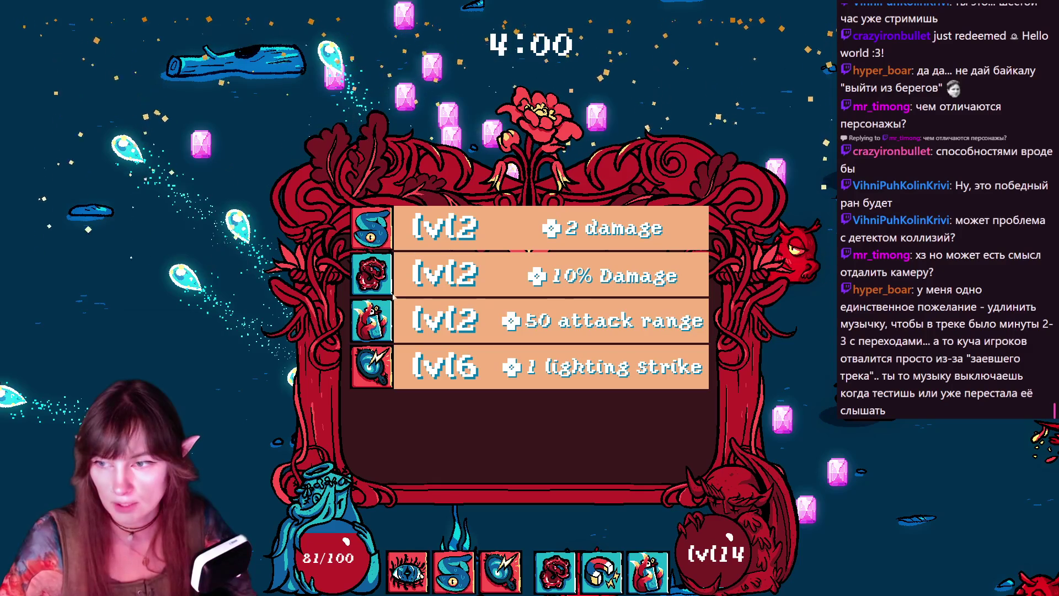
left_click(394, 295)
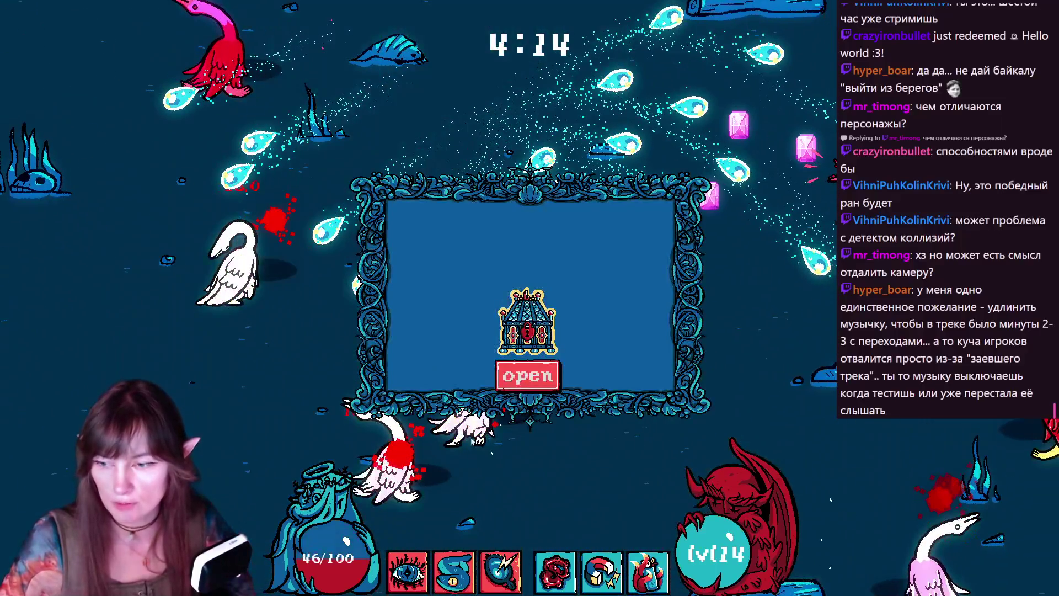
left_click(505, 389)
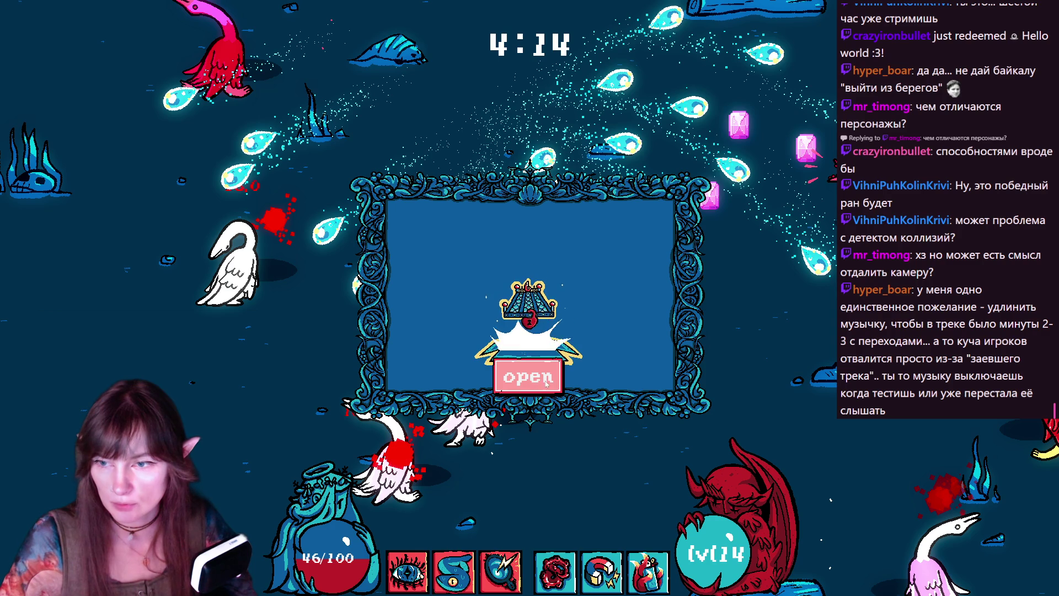
left_click(560, 375)
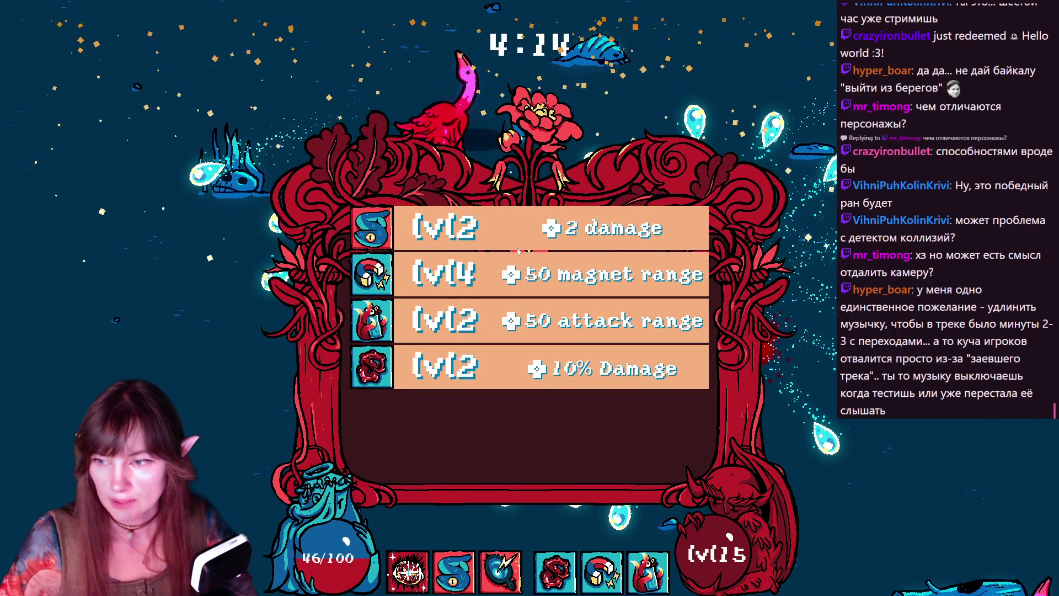
- Take the +2 damage upgrade and steer the mermaid through enemies, collecting gems to level 16
left_click(507, 235)
key("d")
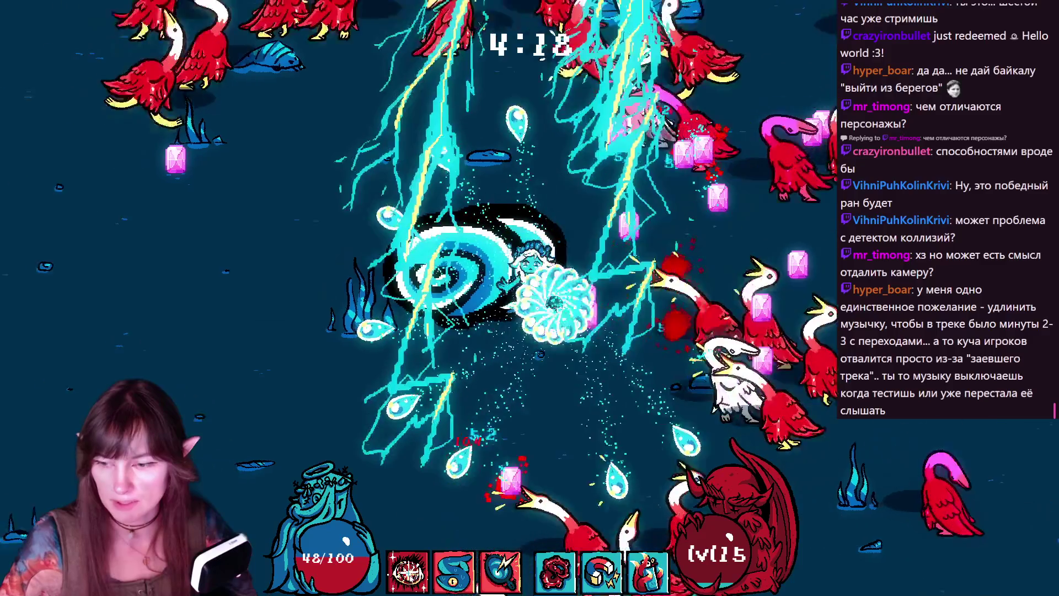
key("w")
key("d")
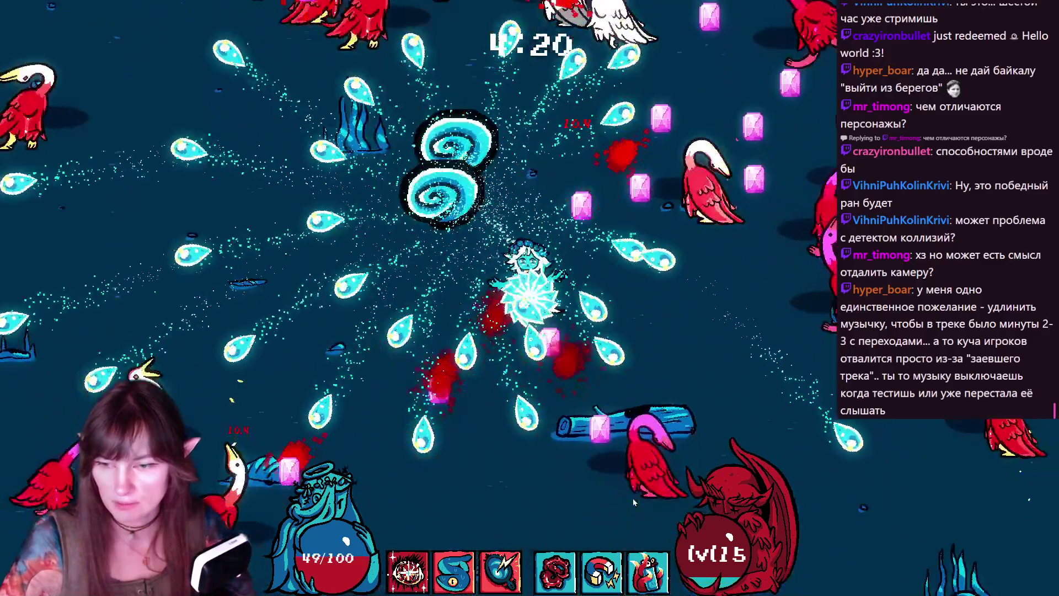
key("s")
key("d")
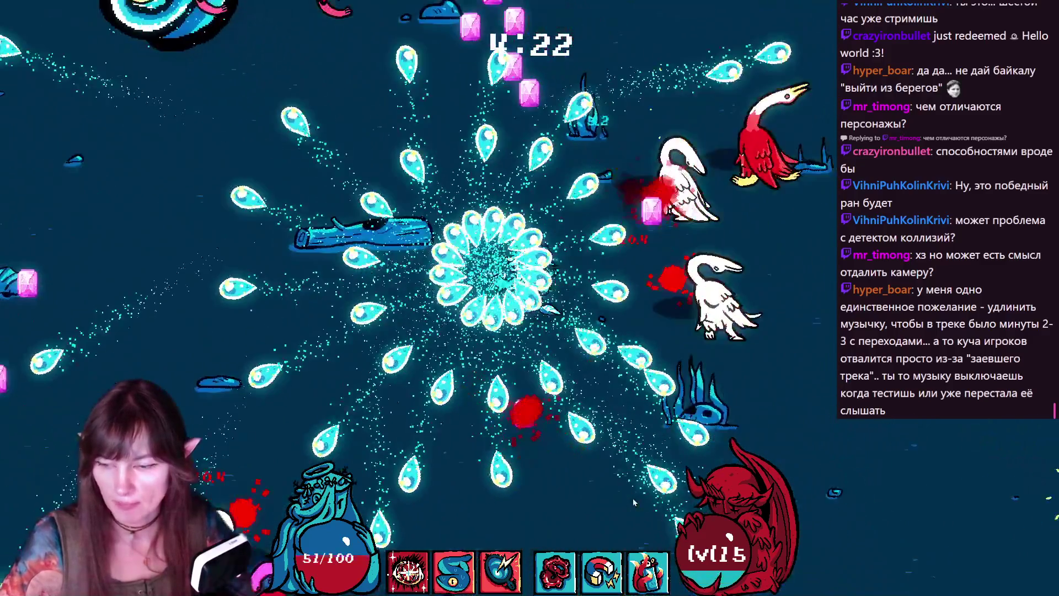
key("d")
key("w")
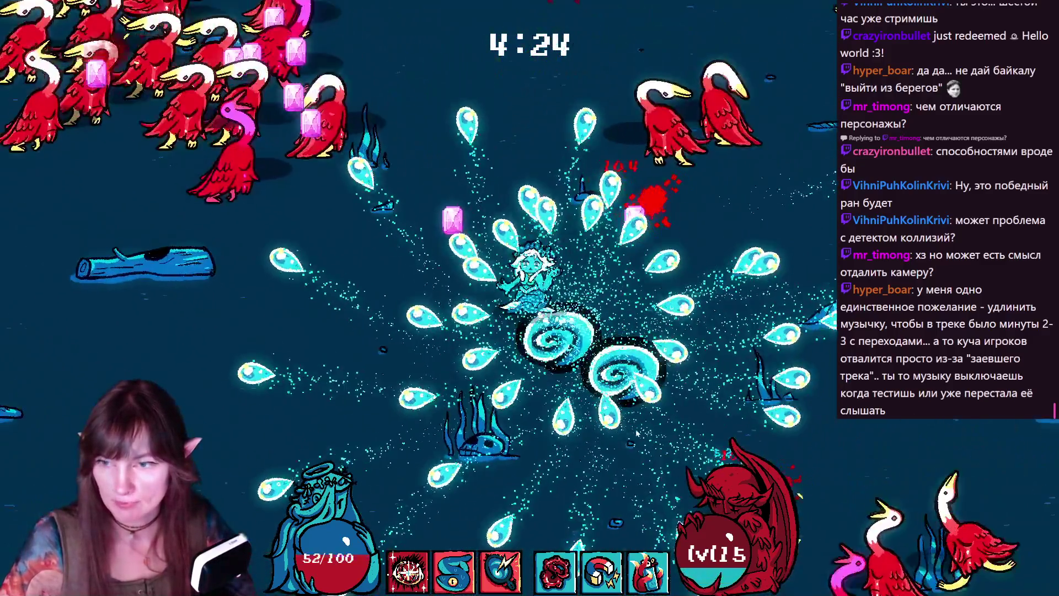
key("a")
key("w")
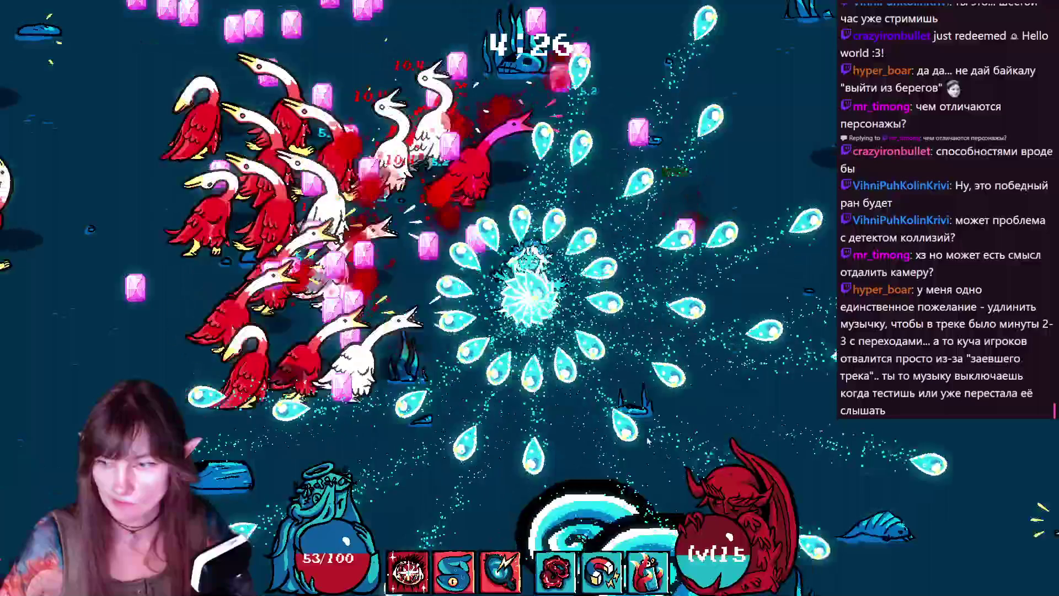
key("s")
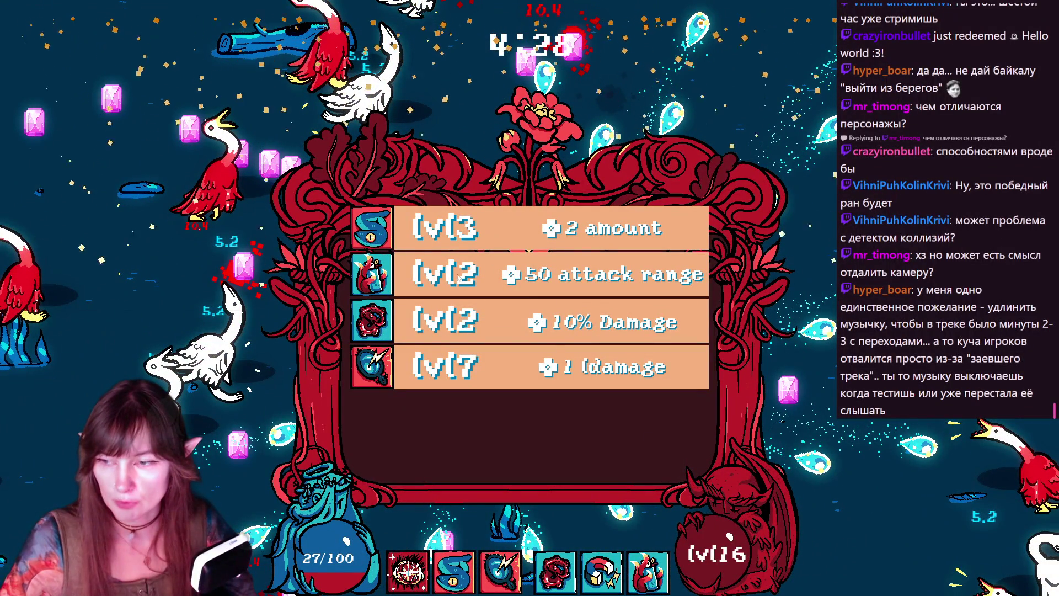
- Take the +2 amount swirl upgrade and keep swimming around collecting gems to level 17
key("Return")
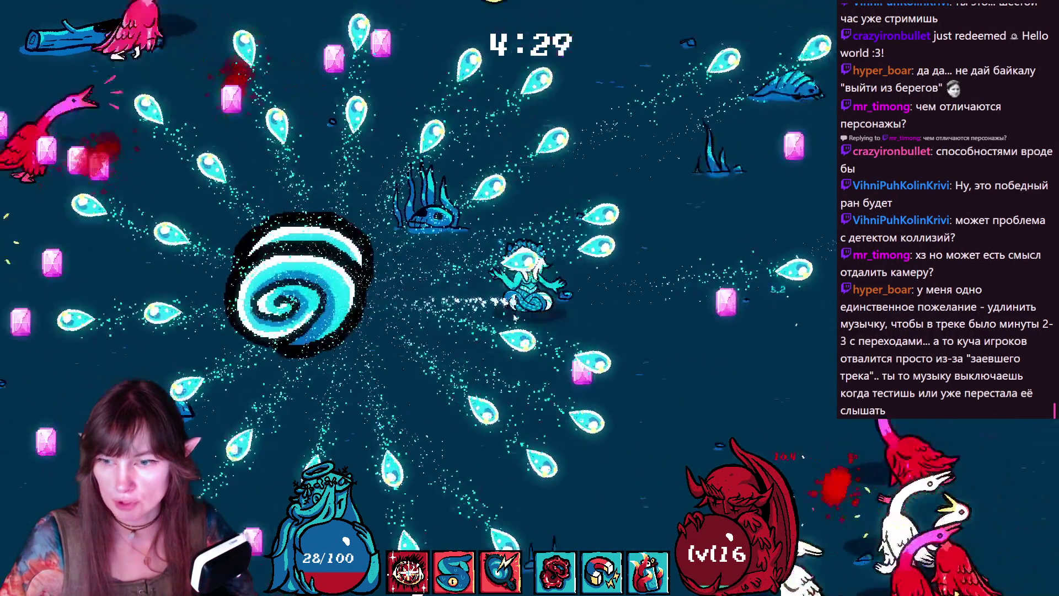
key("a")
key("s")
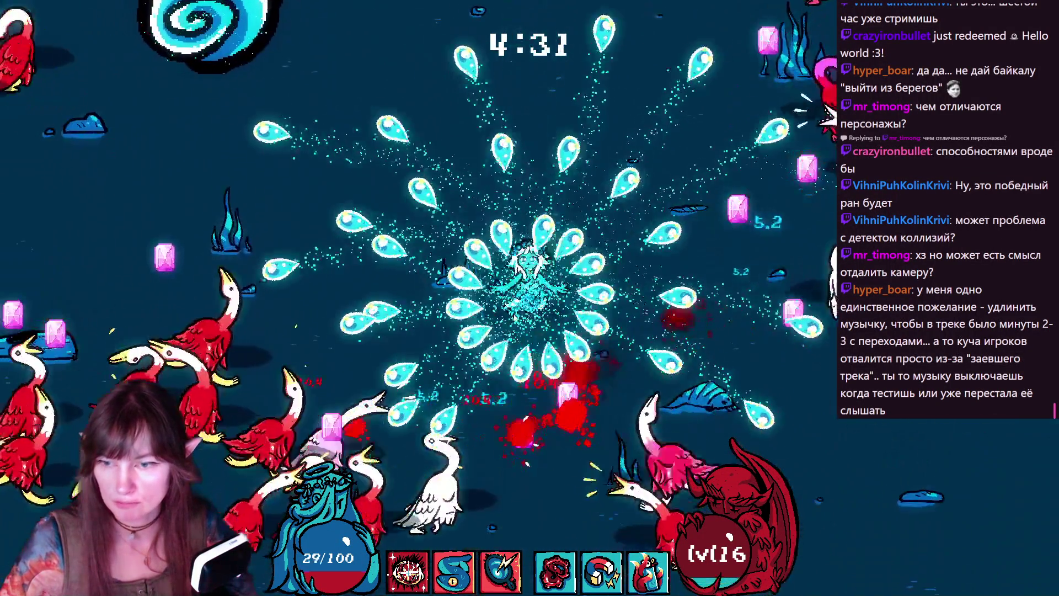
key("a")
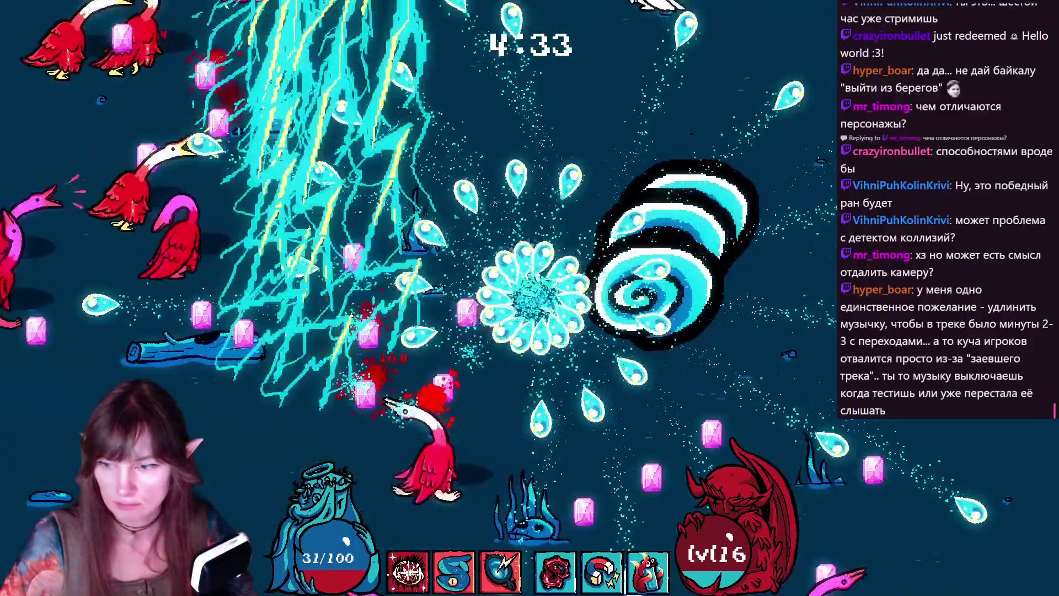
key("w")
key("a")
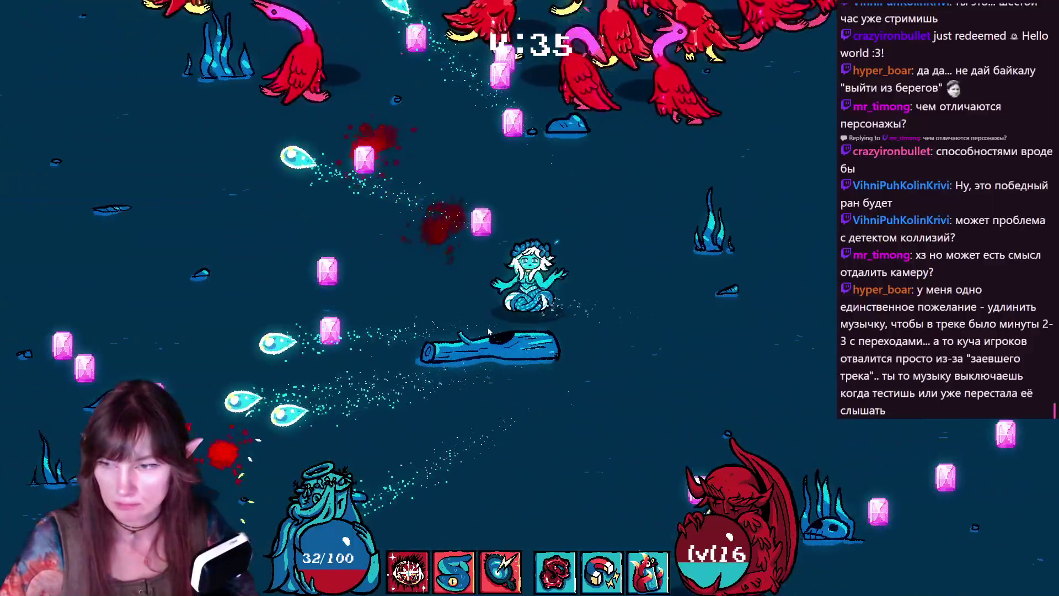
key("s")
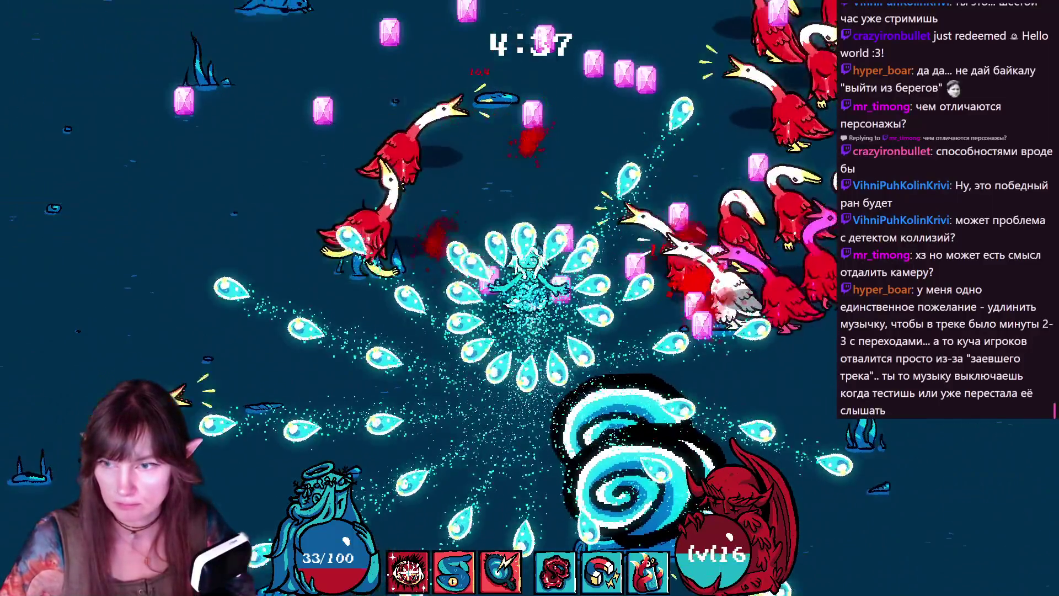
key("d")
key("w")
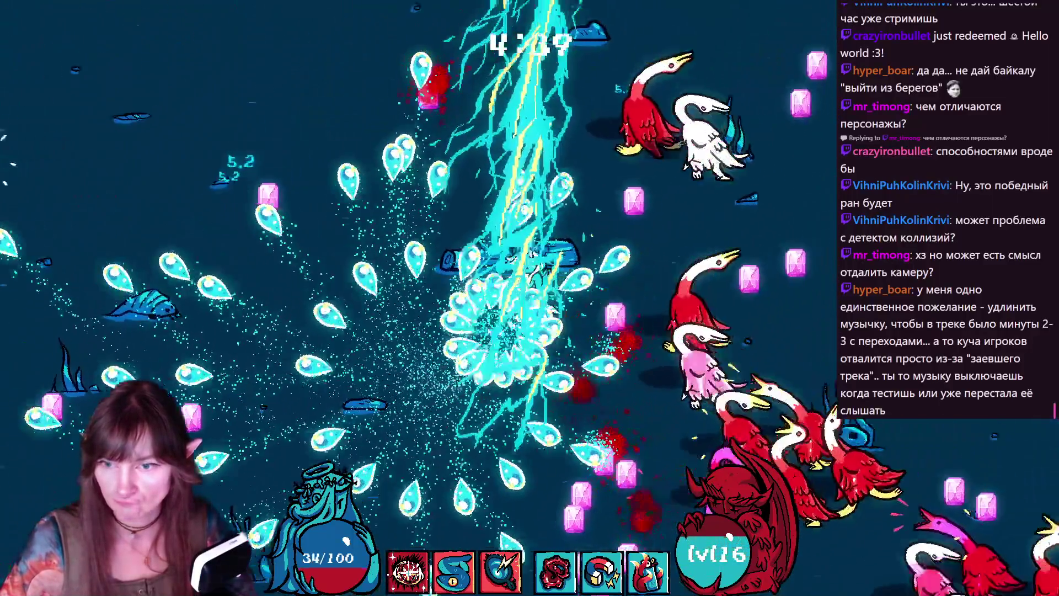
key("s")
key("d")
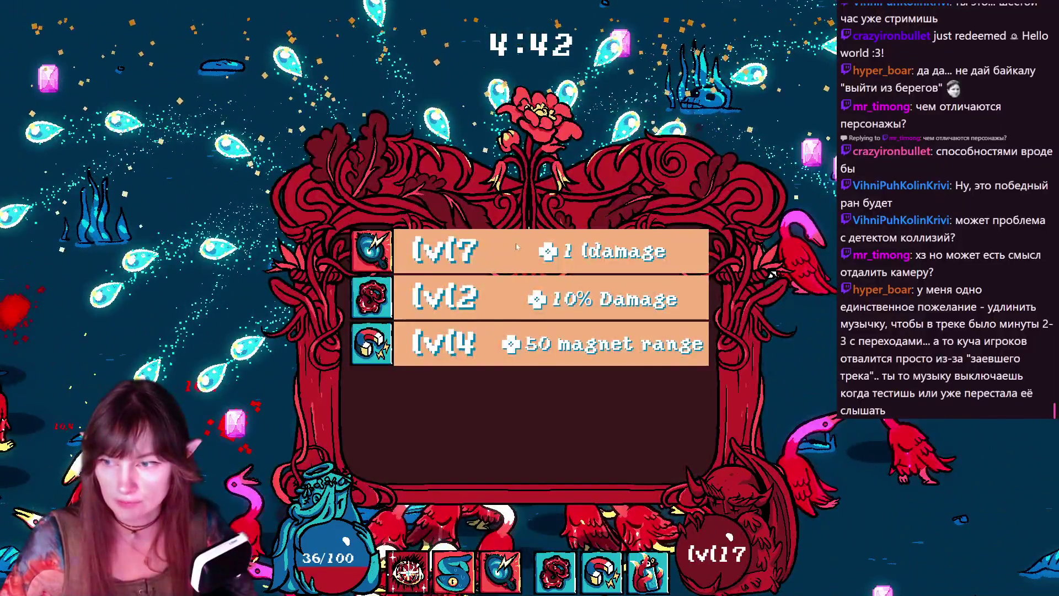
- Pick a level 17 upgrade, collect gems to level 18, and take +50 magnet range
left_click(517, 247)
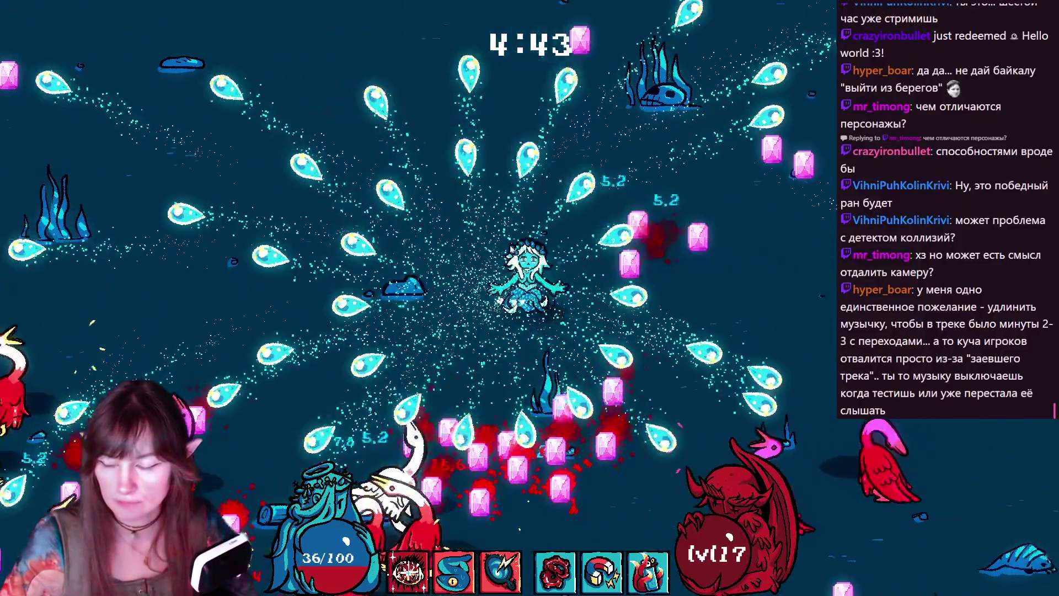
key("s")
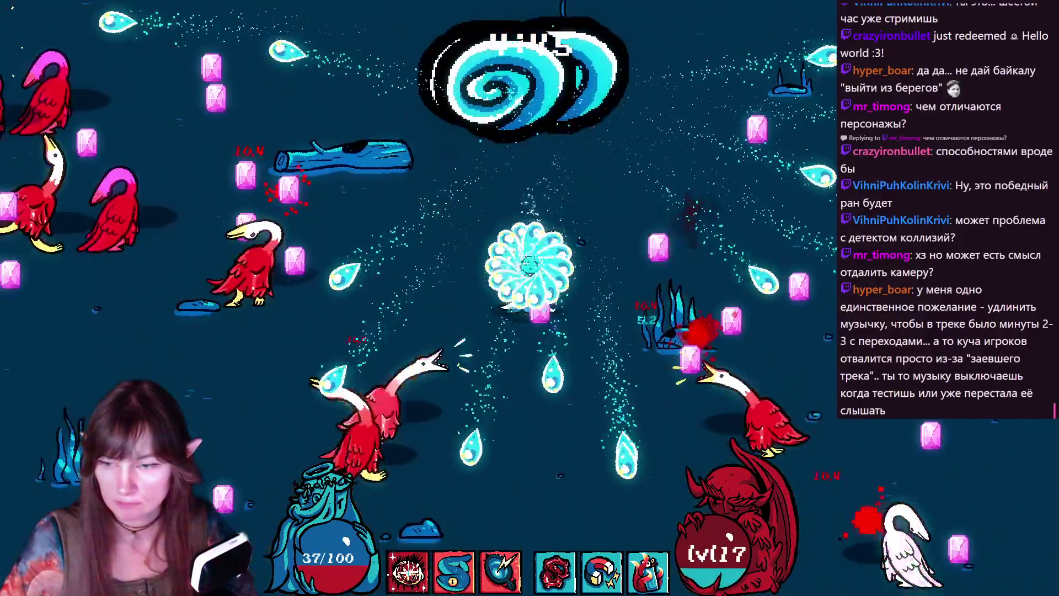
key("s")
key("d")
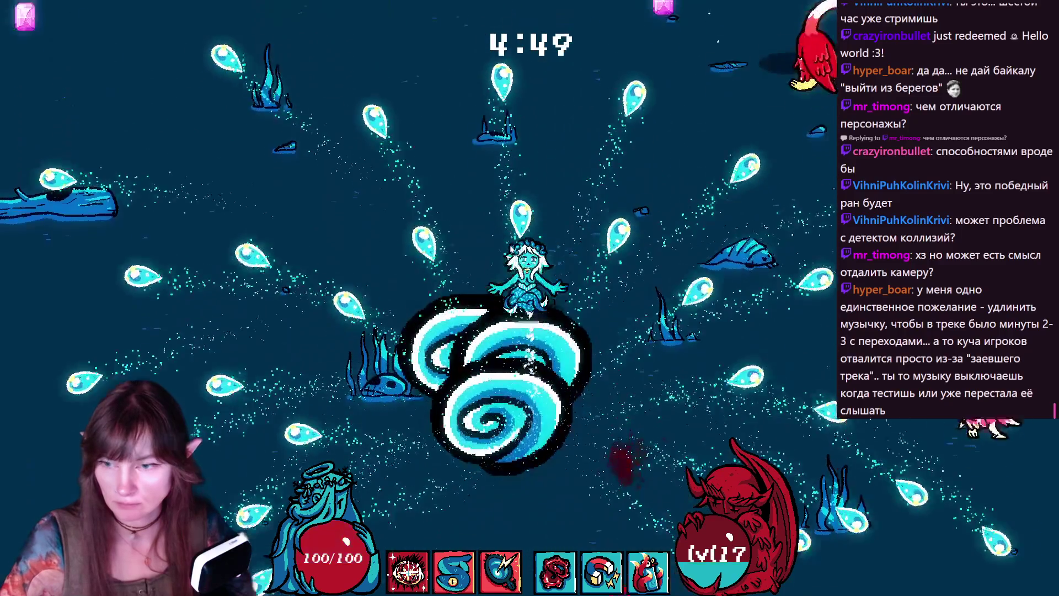
key("w")
key("d")
key("w")
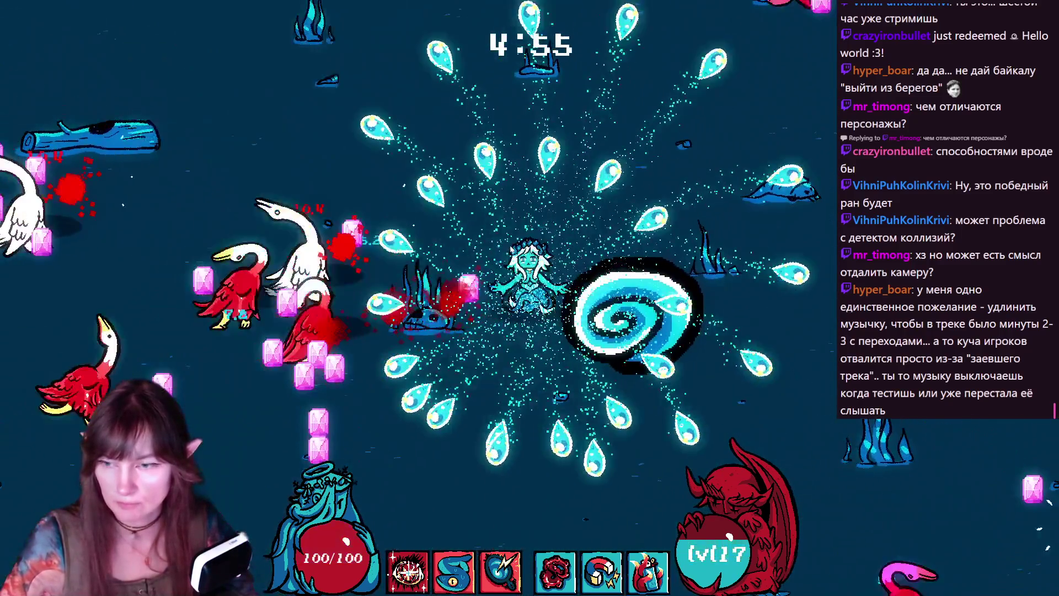
key("w")
key("d")
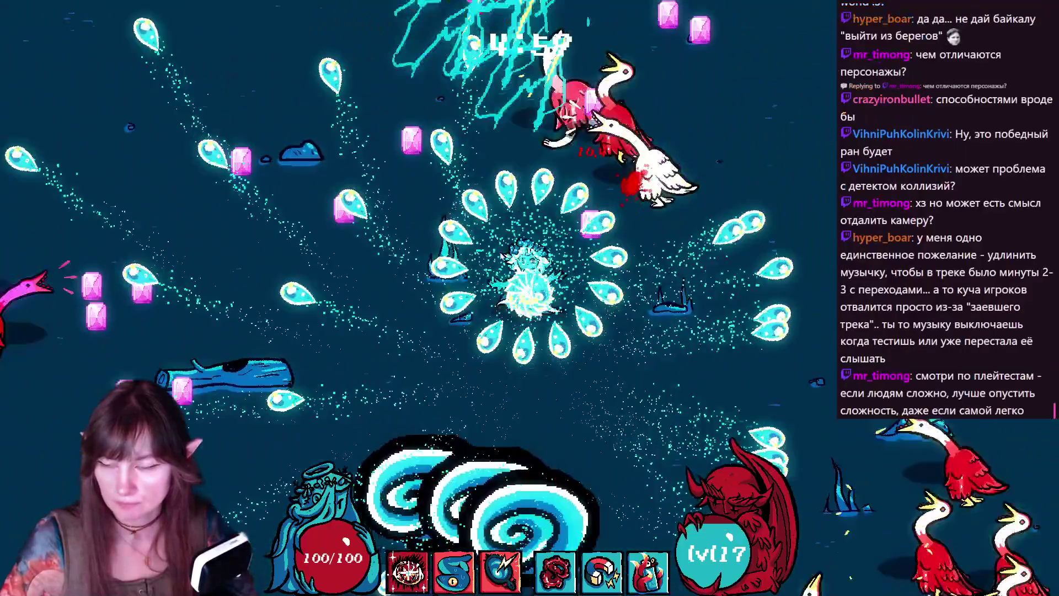
key("s")
key("a")
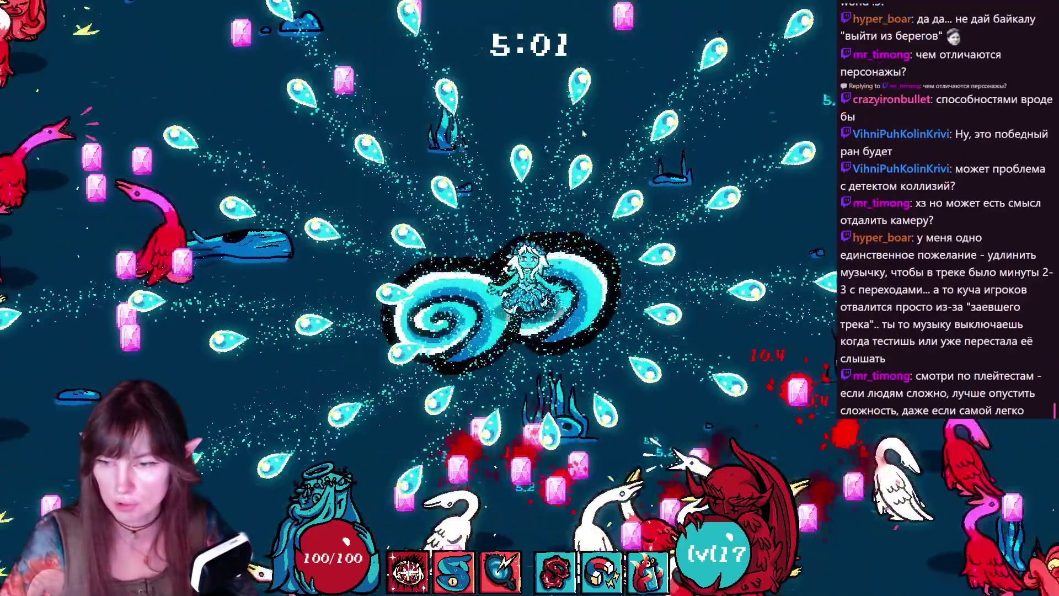
key("s")
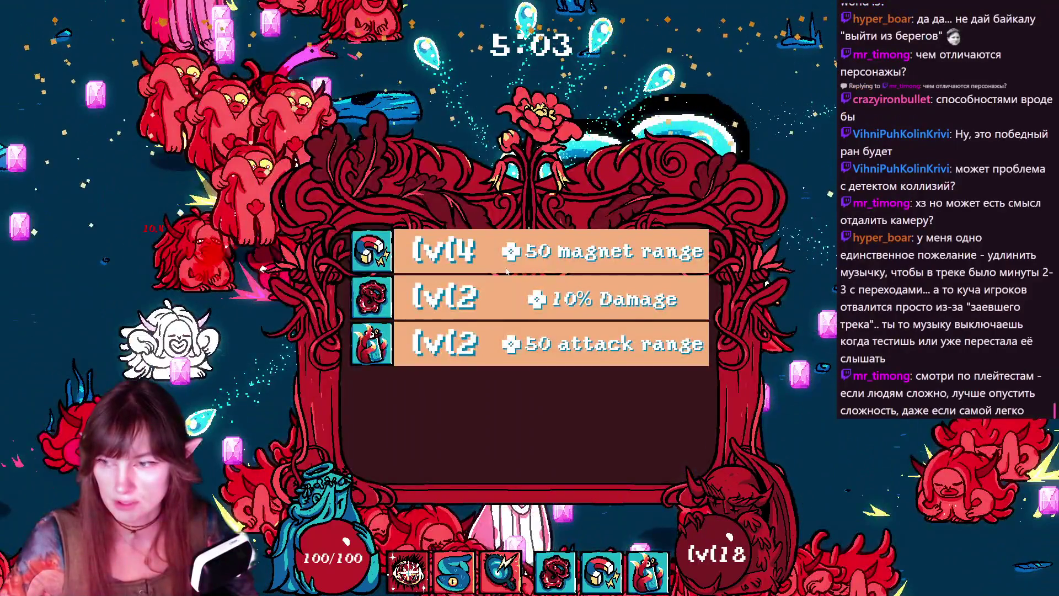
left_click(506, 270)
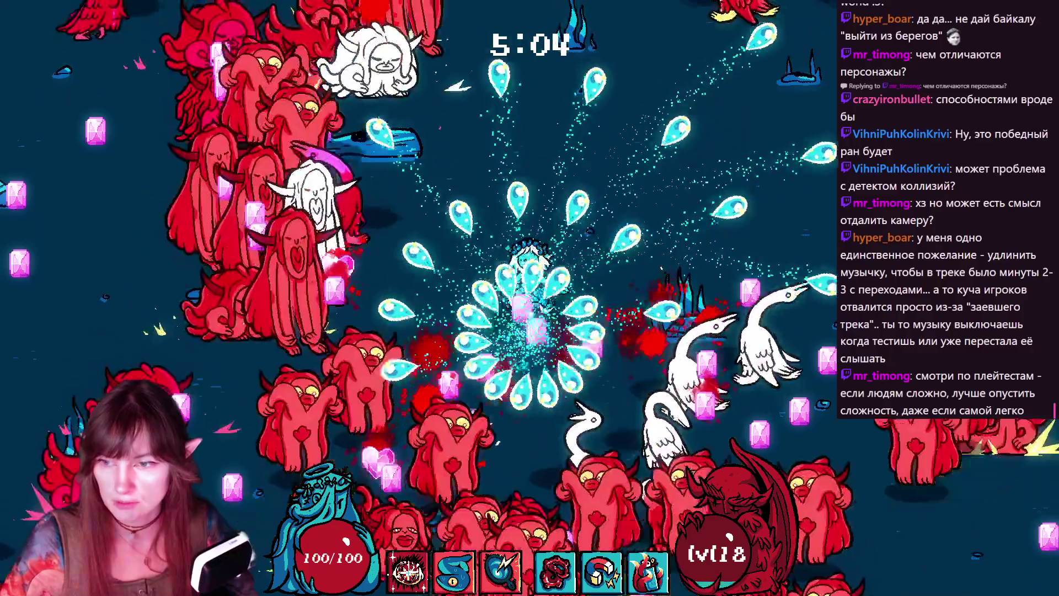
- Swim onto the treasure chest, collect its three items, then take +50 attack range at level 19
key("s")
key("a")
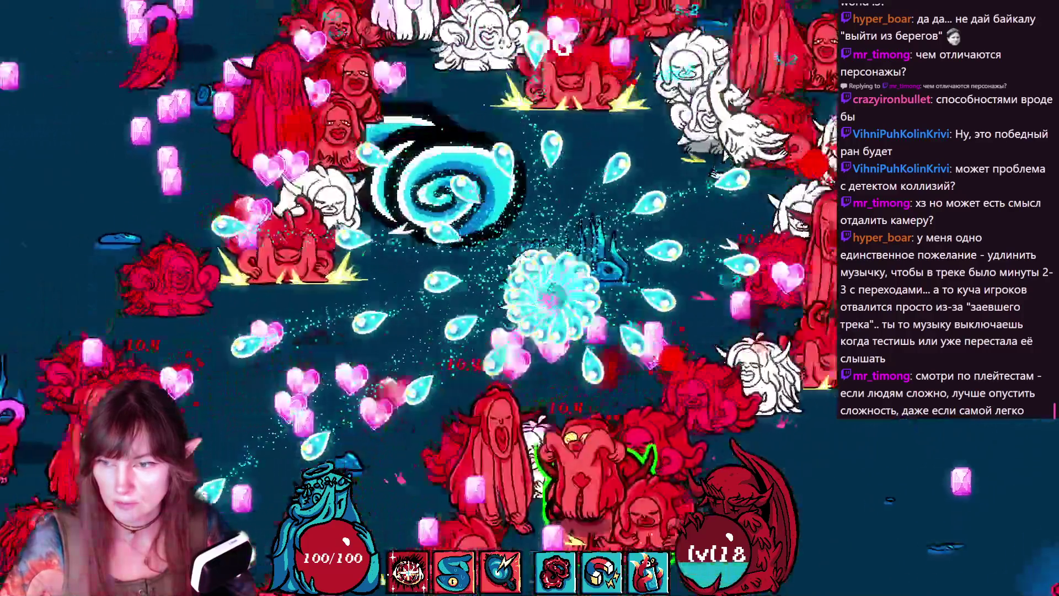
key("s")
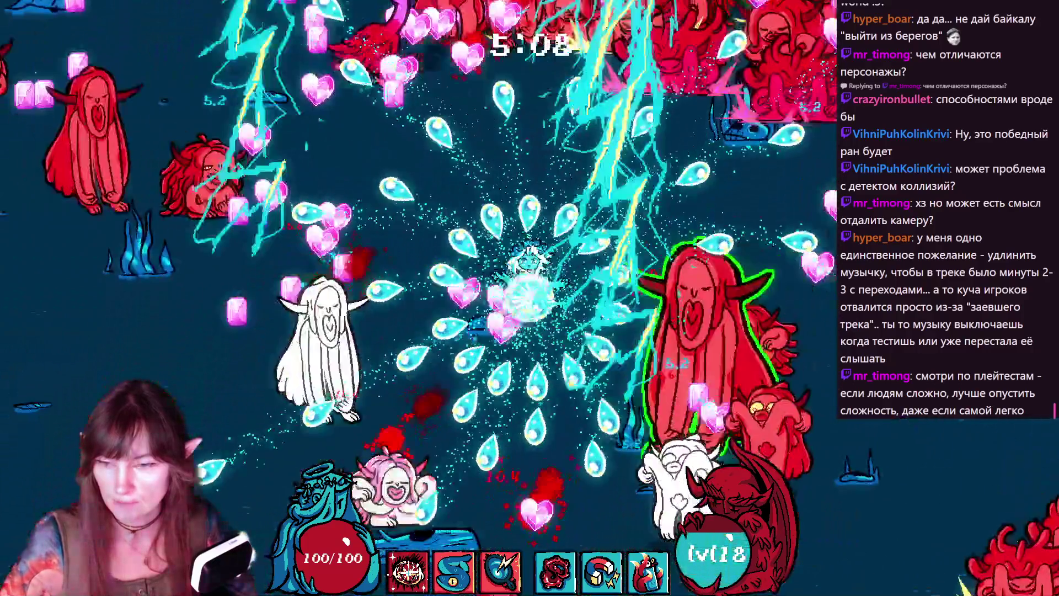
key("d")
key("w")
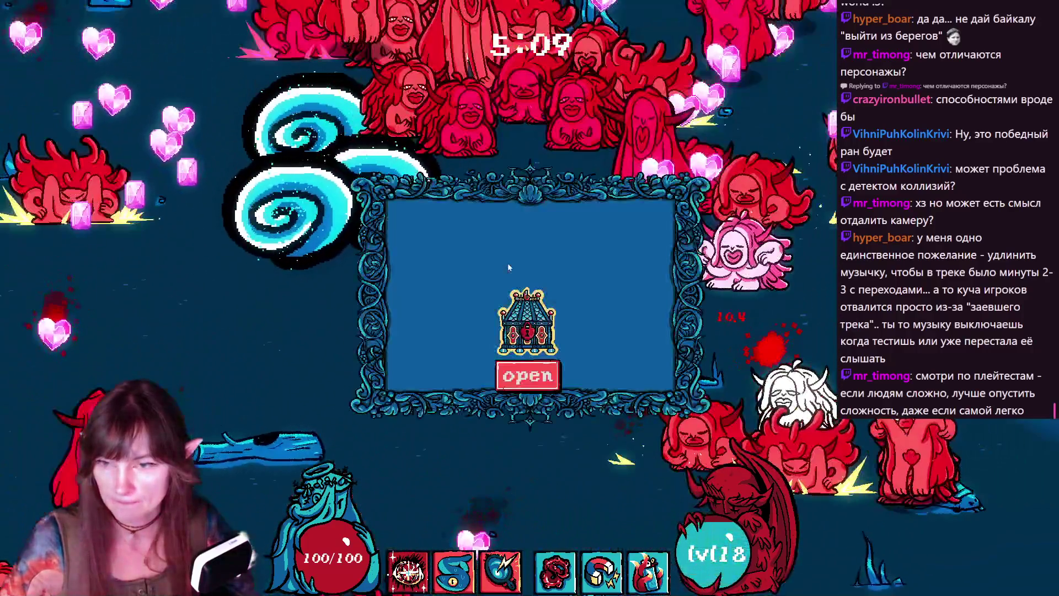
left_click(543, 384)
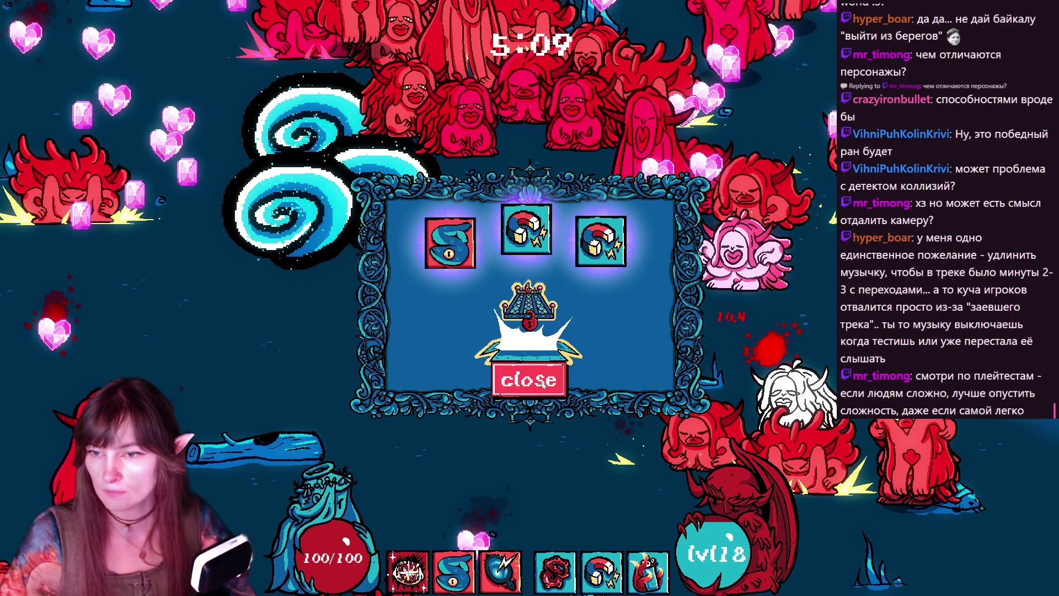
left_click(543, 385)
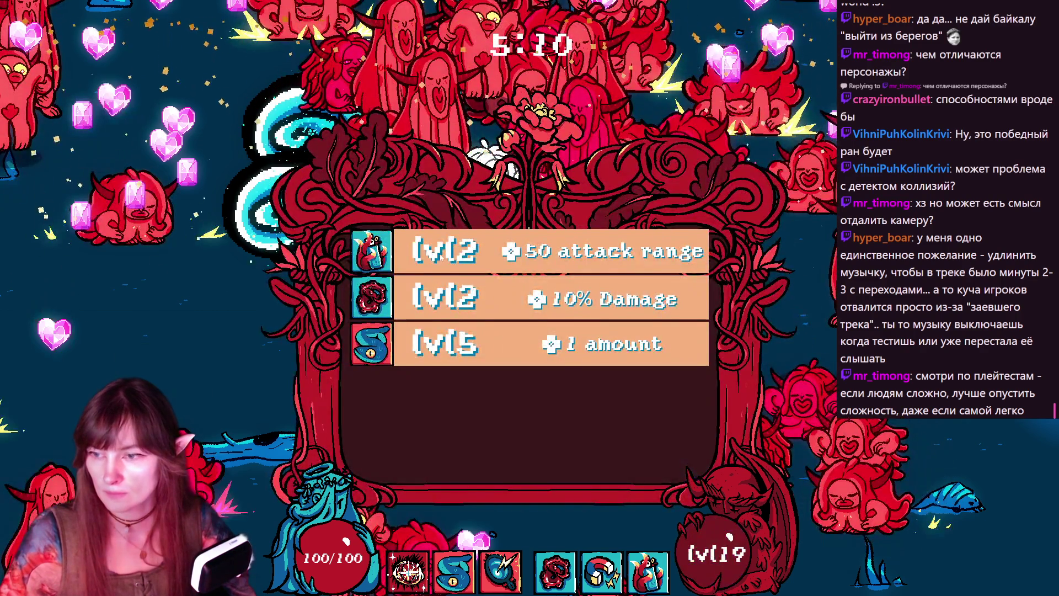
left_click(441, 255)
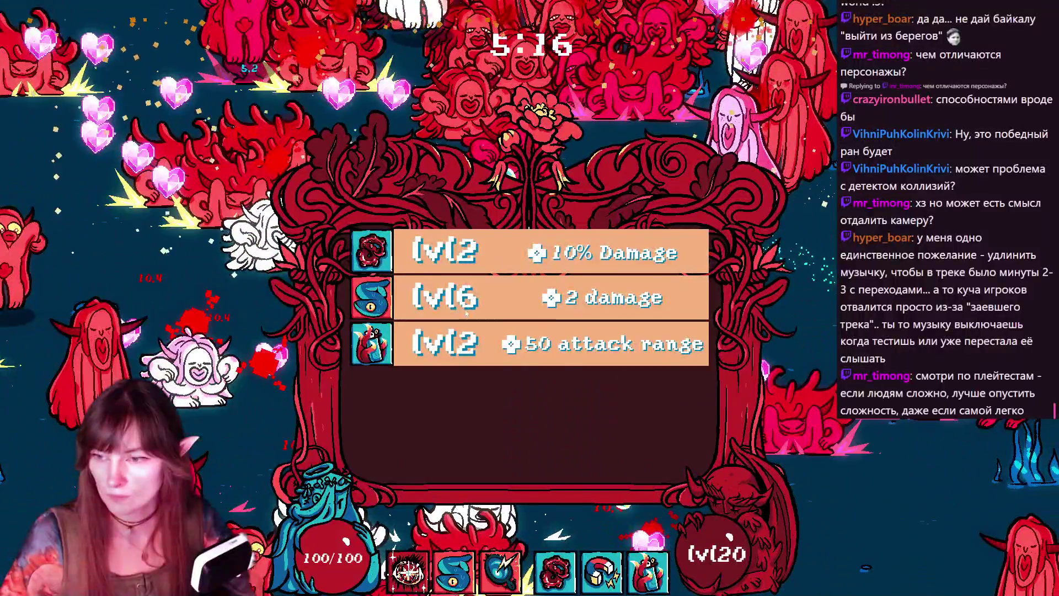
- Take +2 damage, pick upgrades at levels 22 and 23, then quit to the title menu
left_click(466, 313)
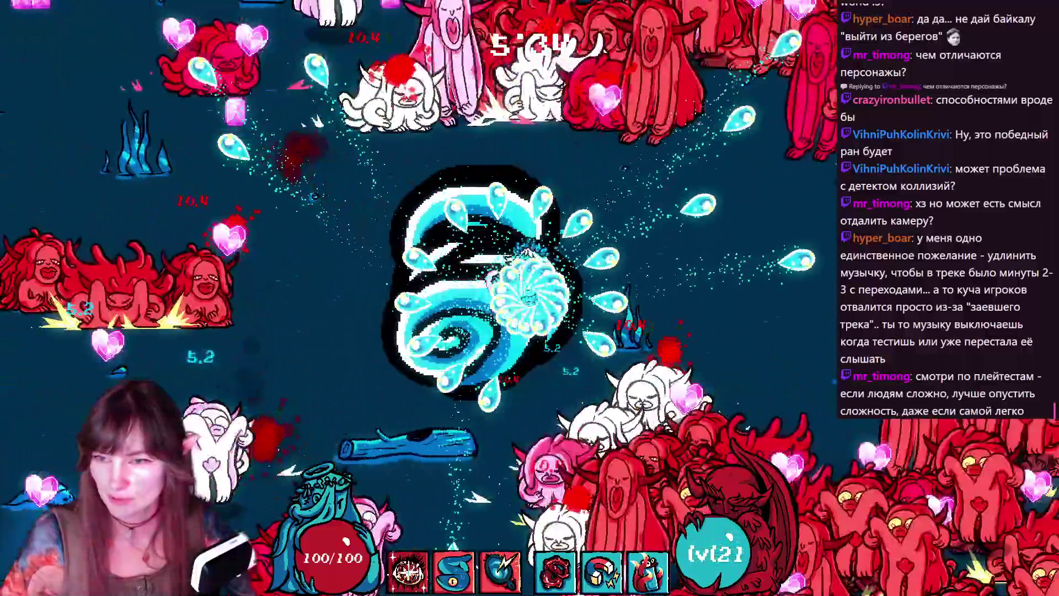
key("Return")
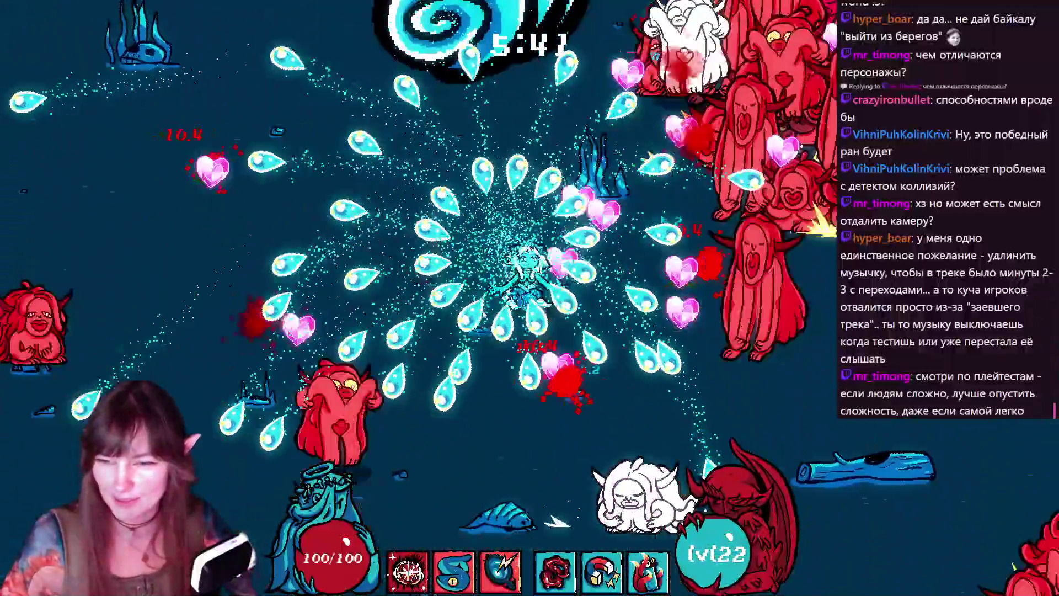
key("Return")
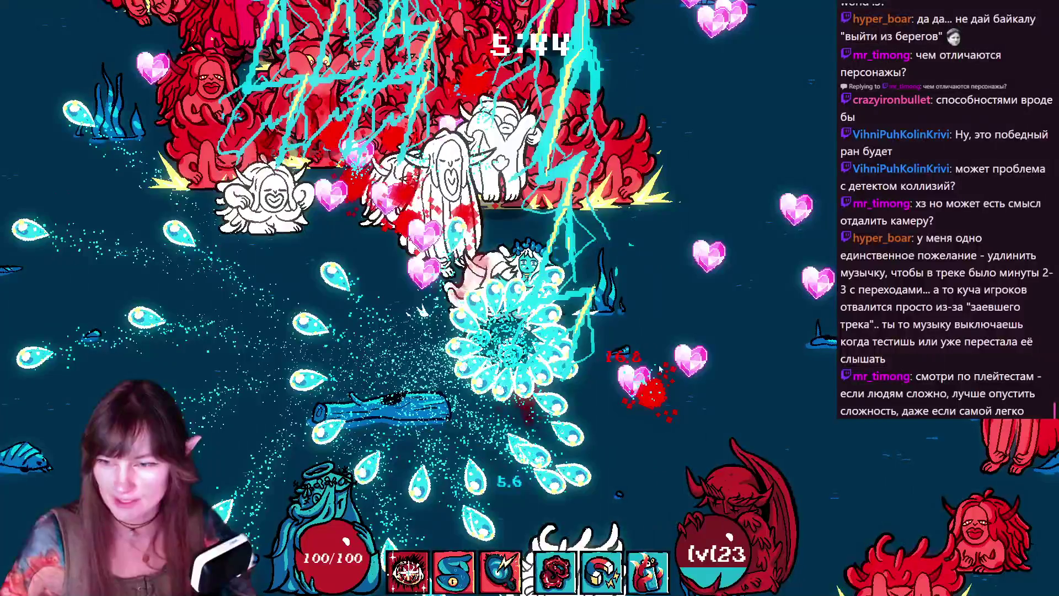
key("Escape")
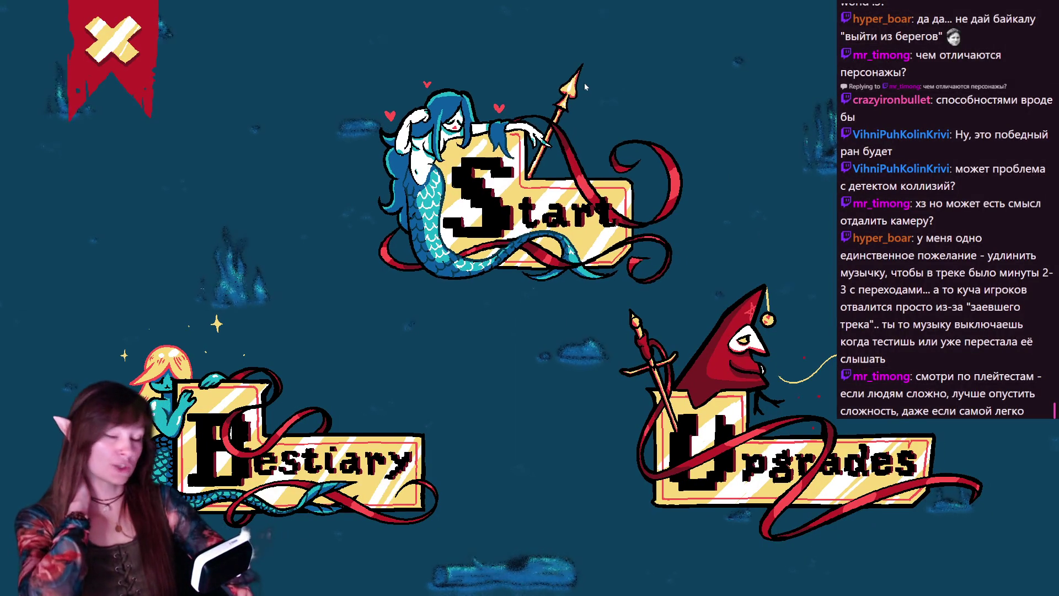
- Stop the running game with F8, returning to player.gd in the script editor
key("F8")
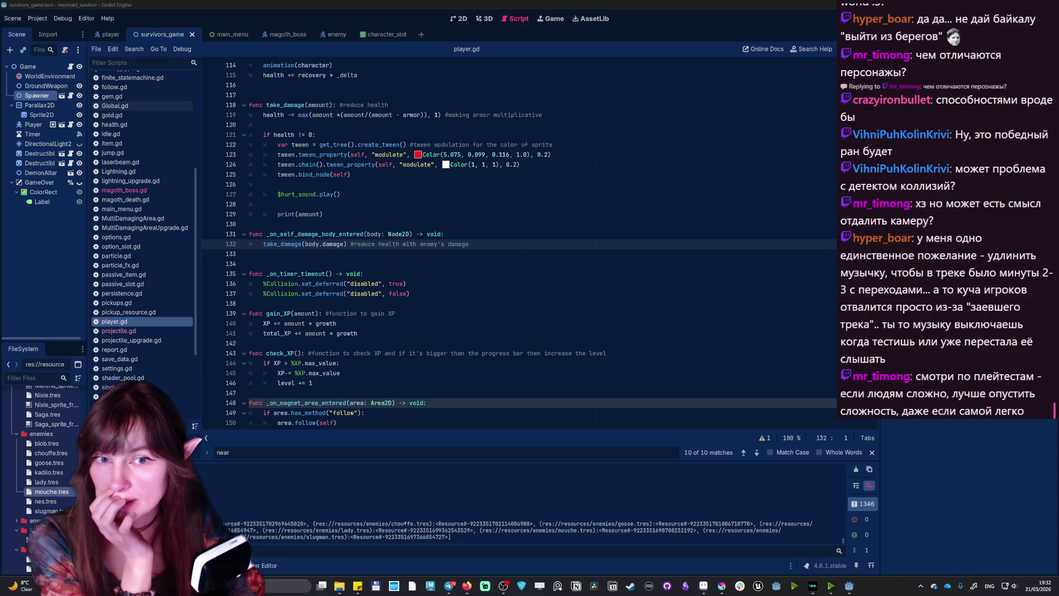
- Preview the blob, kadilo and mouche enemy resources' animation frames
left_click(35, 443)
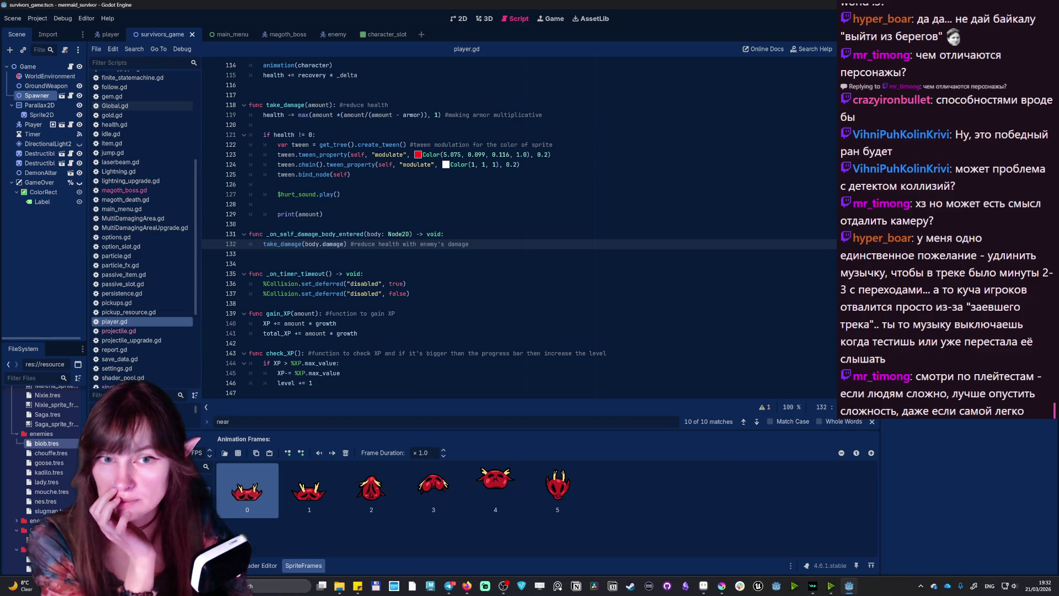
left_click(45, 473)
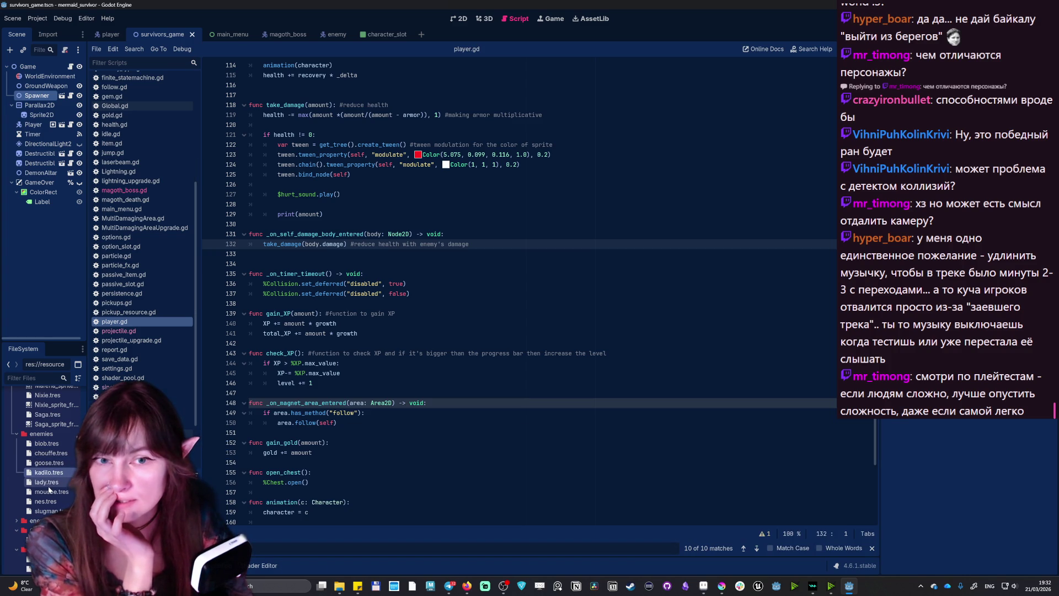
left_click(46, 494)
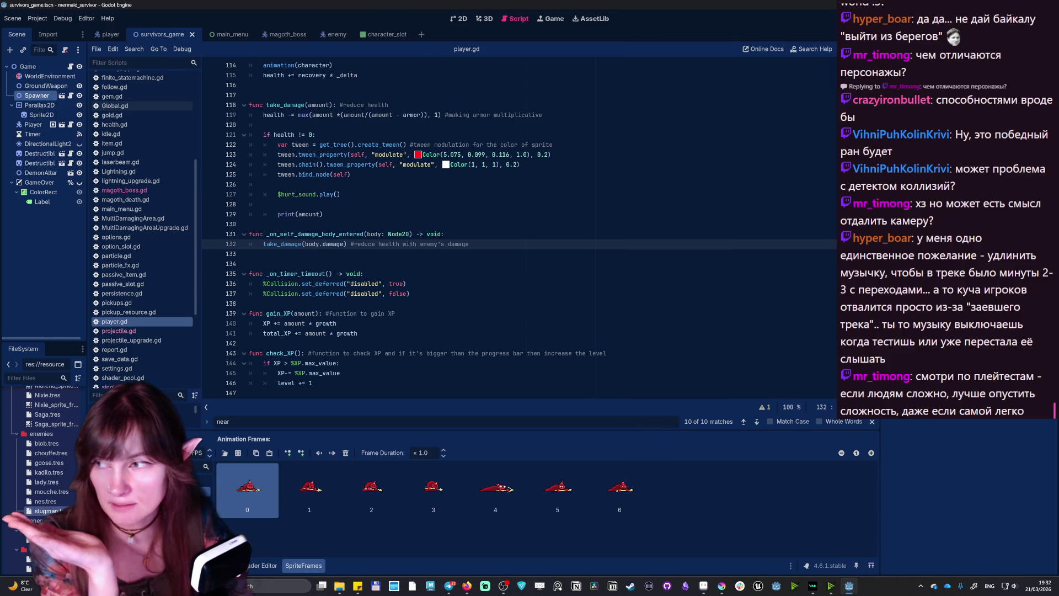
- Scroll through the player.gd code, then bring up the enemy scene
scroll(519, 229, "up", 13)
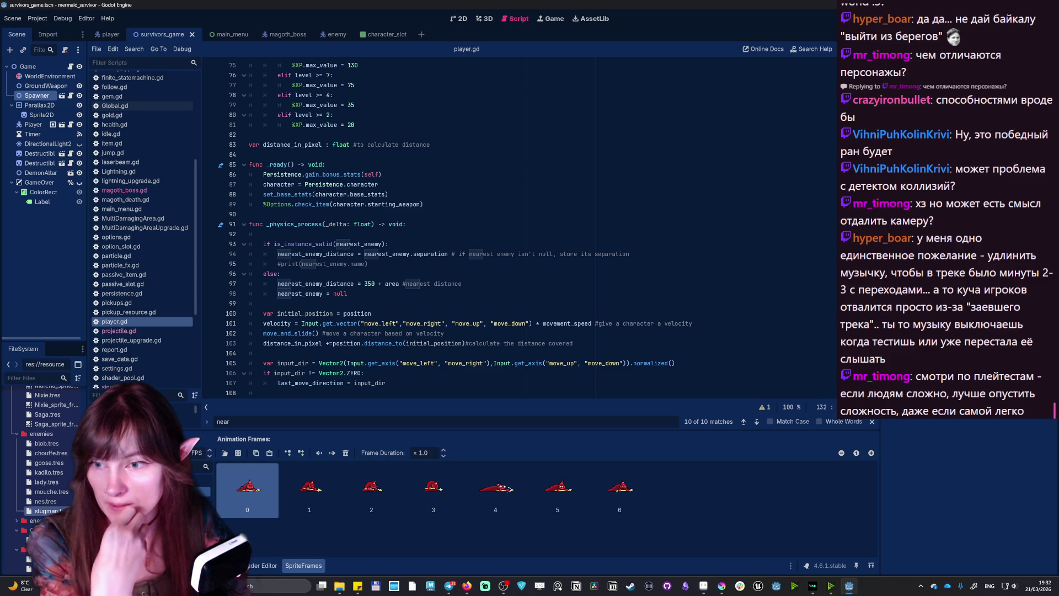
scroll(518, 229, "up", 13)
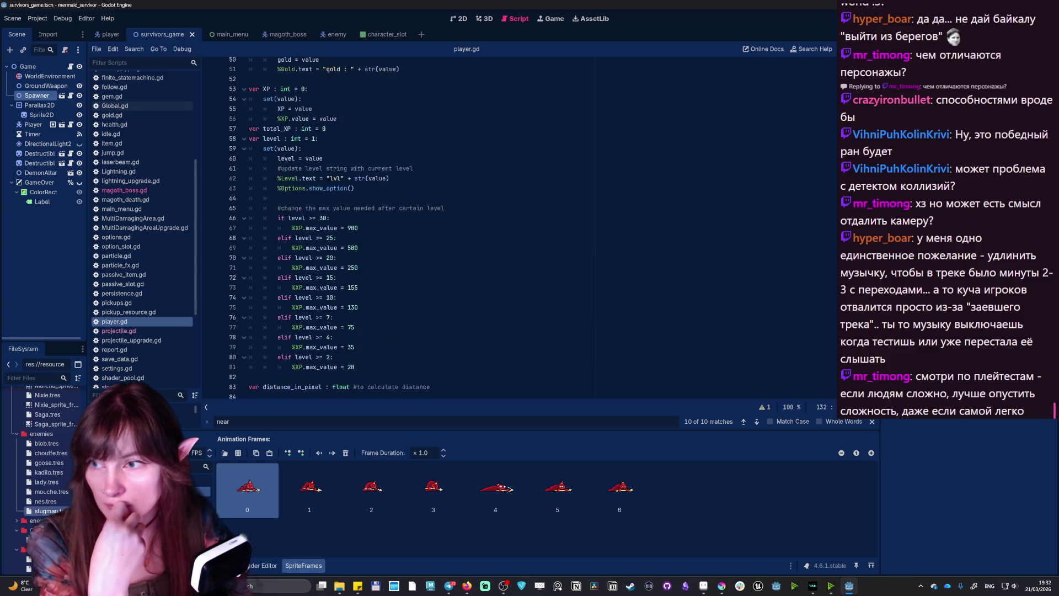
scroll(347, 229, "up", 1)
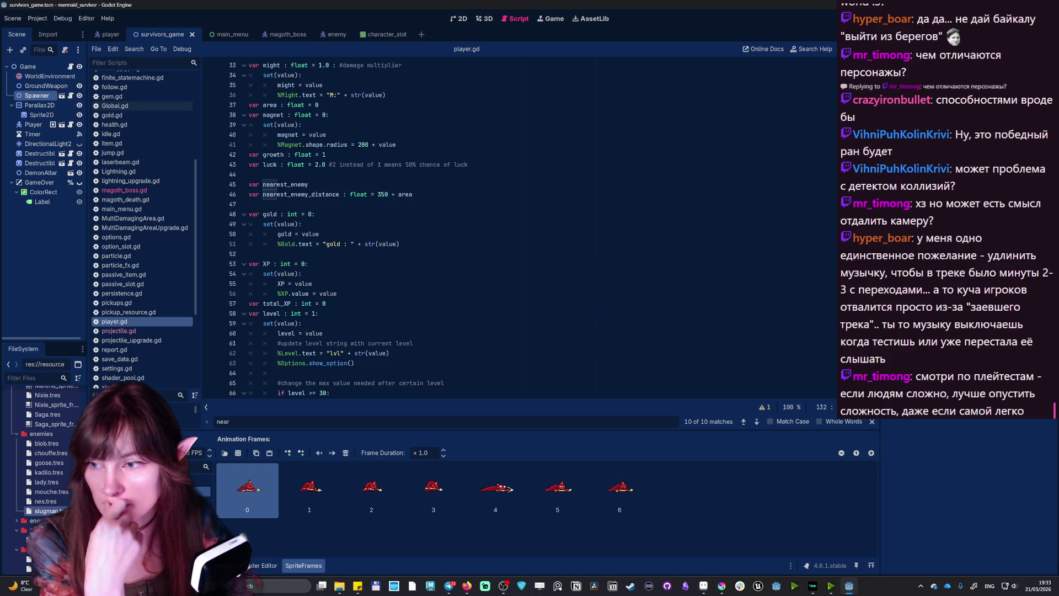
scroll(454, 229, "down", 15)
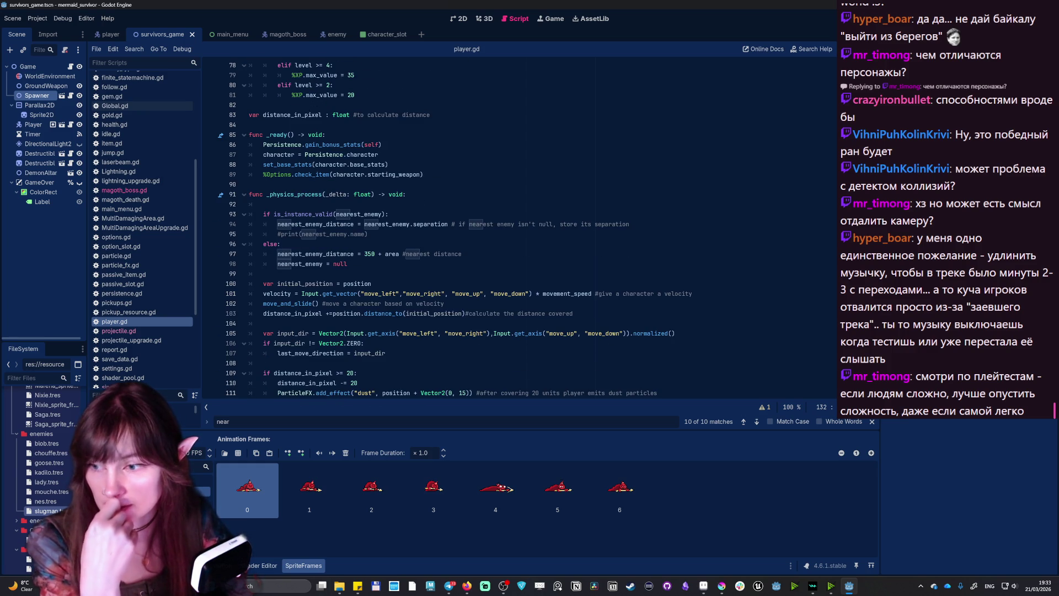
scroll(441, 229, "down", 5)
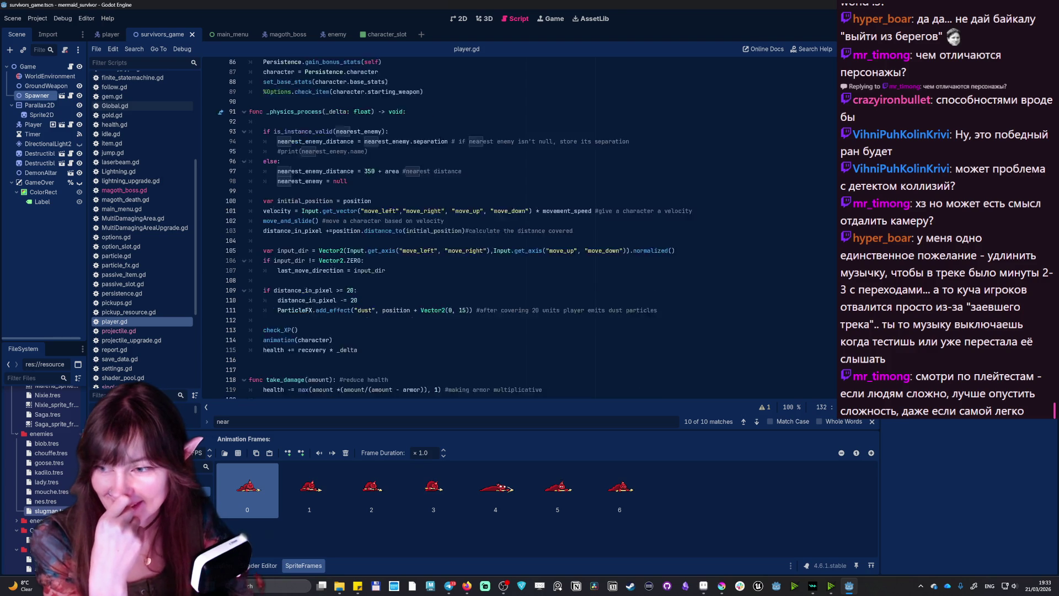
left_click(325, 34)
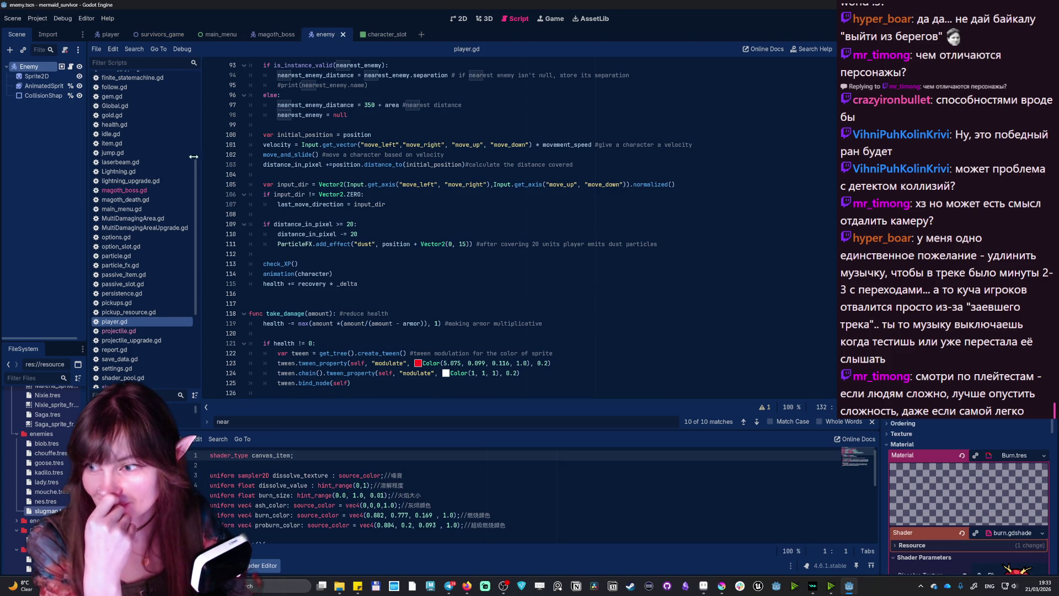
- Inspect enemy.gd's _ready and apply_type functions, then run the project with F5
left_click(70, 66)
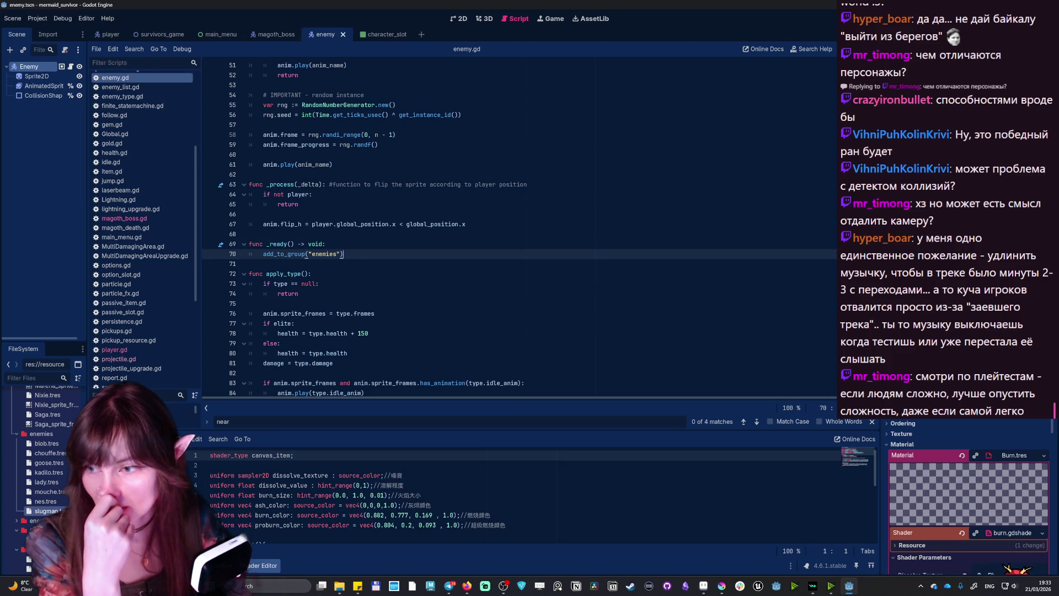
left_click_drag(343, 254, 250, 244)
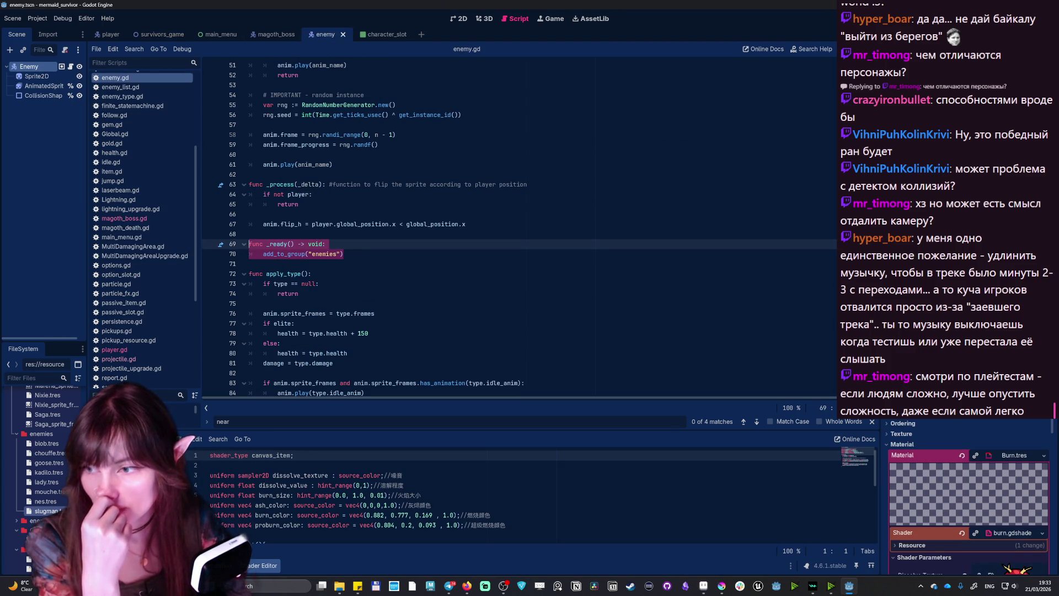
left_click(298, 254)
left_click(298, 283)
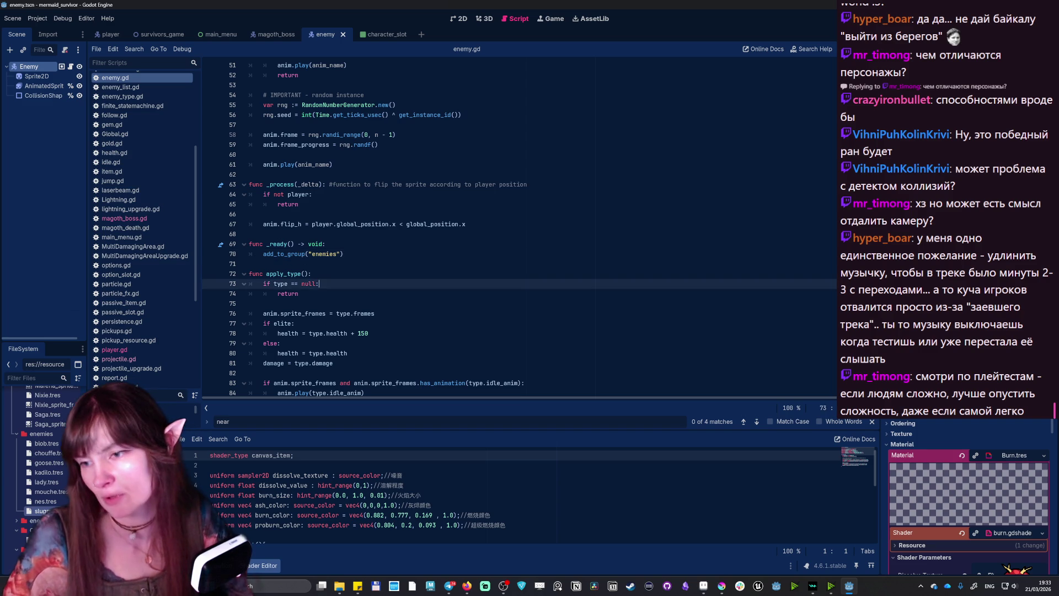
scroll(519, 227, "down", 13)
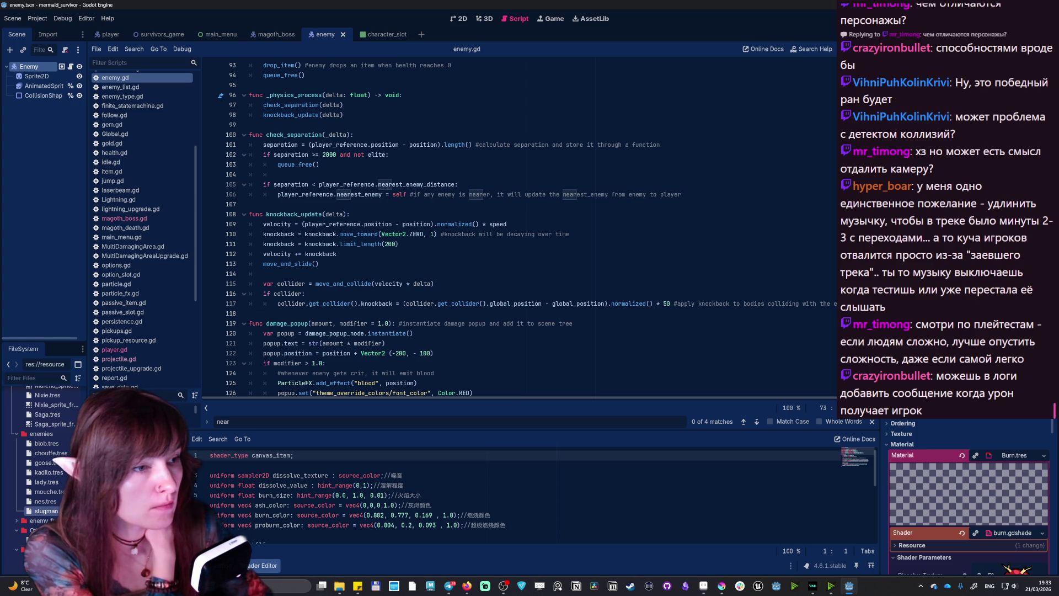
key("alt+Tab")
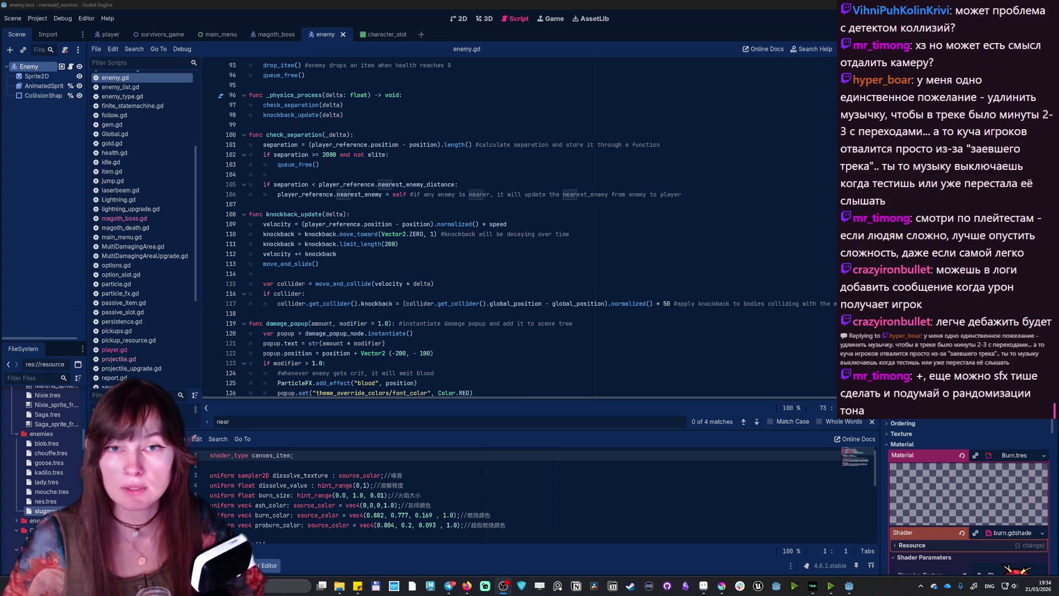
key("F5")
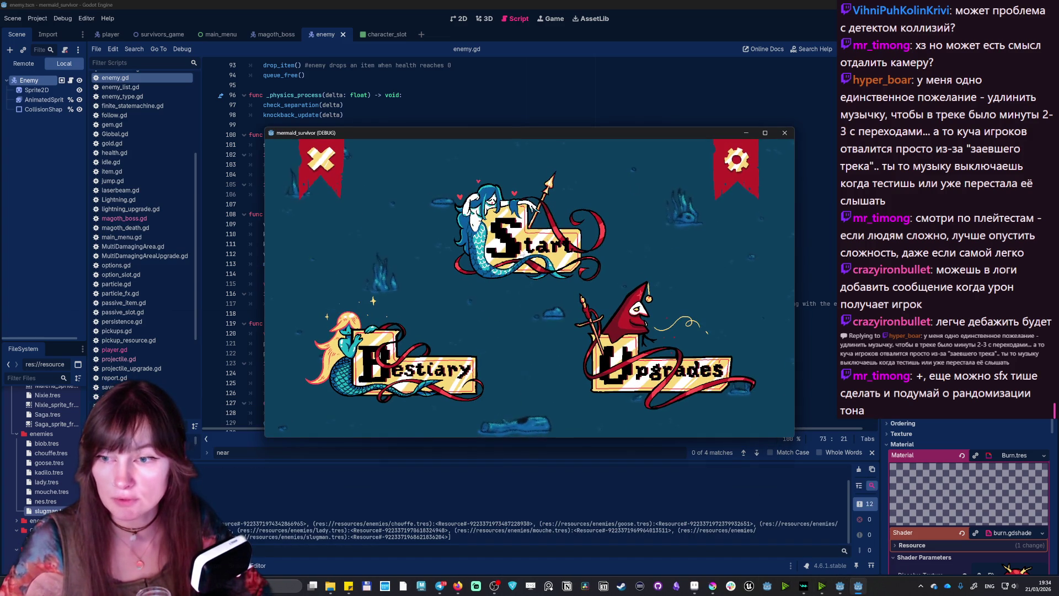
- In the game options, set Music volume to minimum and SFX to about half
left_click(736, 160)
left_click_drag(323, 197, 277, 191)
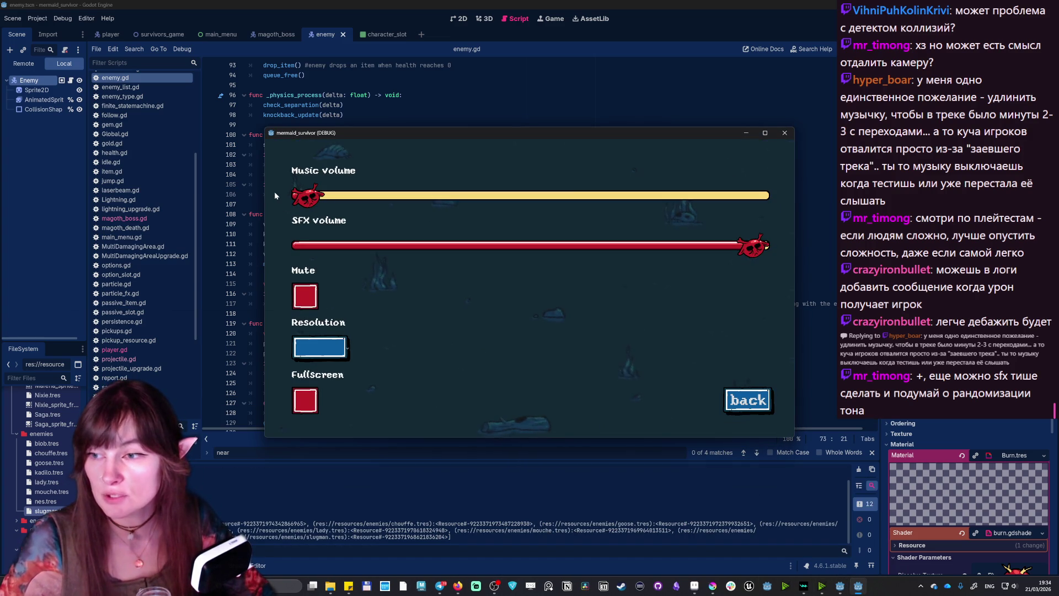
left_click_drag(750, 246, 526, 245)
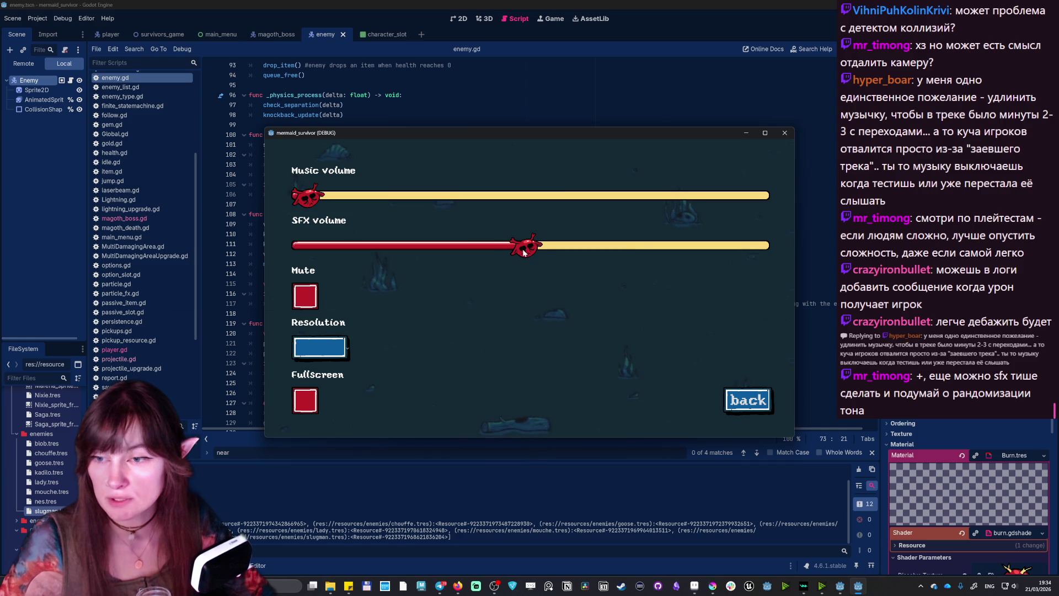
left_click(749, 400)
- Start a new run with the chosen character and eye weapon, maximizing the game window
left_click(532, 231)
left_click(574, 296)
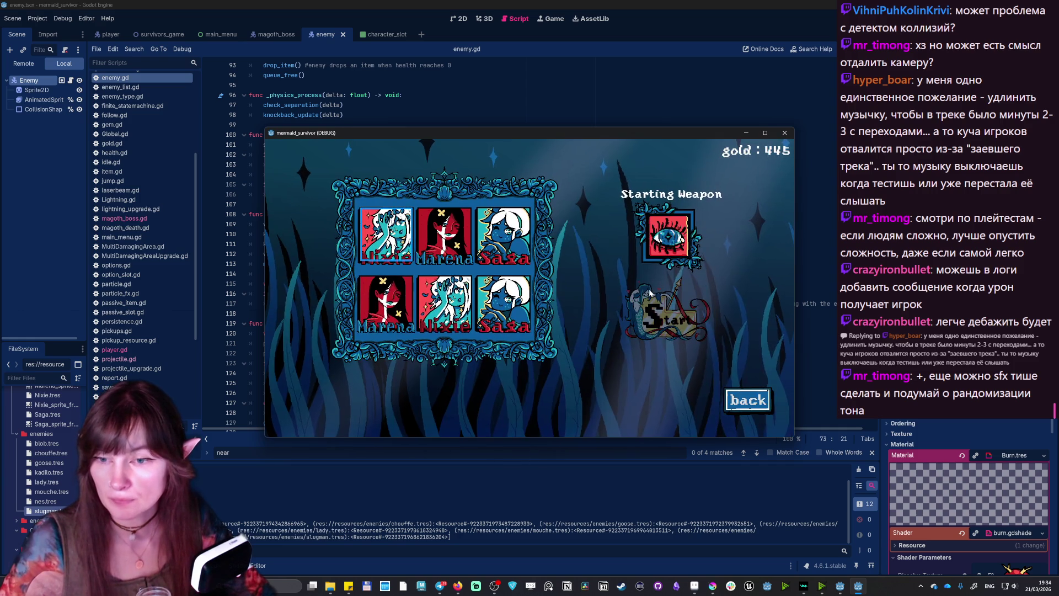
left_click(695, 212)
left_click(765, 133)
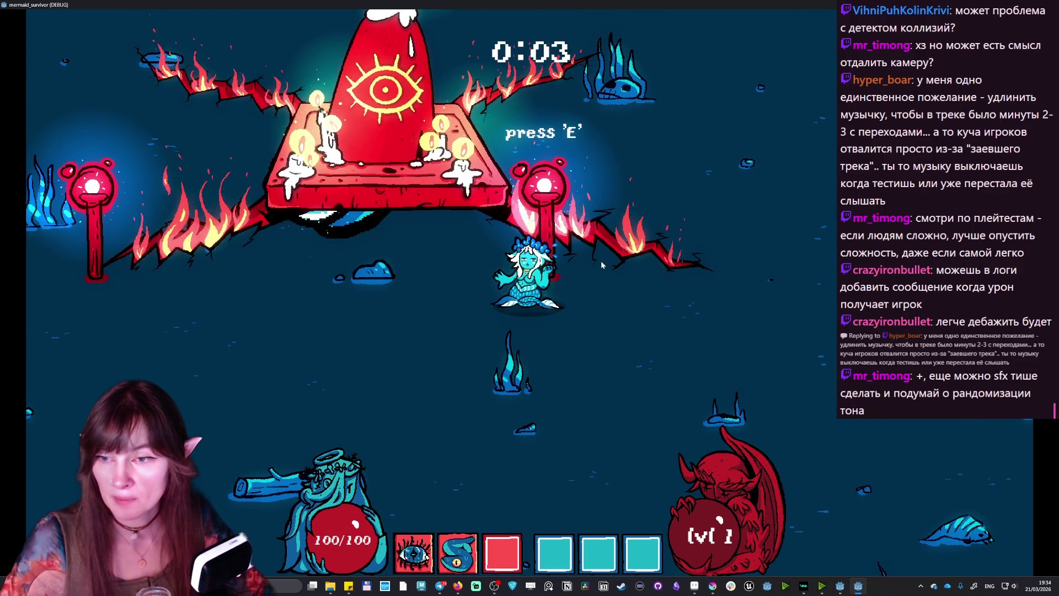
- Pause the run and drop Music volume to minimum in the settings
key("Escape")
key("Escape")
mouse_move(422, 115)
left_mouse_down()
mouse_move(213, 151)
mouse_move(99, 144)
left_mouse_up()
left_click(532, 211)
left_click(942, 505)
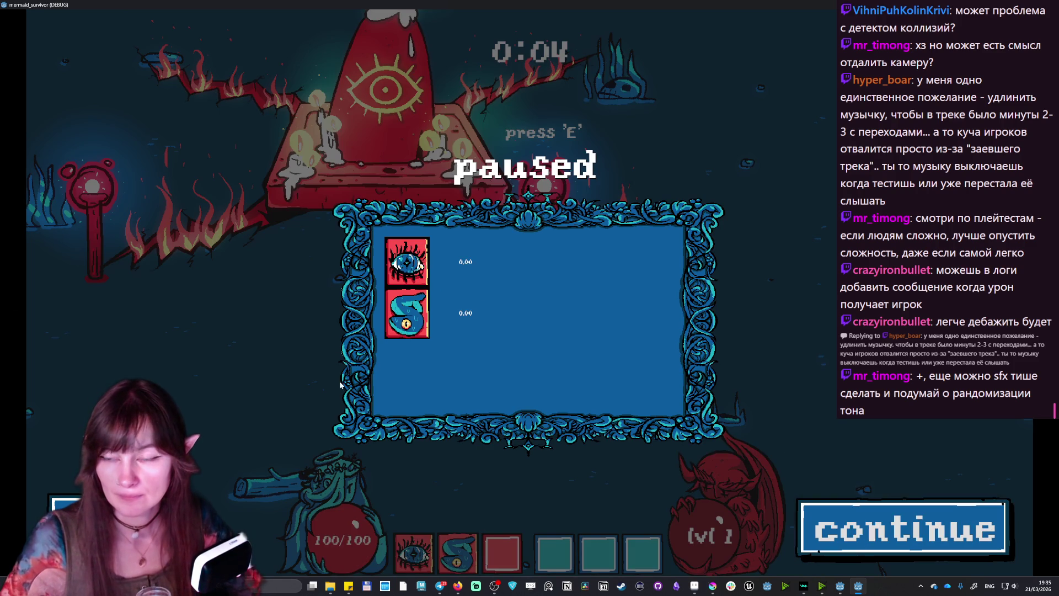
- Quit the run to the title menu and close the game window
key("Escape")
left_click(518, 160)
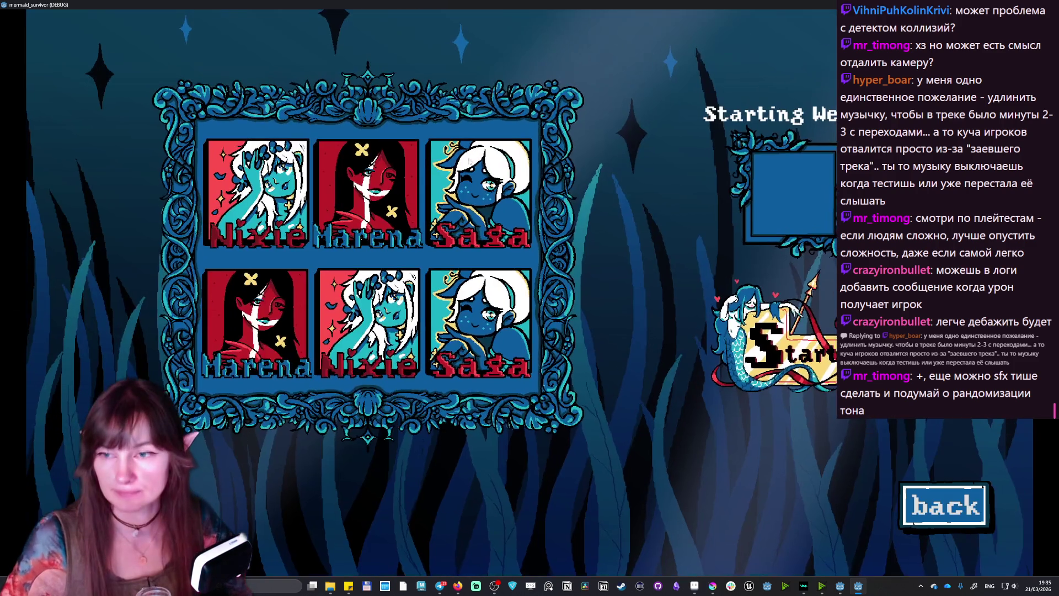
left_click(957, 518)
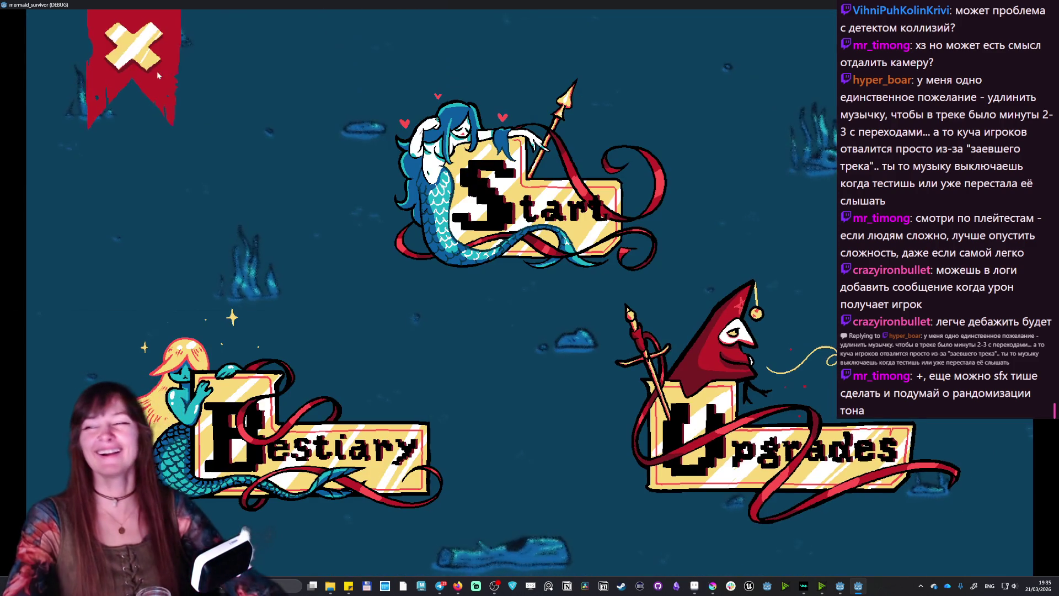
left_click(33, 34)
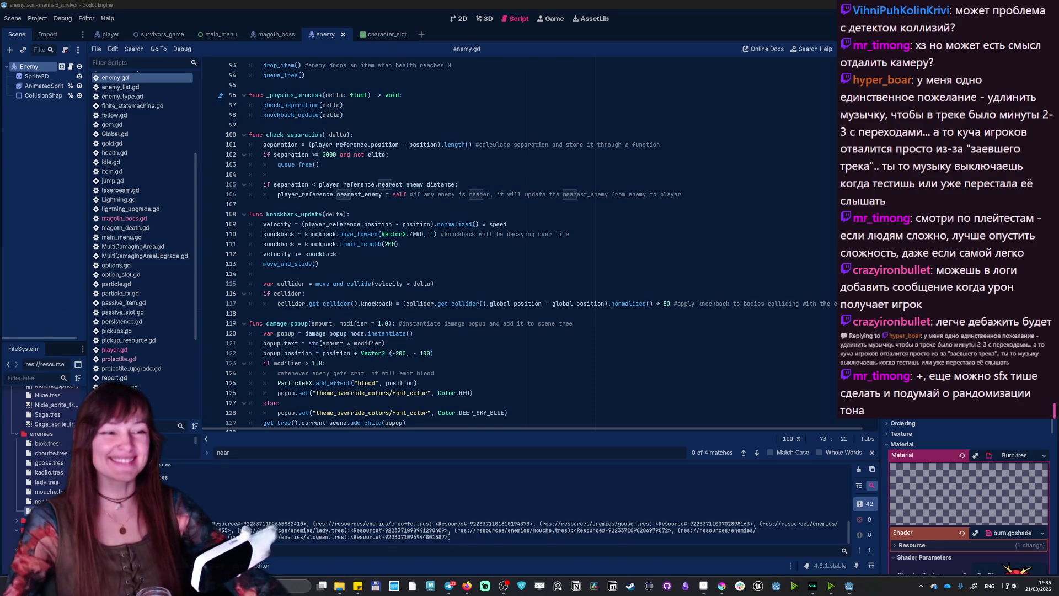